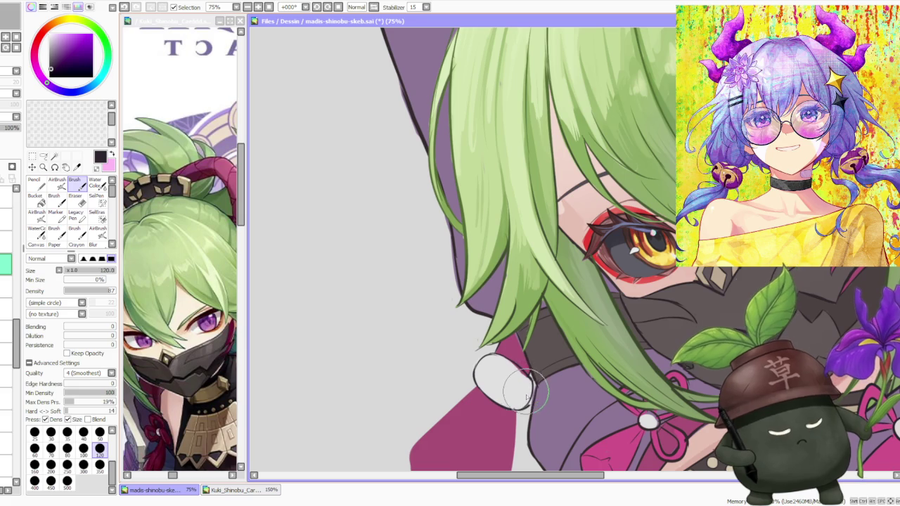
- Repaint the magenta ribbon tail's right and left edges smooth and round out its bottom end
scroll(532, 380, "up", 2)
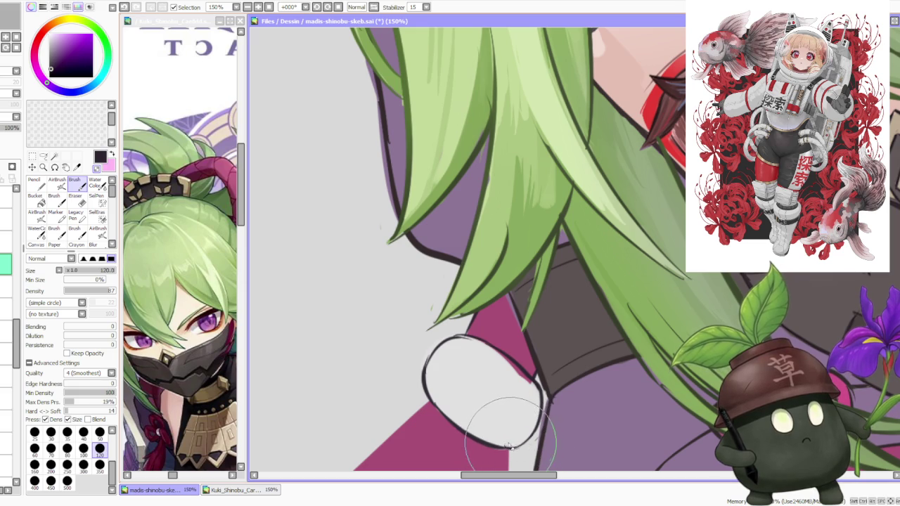
scroll(492, 393, "down", 3)
scroll(469, 351, "up", 4)
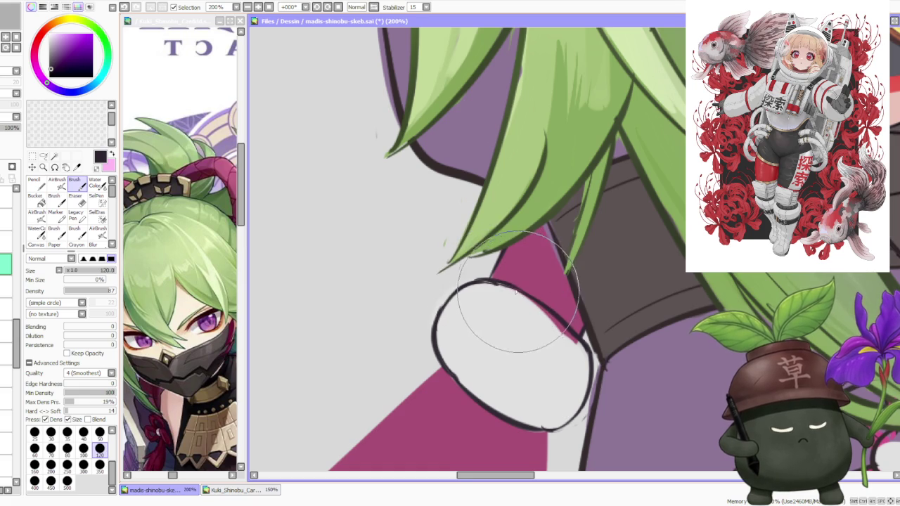
scroll(534, 310, "down", 1)
scroll(548, 323, "down", 1)
scroll(560, 337, "down", 2)
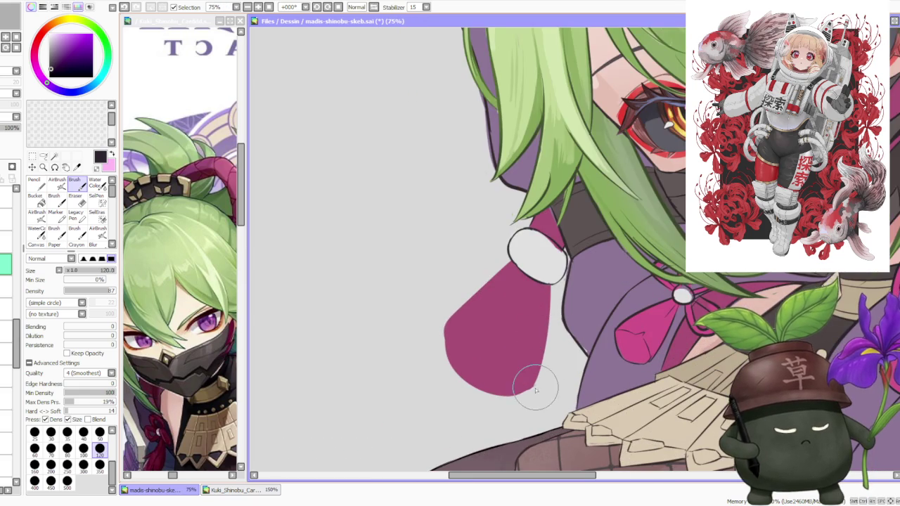
mouse_move(546, 350)
left_mouse_down()
mouse_move(532, 321)
mouse_move(538, 281)
mouse_move(534, 309)
left_mouse_up()
mouse_move(447, 331)
left_mouse_down()
mouse_move(445, 315)
mouse_move(445, 347)
mouse_move(452, 337)
mouse_move(446, 345)
mouse_move(457, 368)
mouse_move(498, 397)
left_mouse_up()
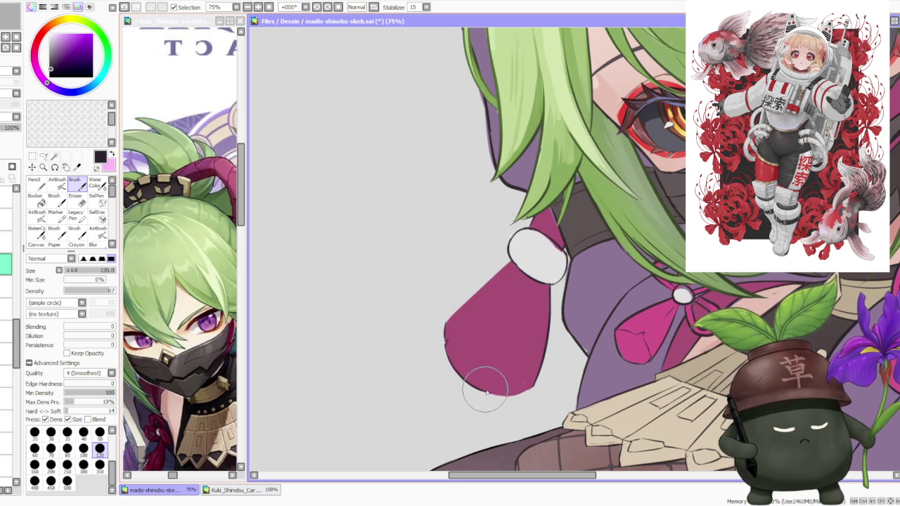
left_click_drag(498, 391, 527, 385)
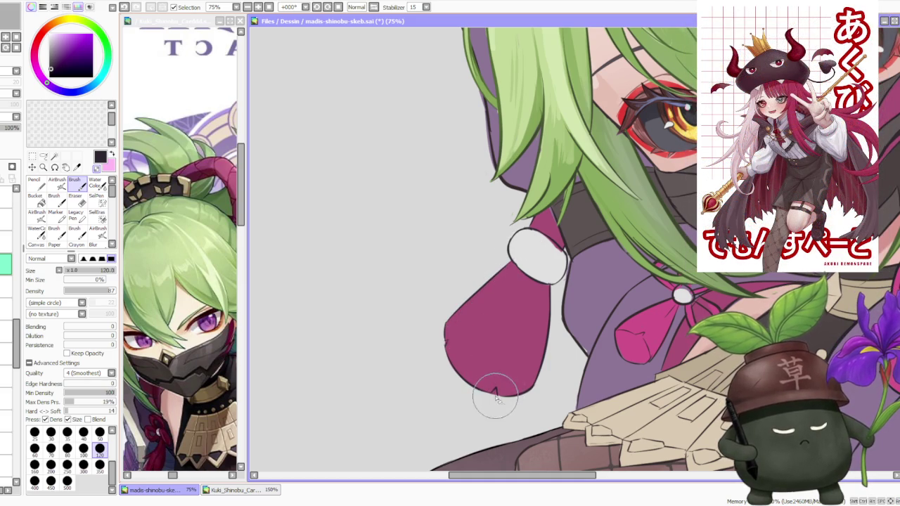
scroll(447, 344, "down", 3)
- Zoom around to review the whole ninja girl figure, then save the .sai file
scroll(492, 309, "down", 2)
scroll(548, 281, "down", 2)
scroll(593, 259, "down", 1)
scroll(593, 258, "up", 2)
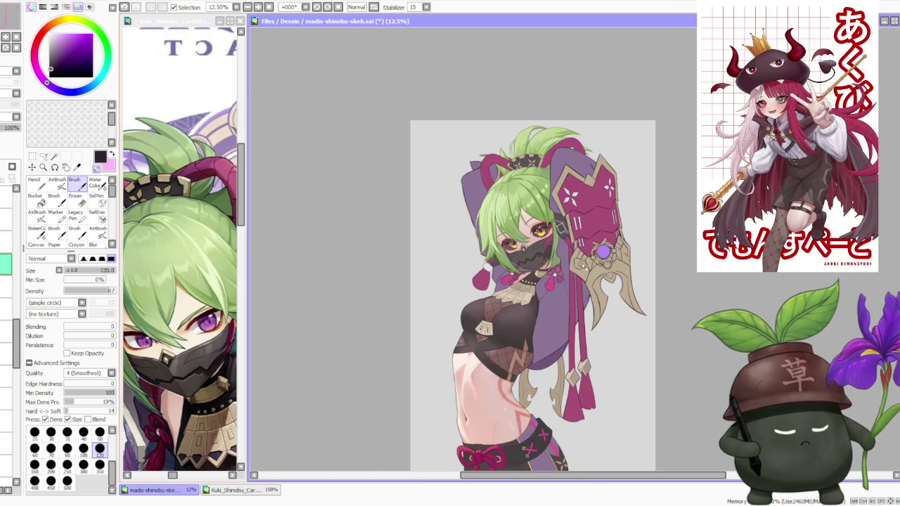
scroll(603, 251, "down", 2)
scroll(594, 231, "up", 1)
scroll(589, 241, "down", 1)
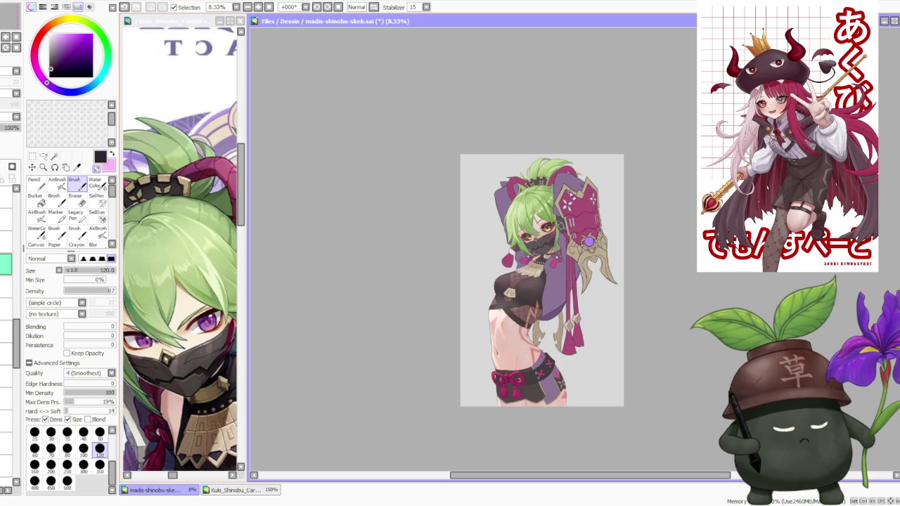
scroll(588, 241, "up", 1)
scroll(589, 241, "down", 1)
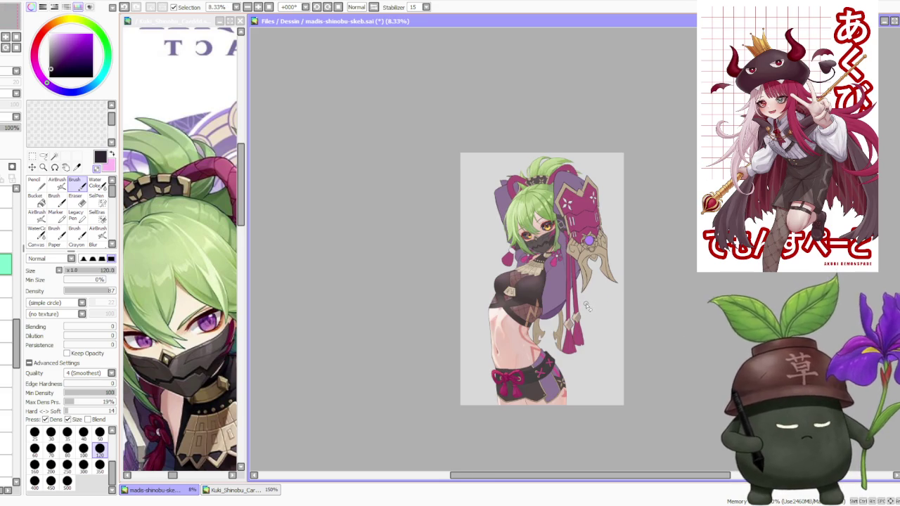
scroll(587, 303, "up", 1)
scroll(586, 303, "up", 1)
scroll(587, 304, "up", 1)
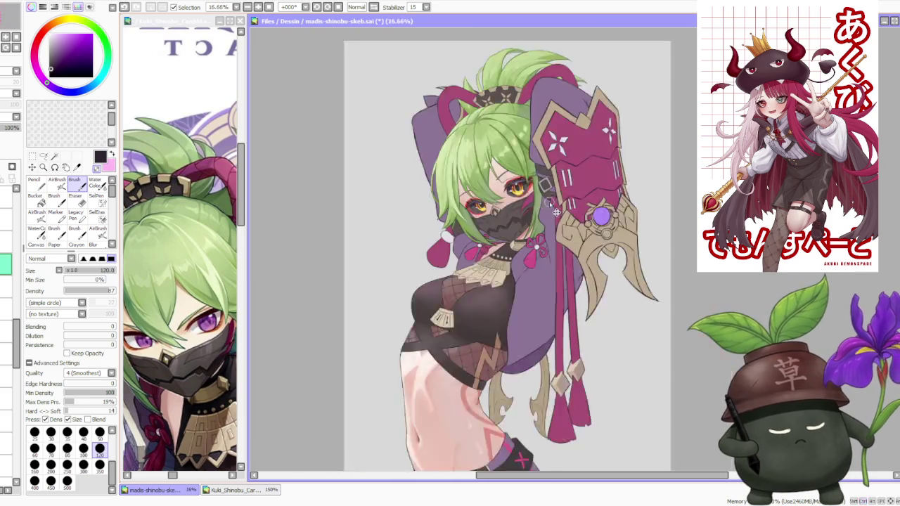
scroll(595, 243, "down", 3)
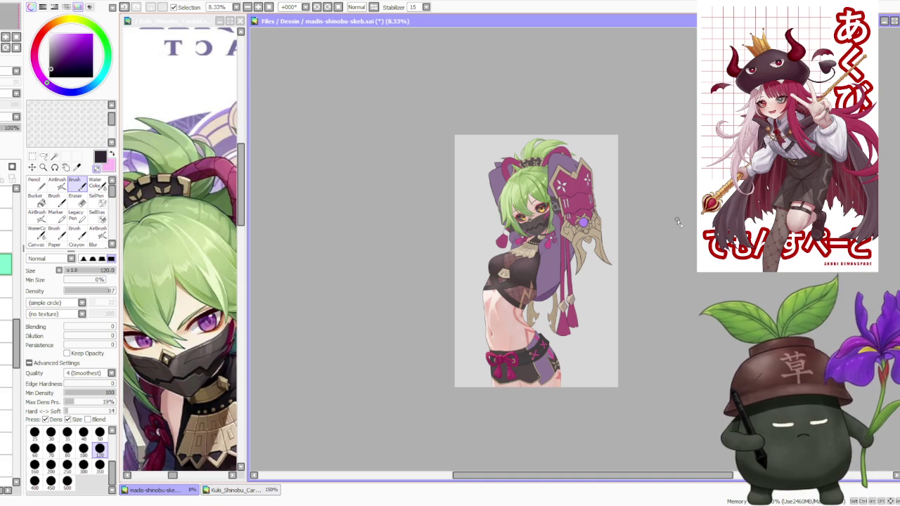
scroll(619, 177, "up", 1)
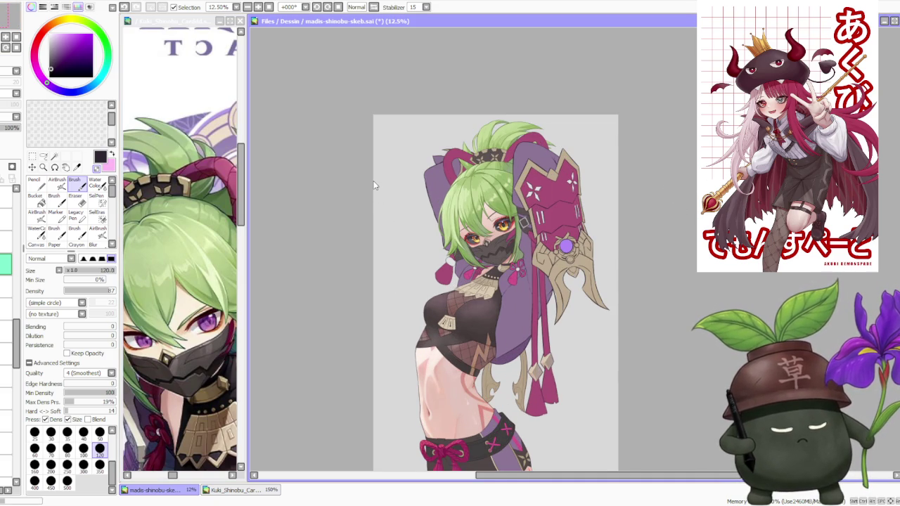
key("ctrl+s")
- Re-check the figure at different zoom levels and save the illustration again
scroll(484, 207, "up", 3)
scroll(485, 208, "up", 2)
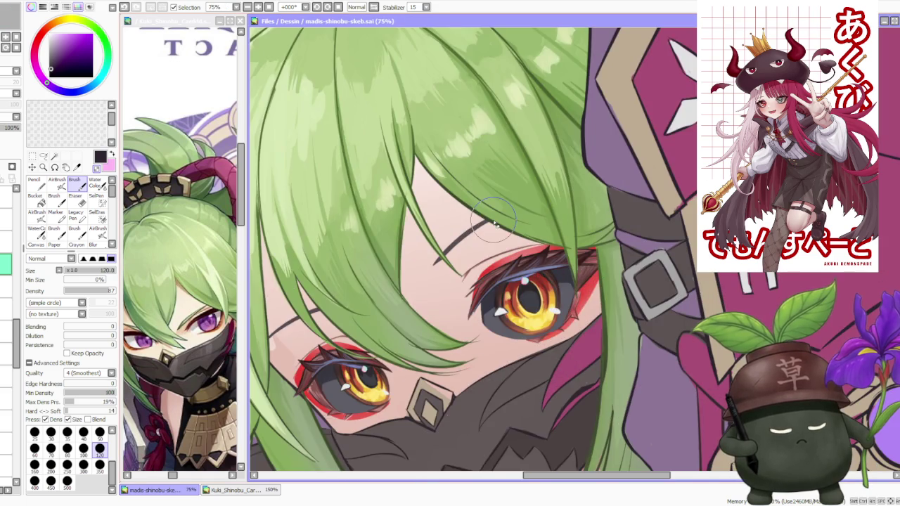
scroll(485, 207, "down", 3)
scroll(473, 218, "up", 3)
scroll(472, 218, "down", 4)
scroll(485, 253, "down", 2)
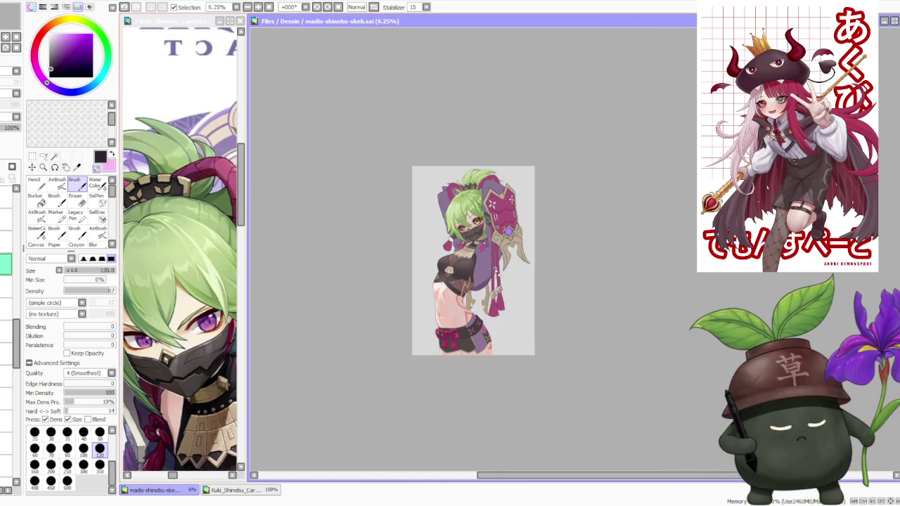
scroll(493, 280, "up", 2)
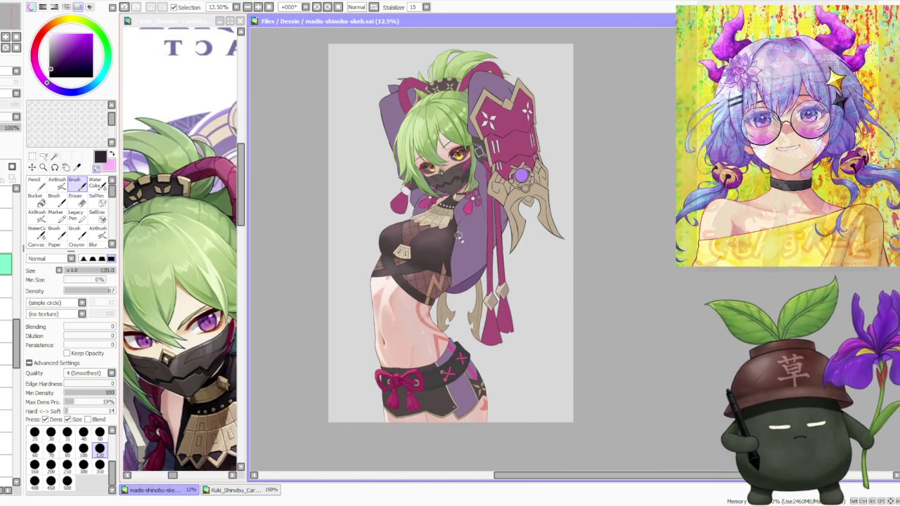
scroll(439, 281, "up", 3)
scroll(508, 303, "down", 1)
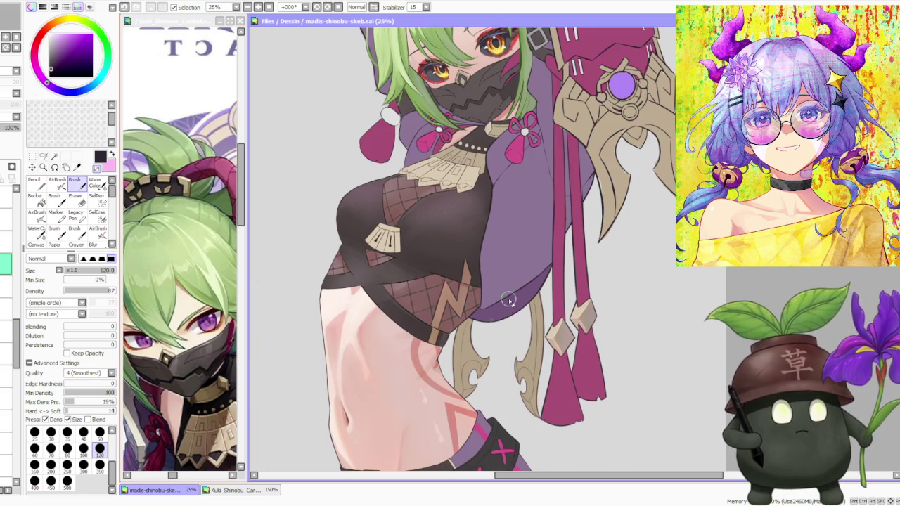
scroll(495, 287, "down", 1)
scroll(488, 282, "down", 1)
scroll(527, 276, "up", 1)
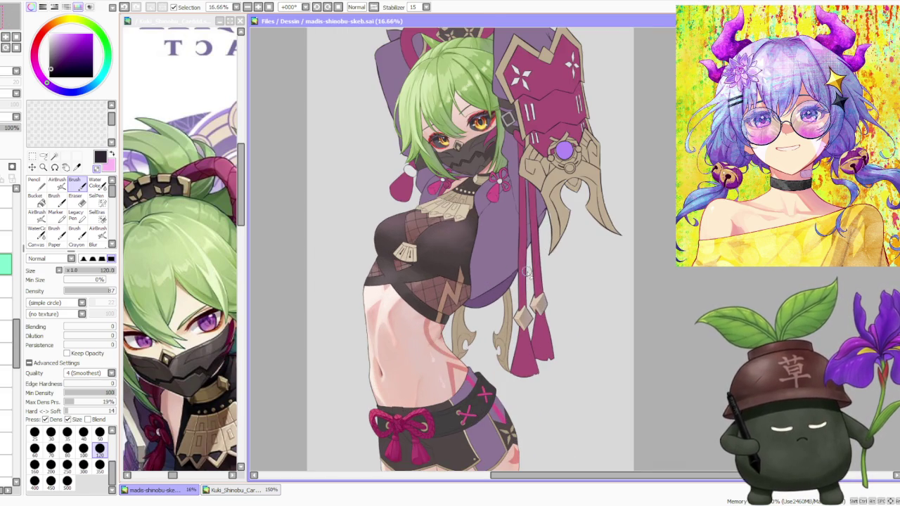
scroll(501, 269, "down", 1)
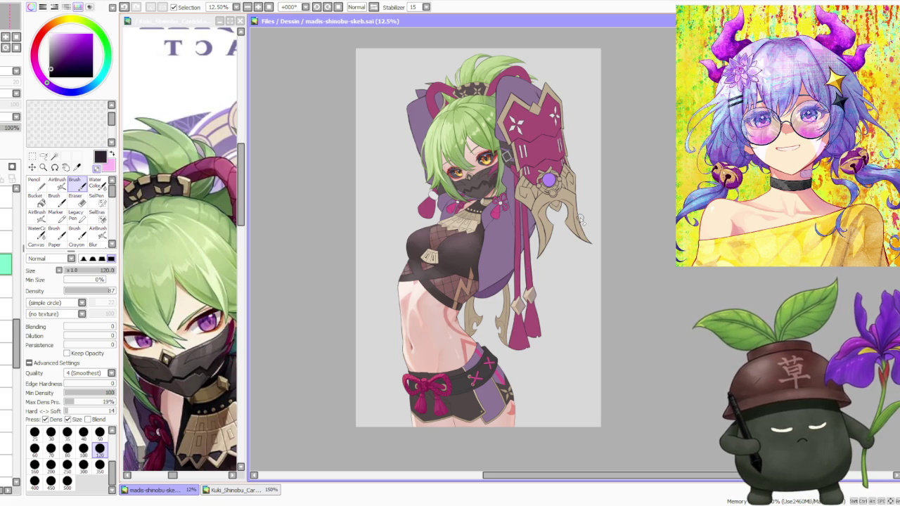
scroll(580, 220, "up", 2)
scroll(532, 234, "down", 3)
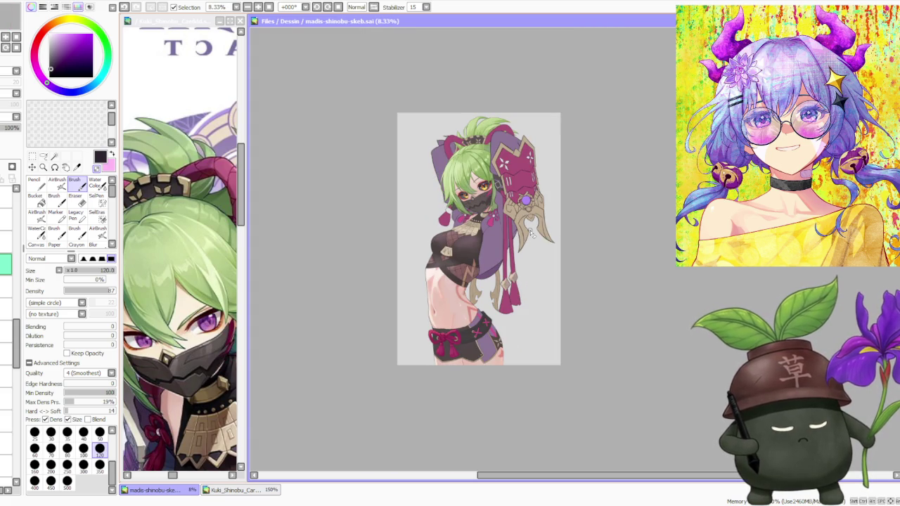
scroll(564, 253, "up", 2)
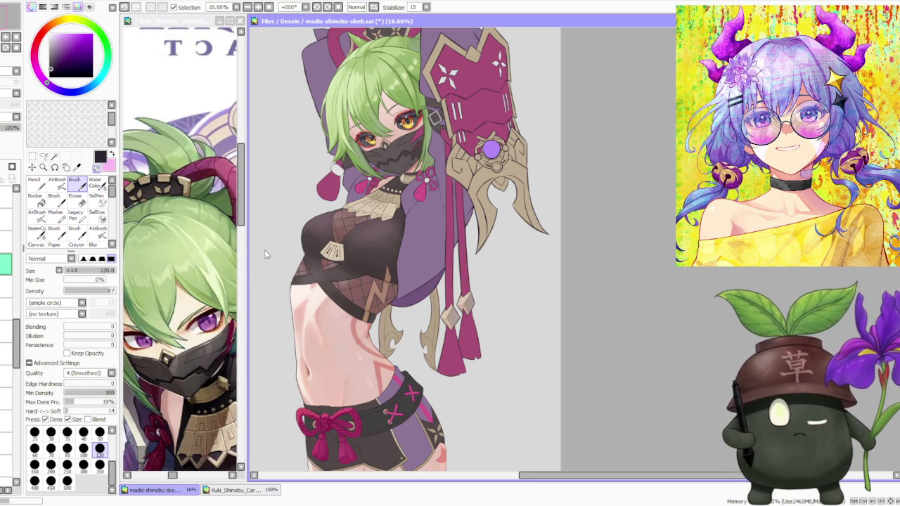
key("ctrl+s")
- Zoom in and out to inspect the finished figure once more
scroll(396, 170, "up", 2)
scroll(401, 190, "up", 2)
scroll(404, 211, "down", 2)
scroll(404, 211, "down", 2)
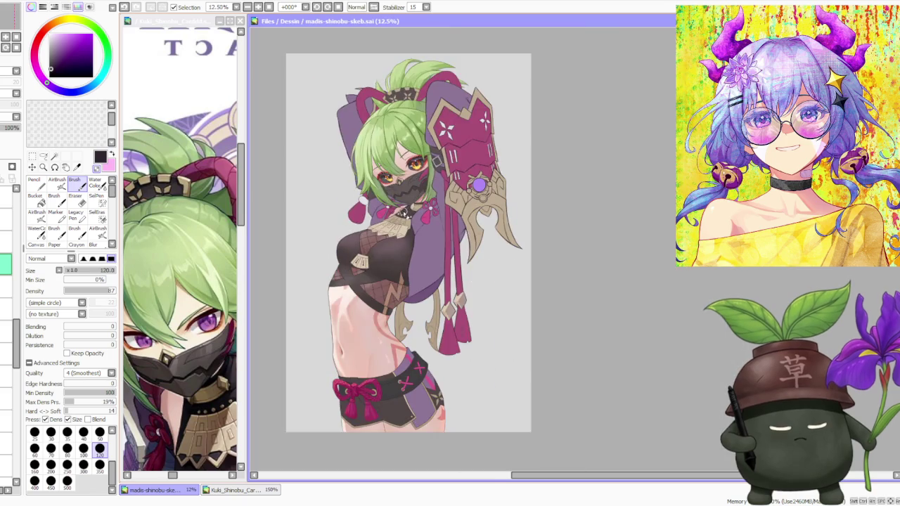
scroll(404, 210, "up", 3)
scroll(386, 249, "up", 2)
scroll(386, 249, "down", 3)
scroll(386, 249, "down", 3)
scroll(385, 246, "down", 2)
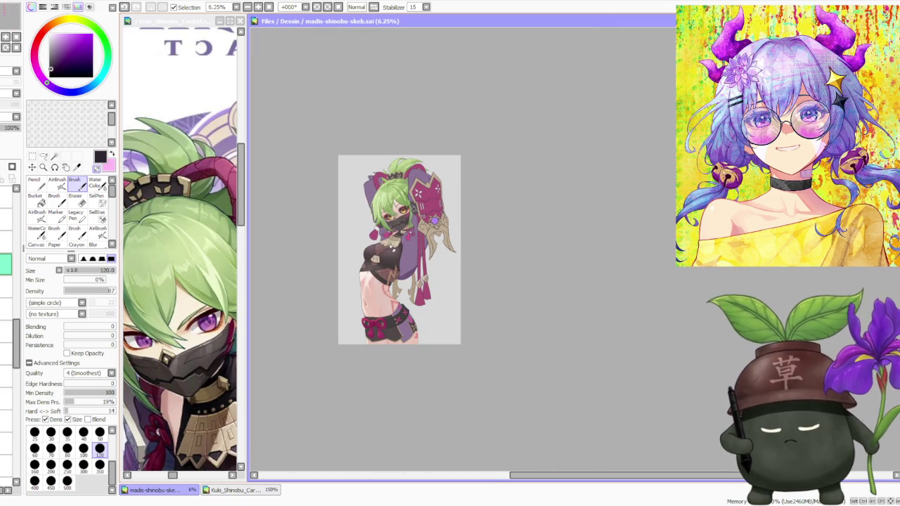
scroll(391, 245, "up", 1)
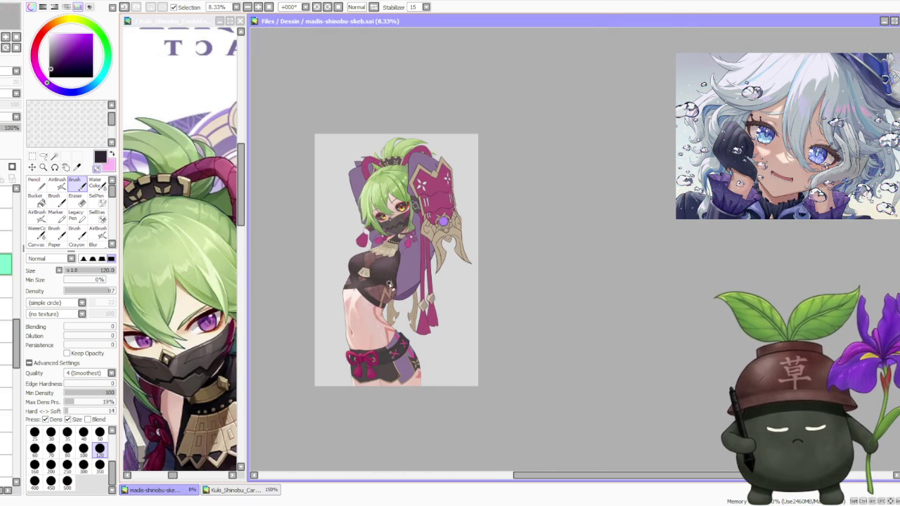
scroll(379, 343, "up", 1)
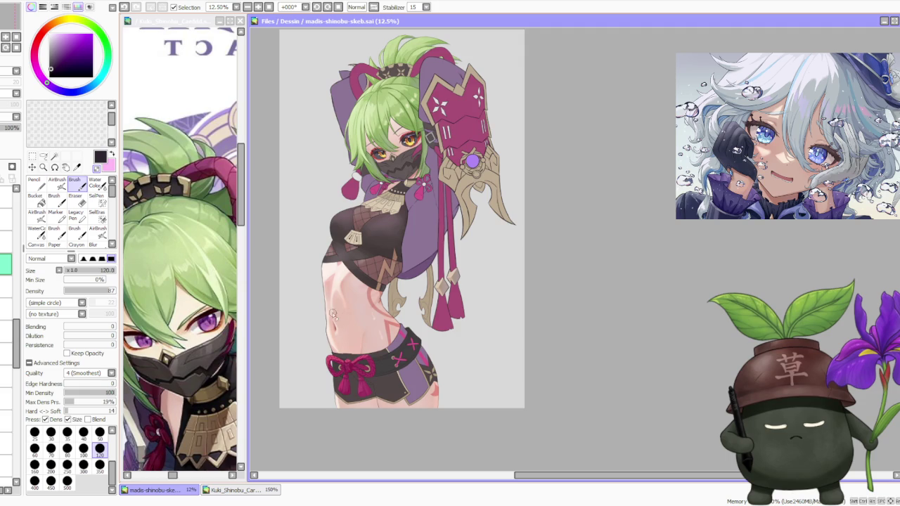
scroll(344, 311, "down", 1)
scroll(400, 369, "up", 1)
scroll(373, 323, "down", 1)
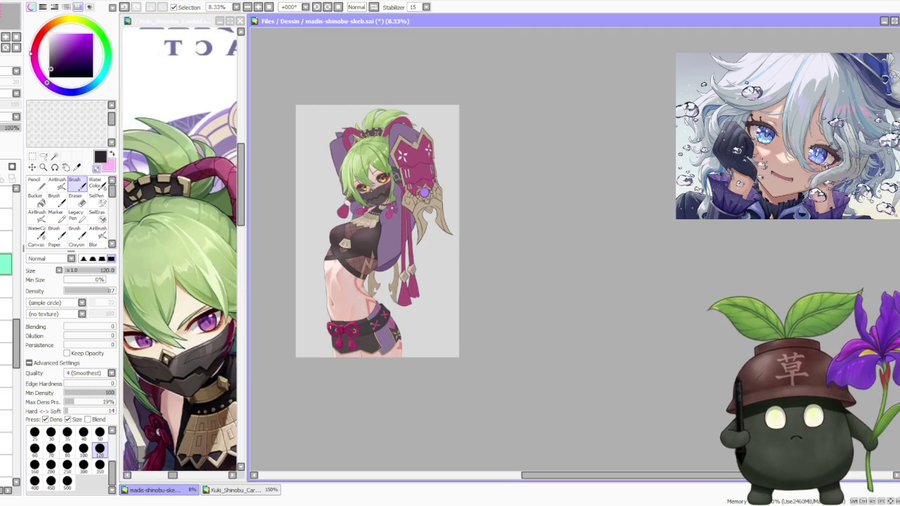
scroll(7, 365, "down", 10)
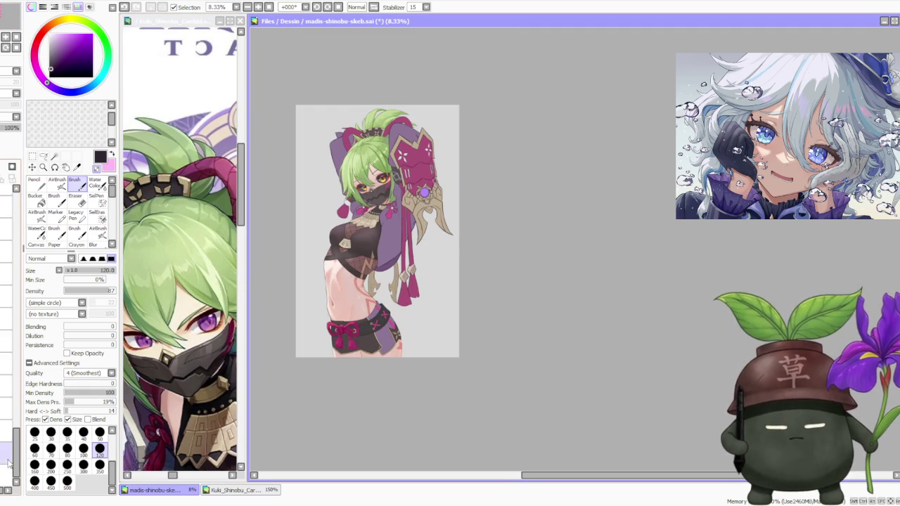
- Select the grey background layer and lower its opacity to 31%
left_click(2, 165)
left_click_drag(12, 127, 6, 127)
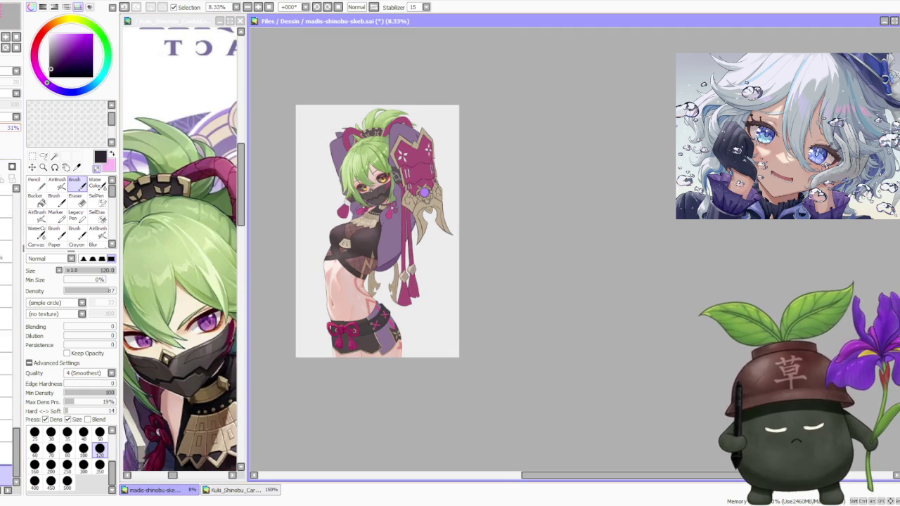
left_click_drag(365, 236, 374, 225)
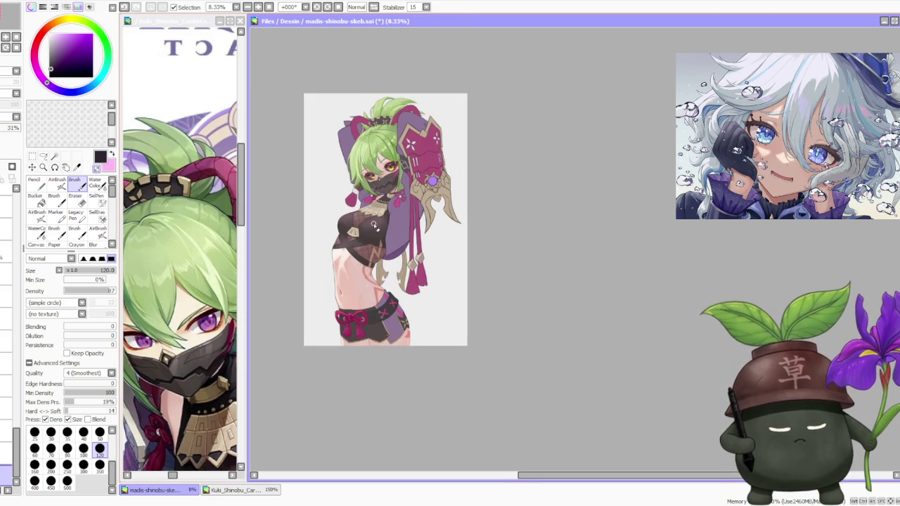
scroll(374, 225, "up", 1)
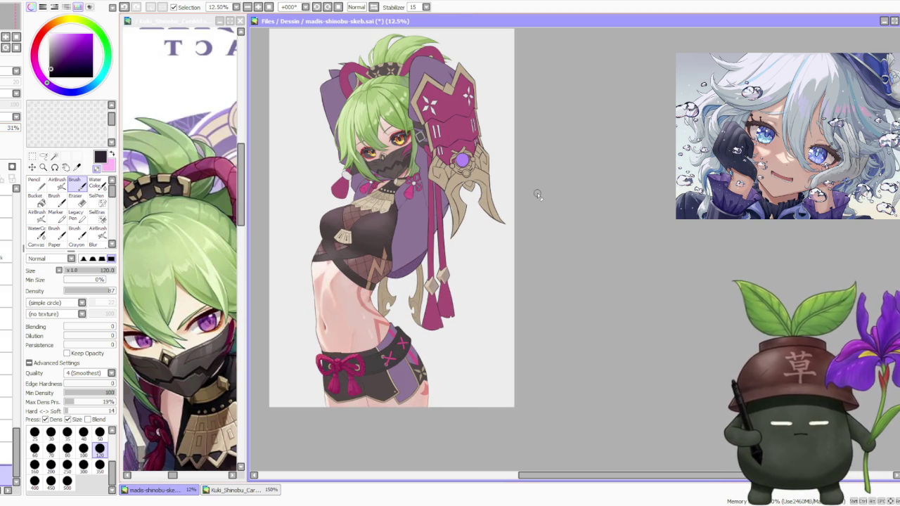
- Flip the view horizontally to check balance, flip it back, and reselect the working layer
left_click(374, 7)
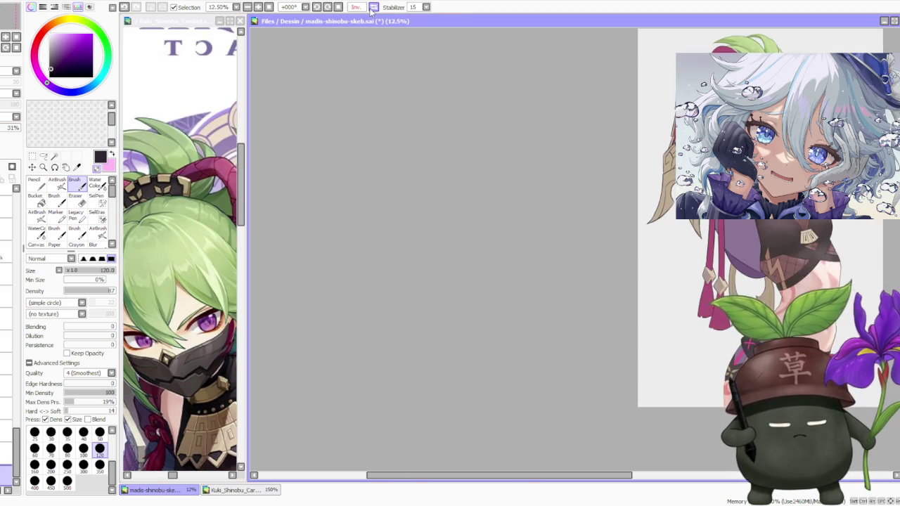
left_click(373, 7)
scroll(368, 136, "down", 1)
scroll(374, 159, "up", 1)
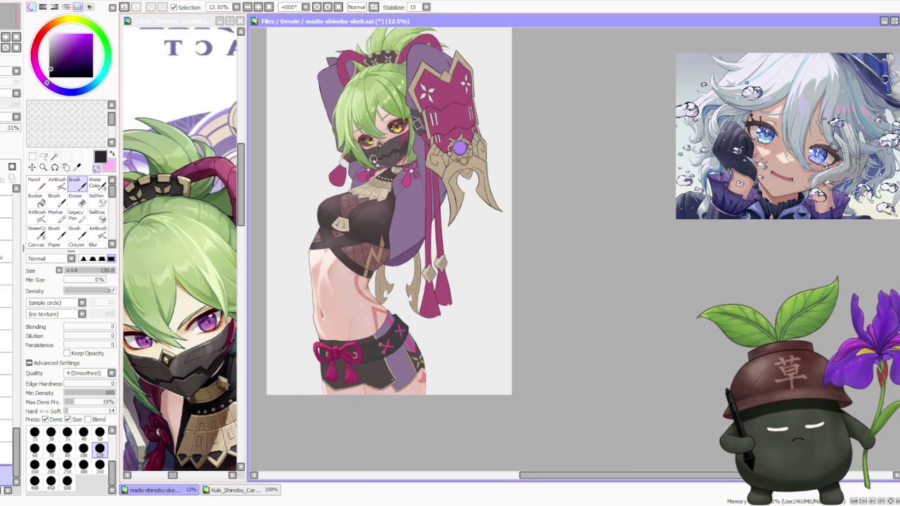
left_click(7, 454)
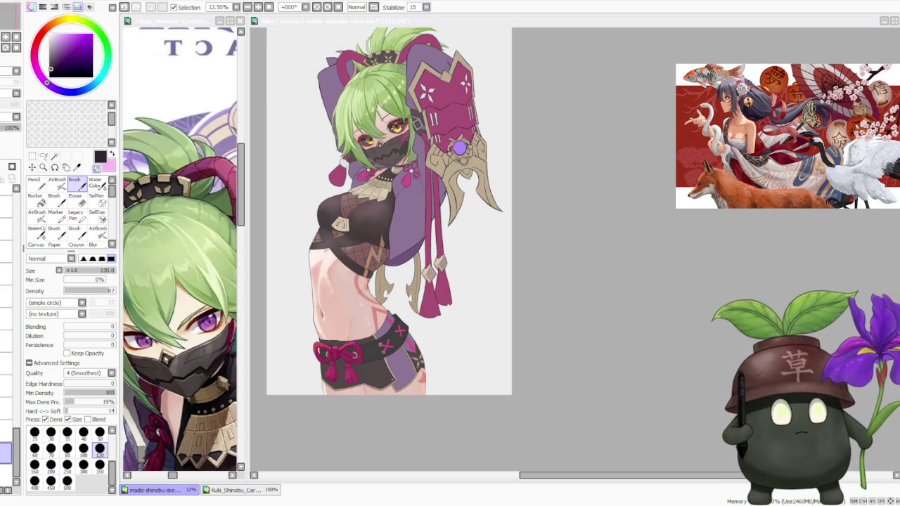
- Eyedrop a light beige from the figure and select the soft AirBrush tool
scroll(523, 239, "down", 1)
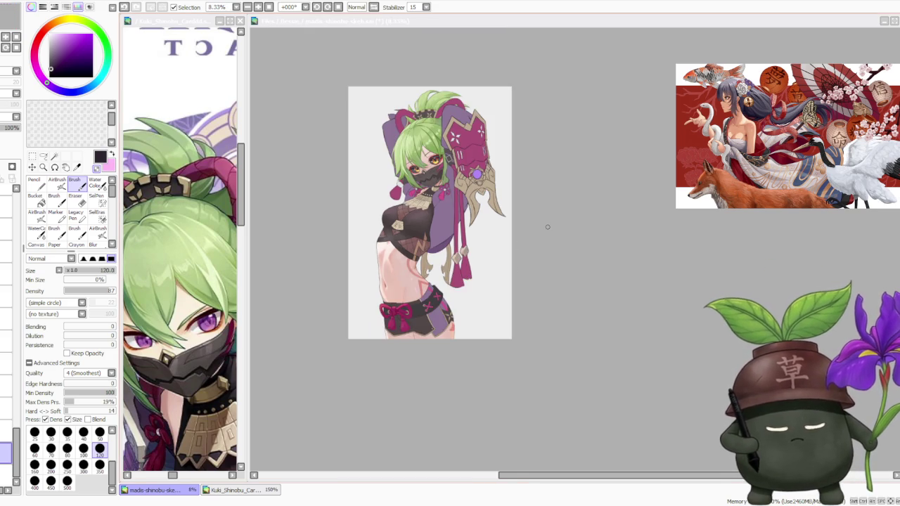
scroll(533, 231, "up", 1)
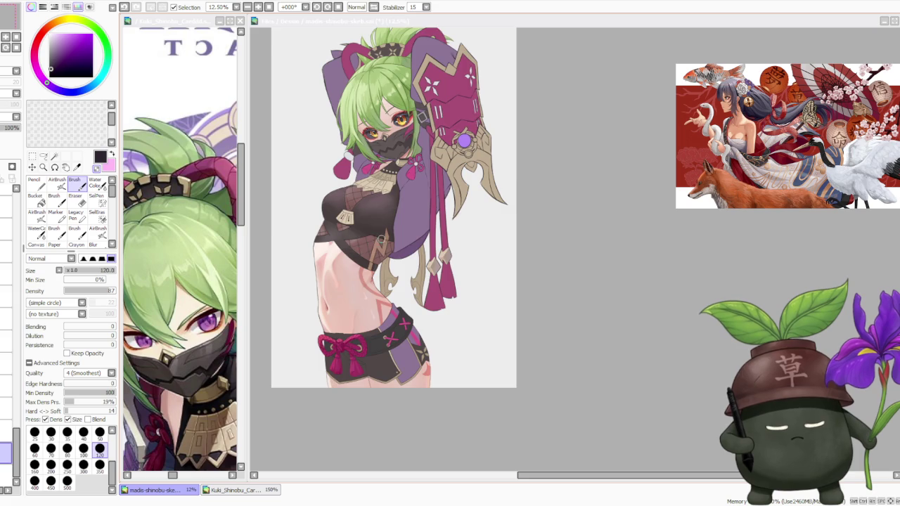
scroll(533, 231, "down", 1)
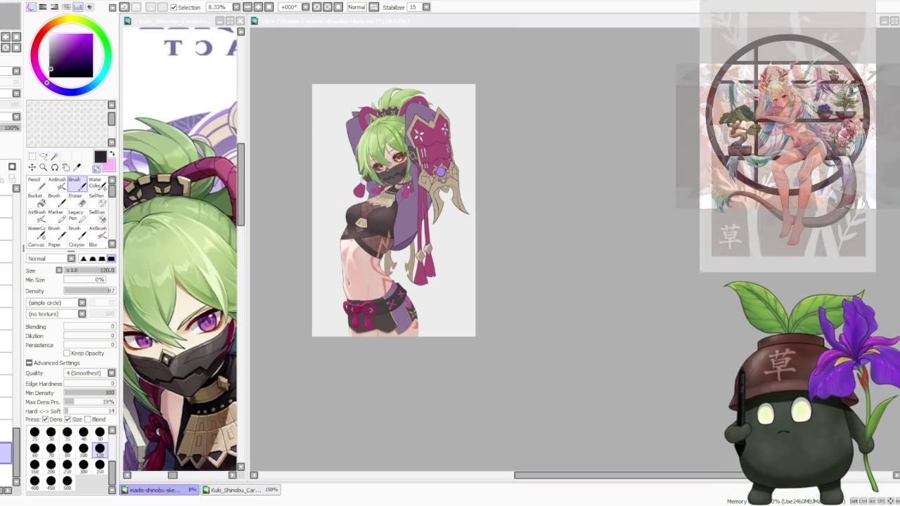
left_click(576, 260)
scroll(475, 247, "down", 1)
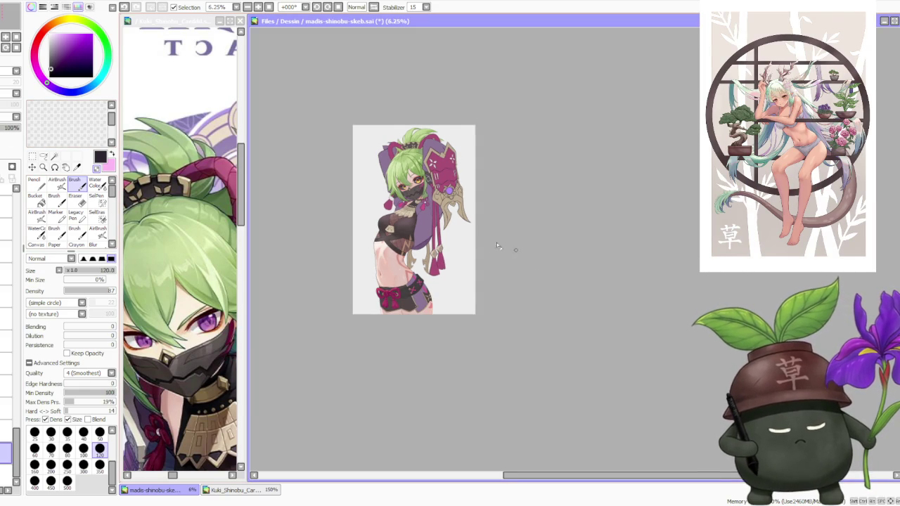
scroll(513, 249, "up", 2)
scroll(513, 248, "up", 1)
left_click(350, 195, "alt")
left_click(62, 184)
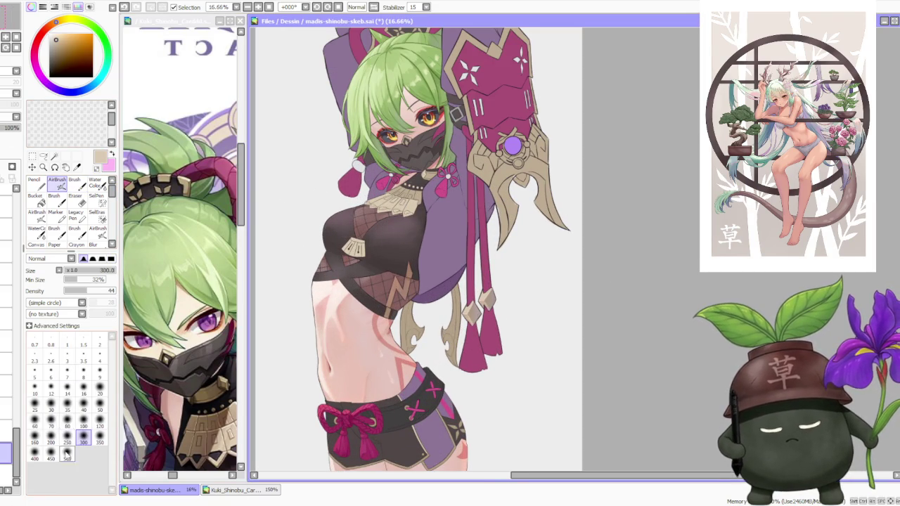
- Pick a darker tan and set the Brush to size 500 with density 100
left_click(417, 322, "alt")
left_click(74, 184)
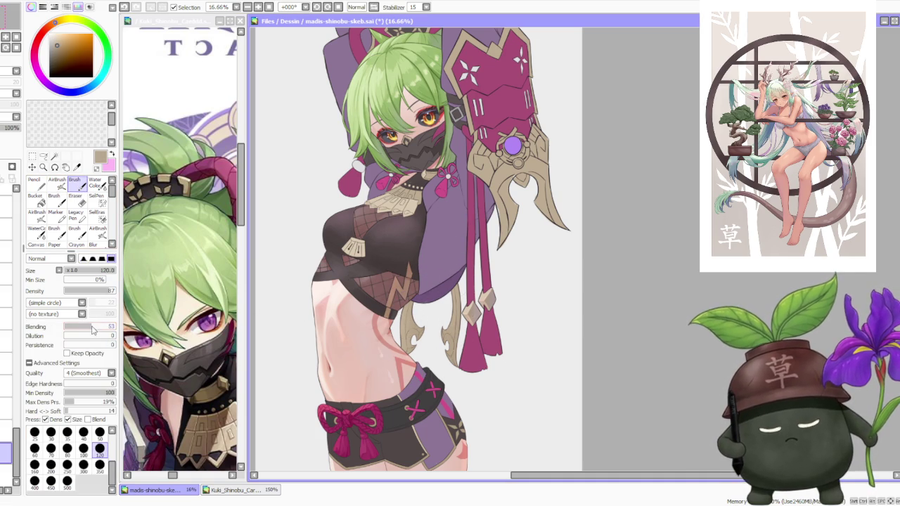
left_click(66, 482)
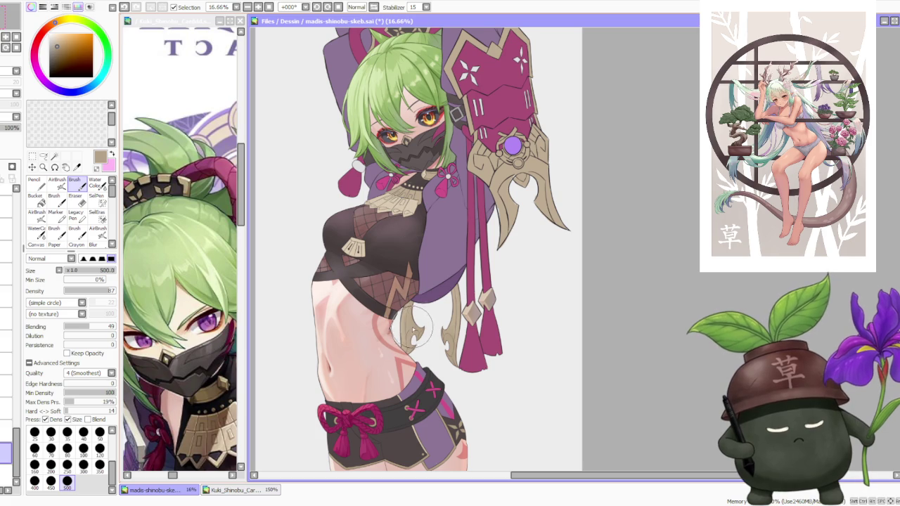
left_click_drag(105, 290, 116, 291)
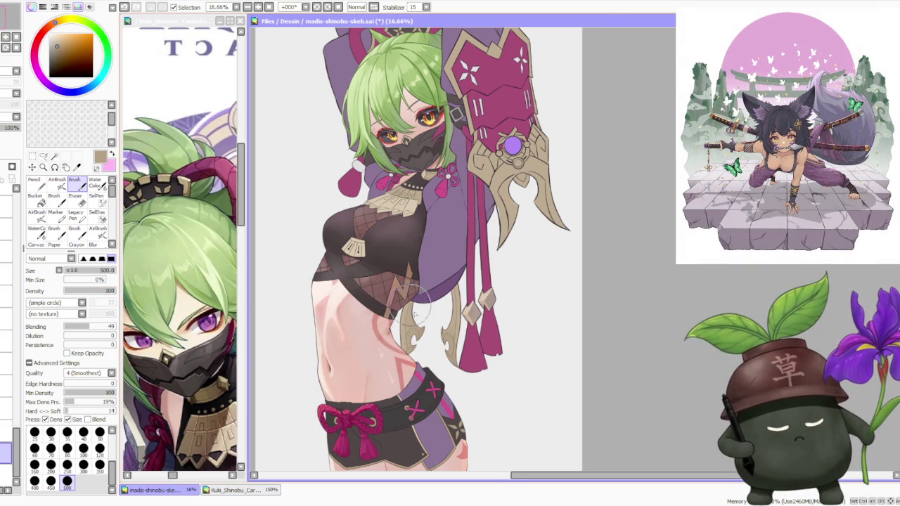
scroll(405, 298, "up", 1)
- Paint the zigzag marking solid tan-brown, adjusting Blending to 0 and then 31
left_click_drag(396, 309, 395, 324)
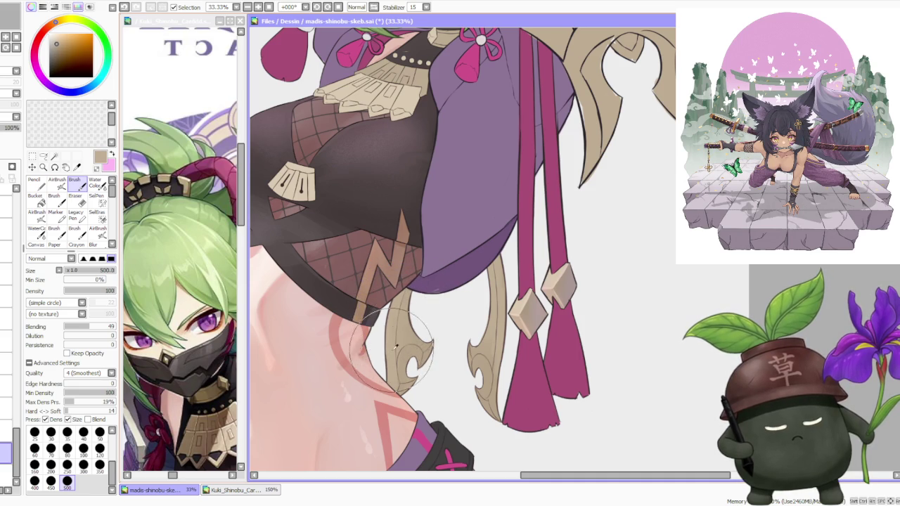
left_click_drag(89, 326, 63, 326)
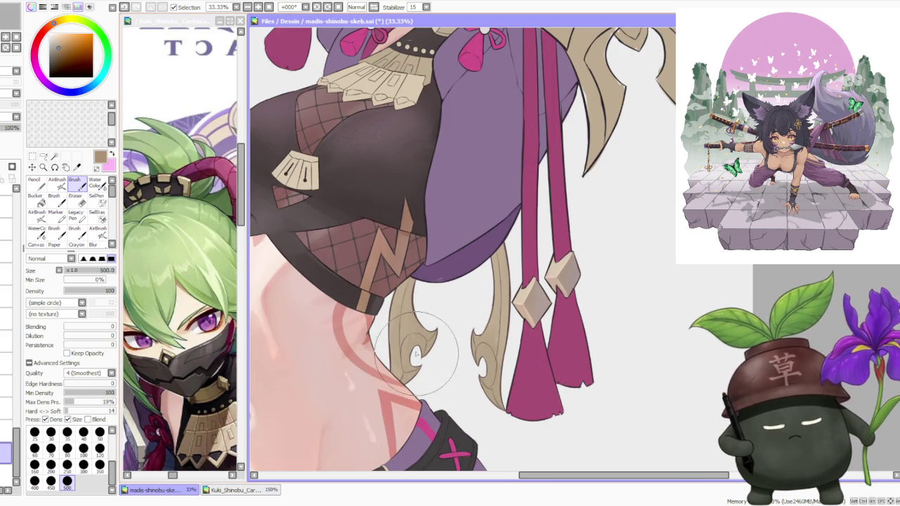
left_click(80, 326)
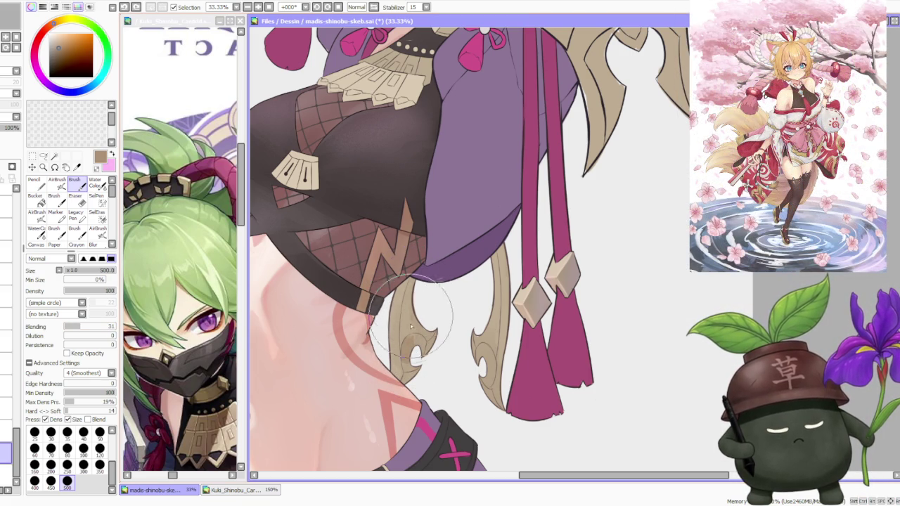
scroll(419, 302, "down", 2)
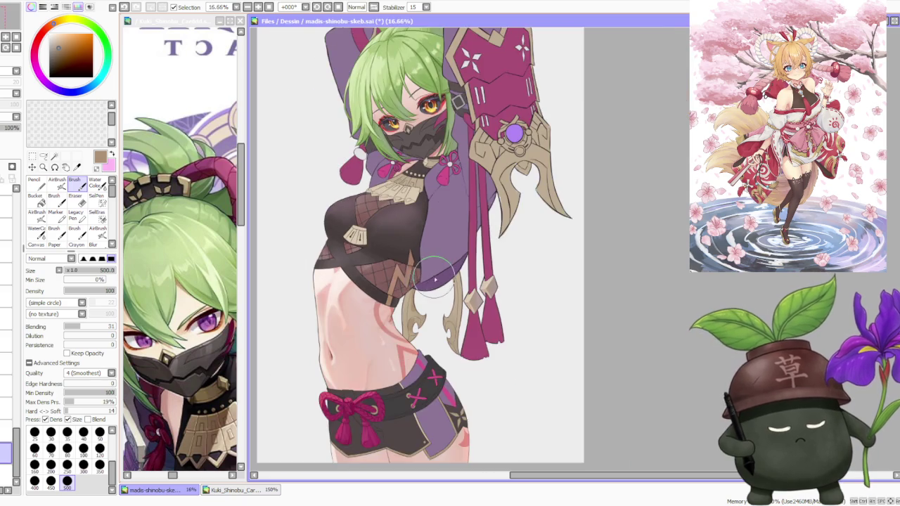
scroll(418, 301, "up", 2)
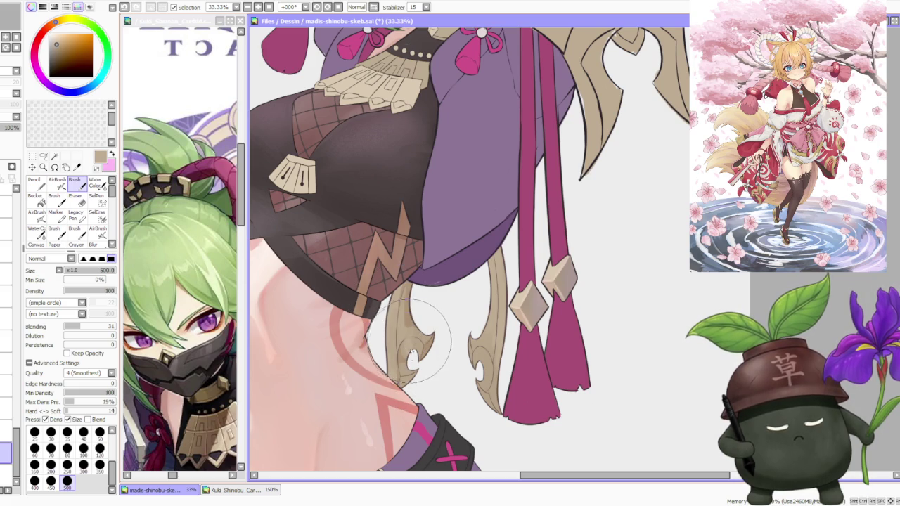
scroll(410, 343, "down", 2)
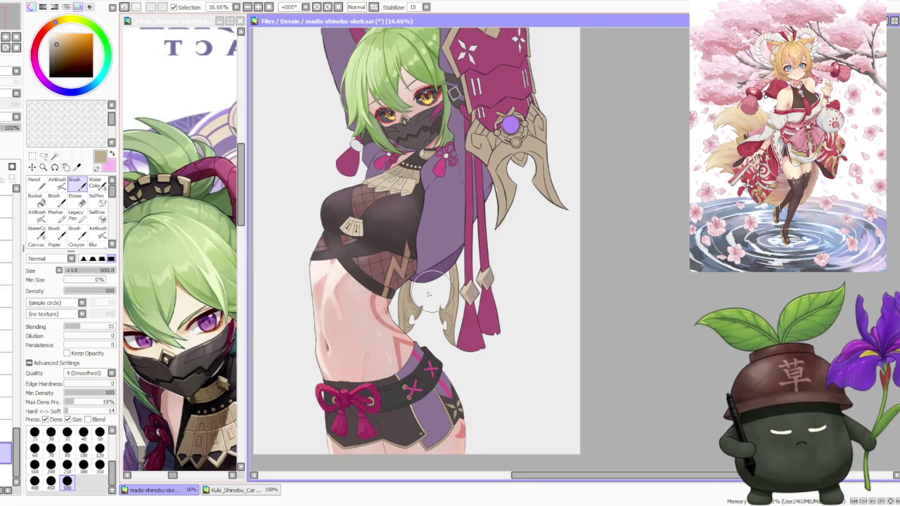
scroll(432, 294, "up", 1)
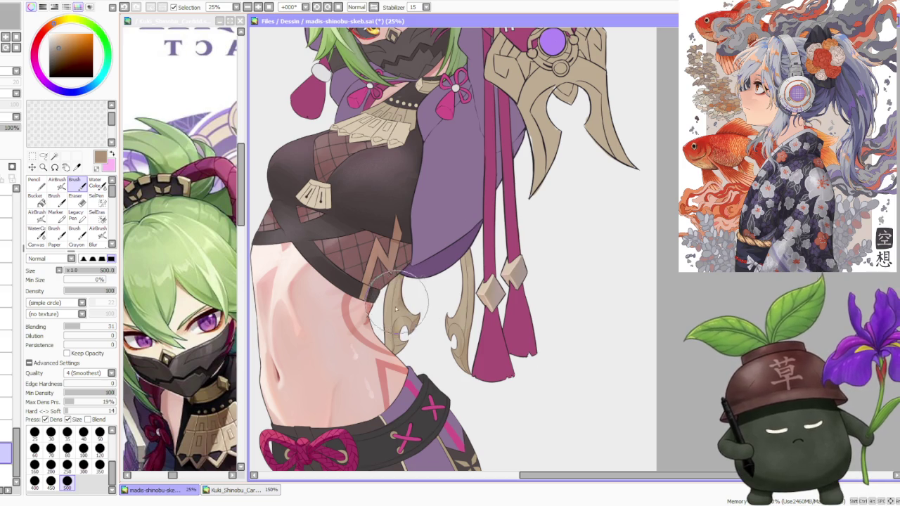
- Eyedrop the waist ornament's tan to keep refining the ornament
left_click(460, 331, "alt")
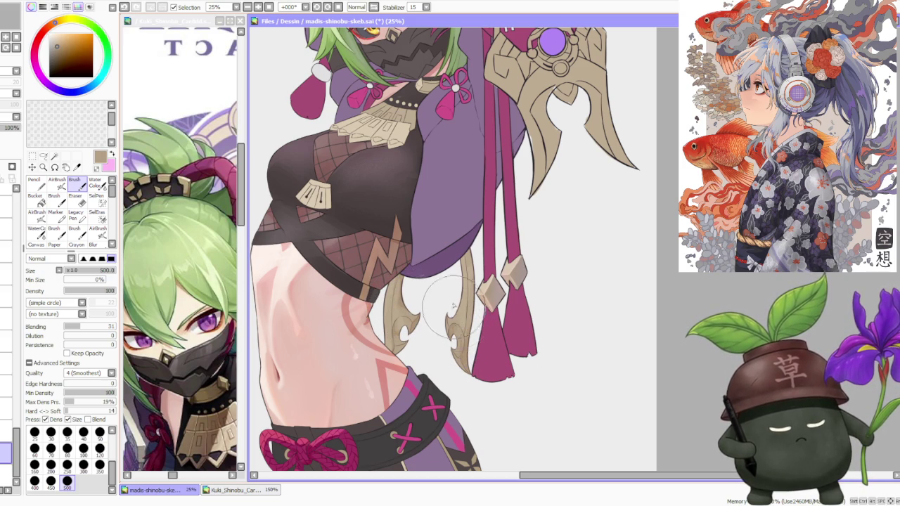
scroll(473, 331, "down", 3)
scroll(450, 295, "up", 2)
scroll(422, 295, "up", 1)
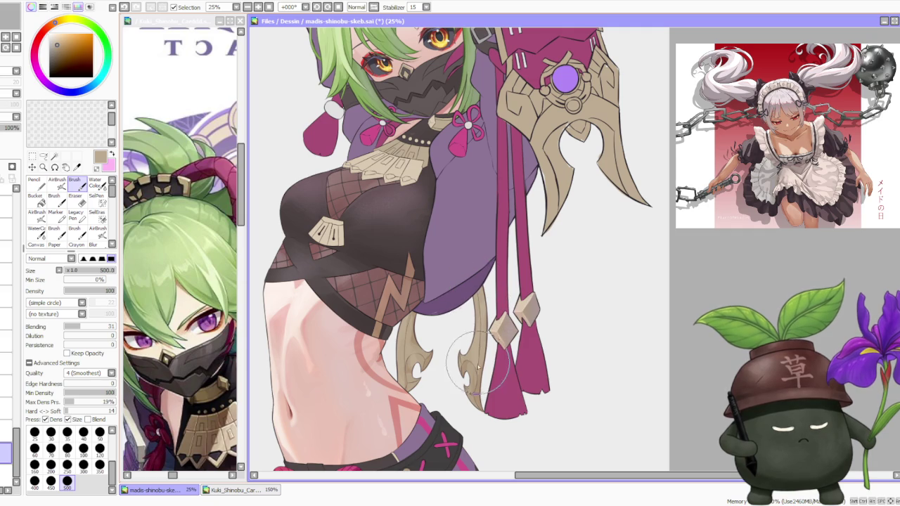
scroll(471, 337, "down", 1)
scroll(478, 338, "down", 1)
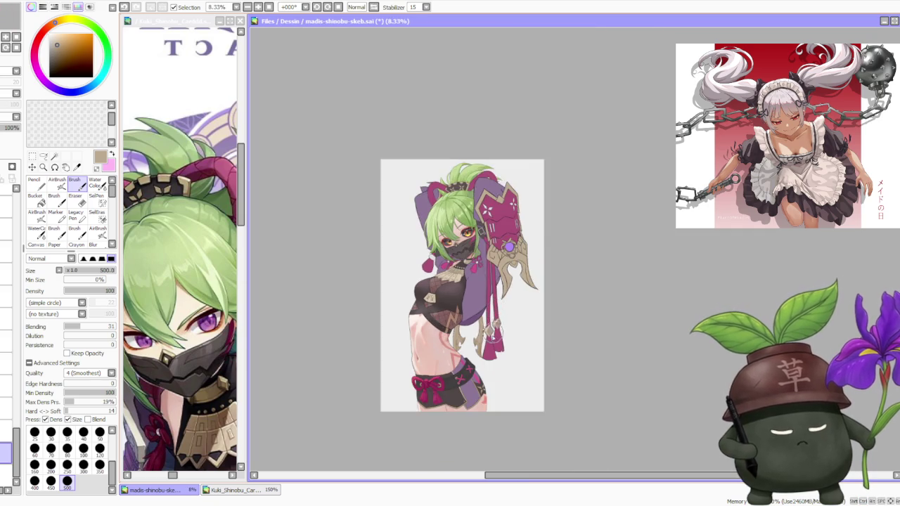
- Lighten the tan slightly in the colour square and keep brushing the waist ornament
scroll(492, 339, "up", 1)
scroll(496, 341, "up", 1)
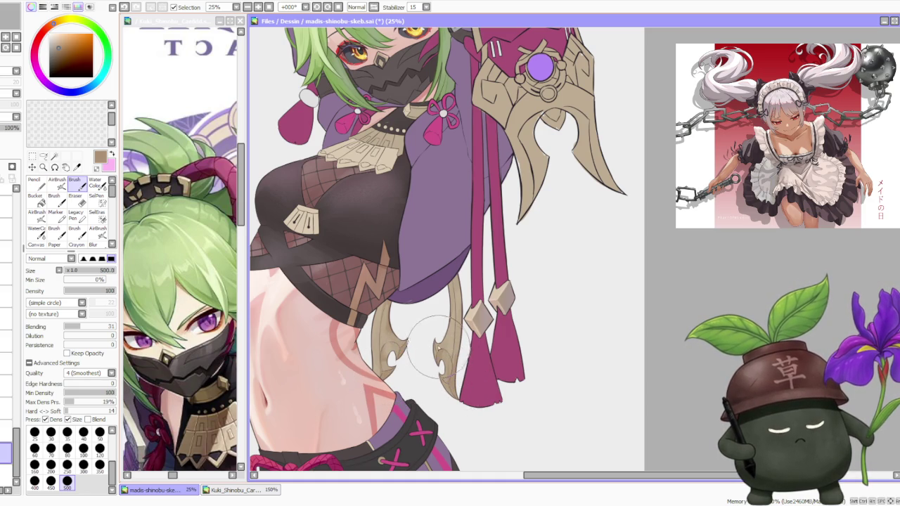
left_click(382, 289, "alt")
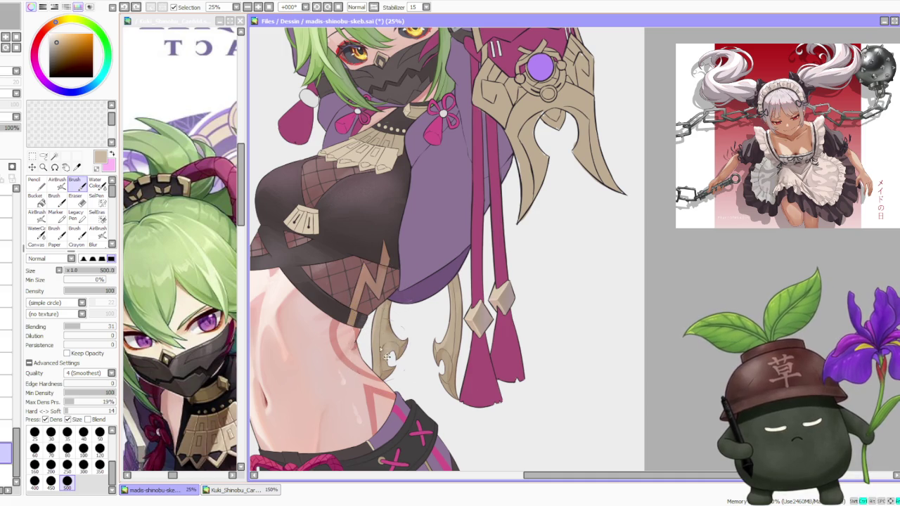
scroll(383, 311, "down", 1)
scroll(443, 288, "down", 1)
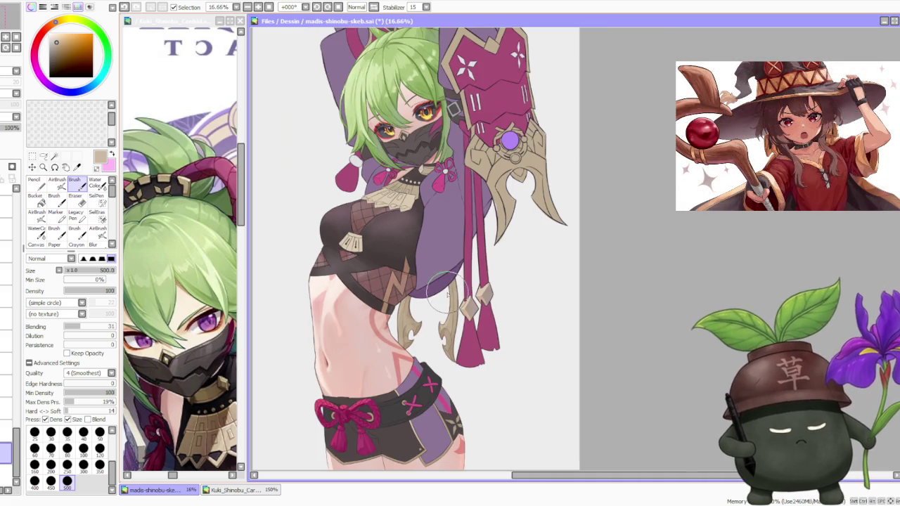
scroll(469, 228, "down", 1)
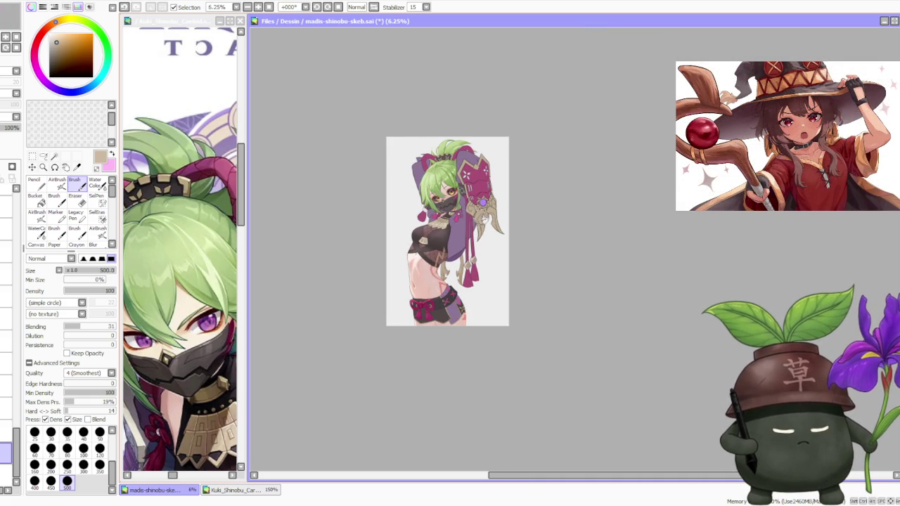
- Pick a muted purple on the hue ring as the painting colour
scroll(483, 202, "up", 1)
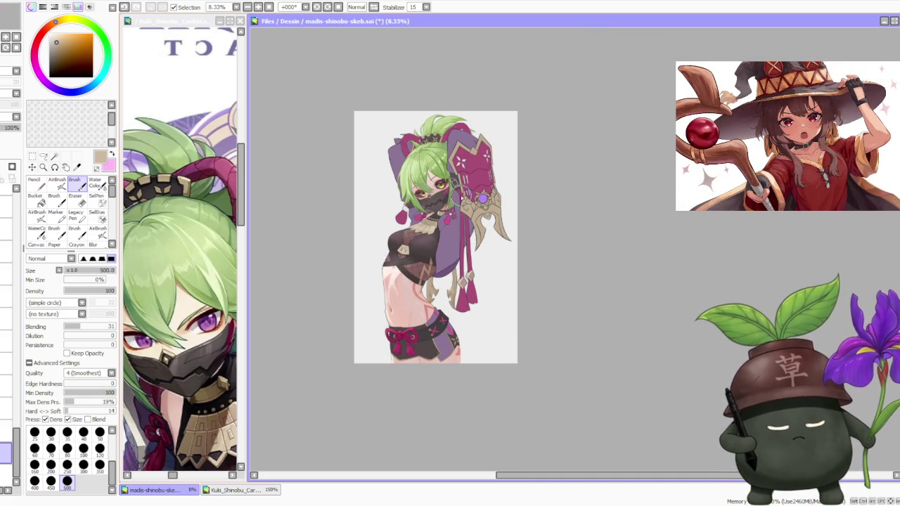
scroll(446, 229, "up", 2)
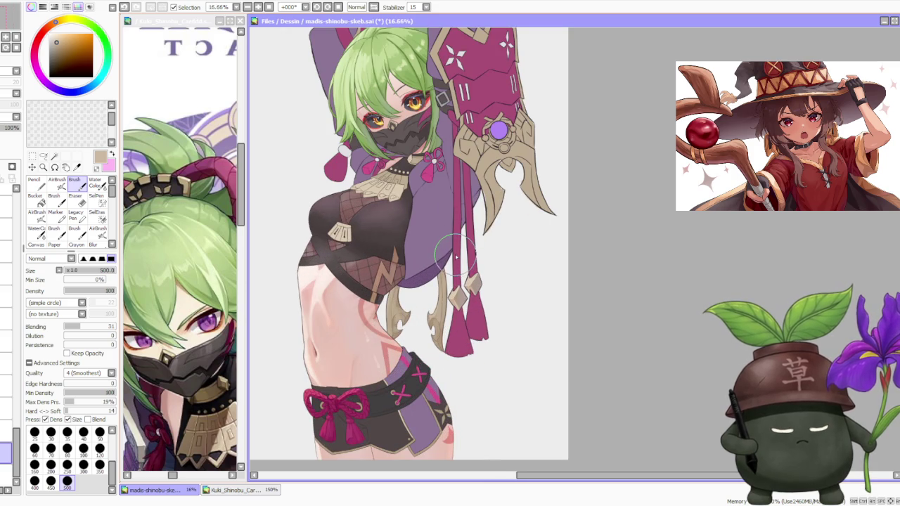
scroll(455, 253, "down", 1)
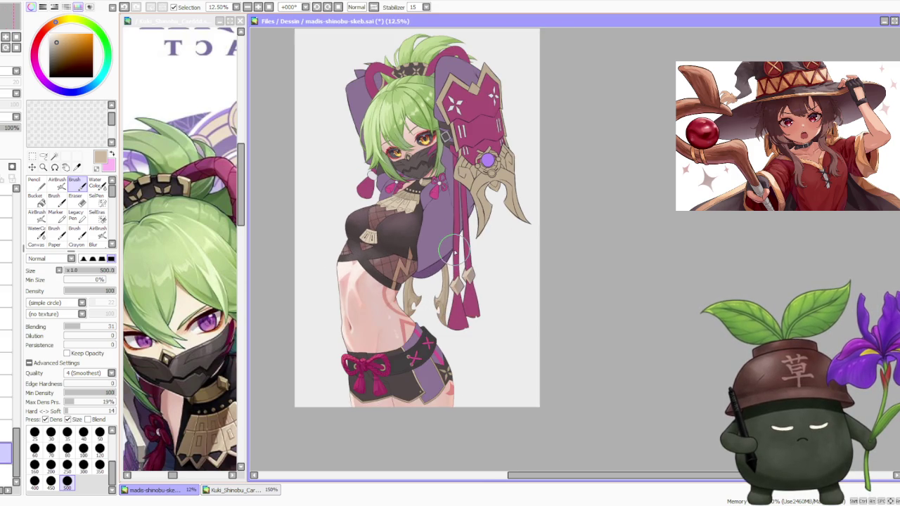
scroll(456, 253, "down", 1)
scroll(454, 252, "up", 2)
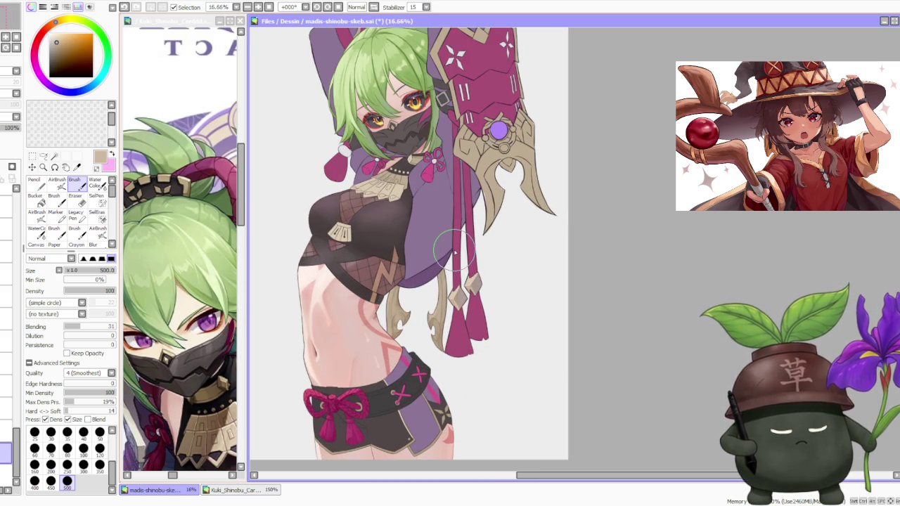
left_click(49, 84)
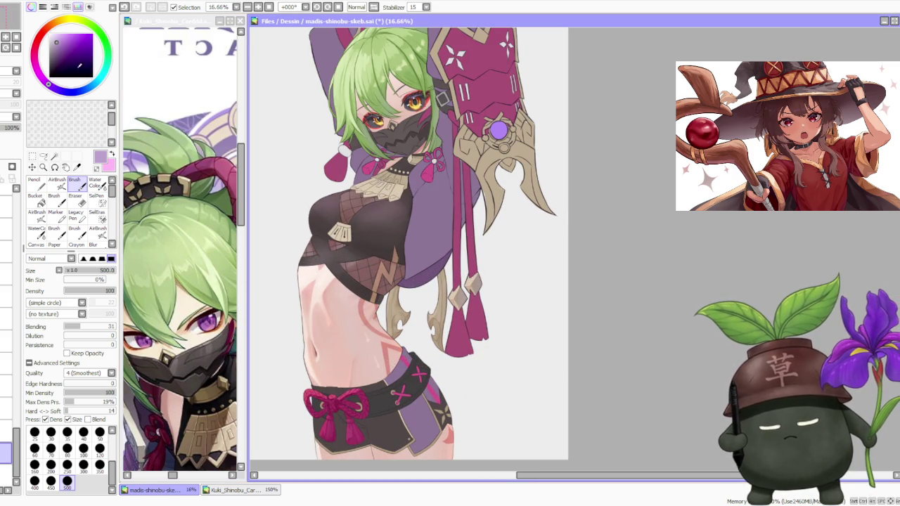
- Eyedrop the waist ribbon's pink-red and switch from AirBrush to the hard Brush
left_click(56, 182)
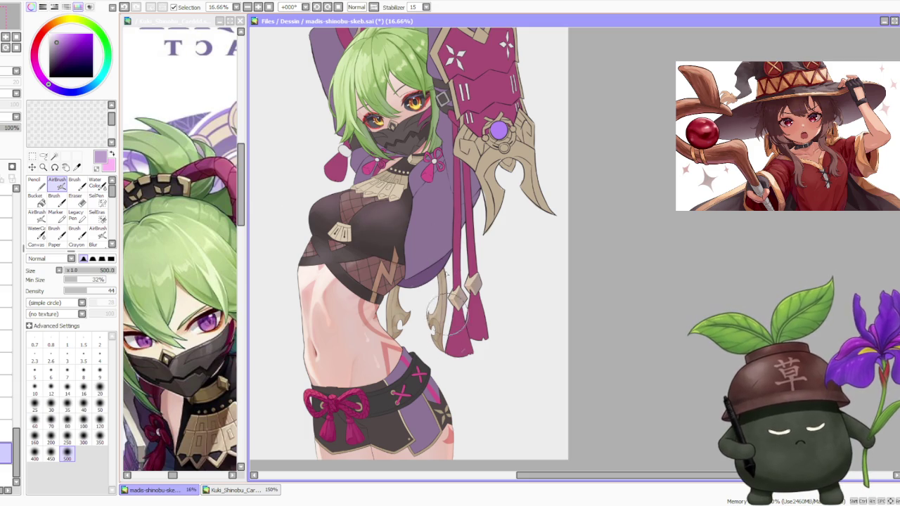
scroll(429, 244, "down", 1)
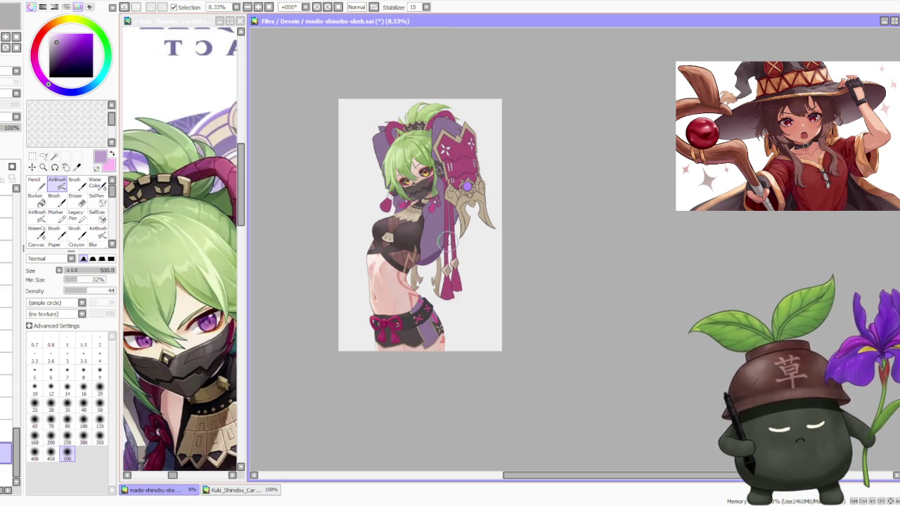
scroll(431, 246, "up", 3)
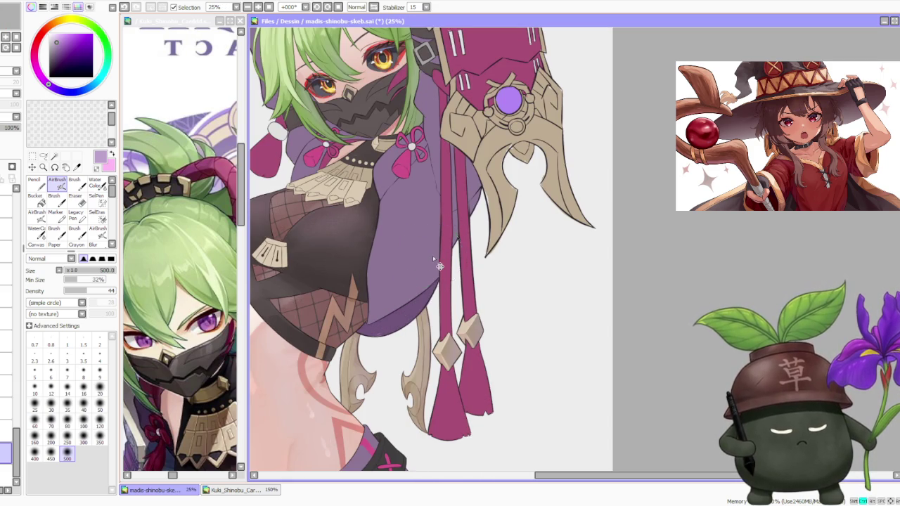
scroll(433, 259, "down", 3)
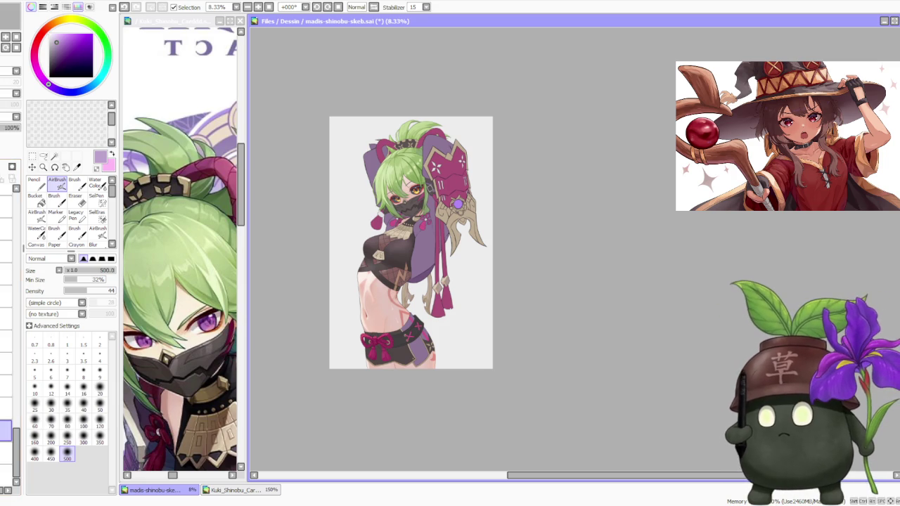
key("alt+Tab")
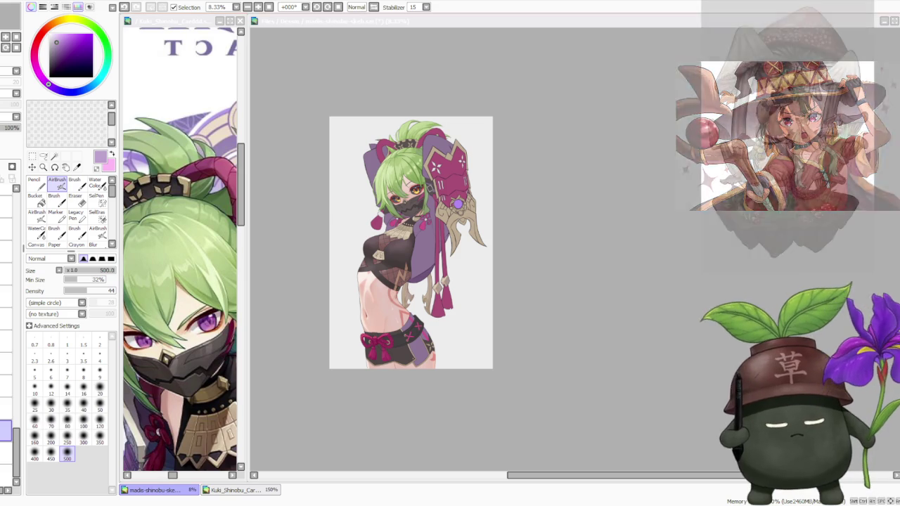
left_click(520, 300)
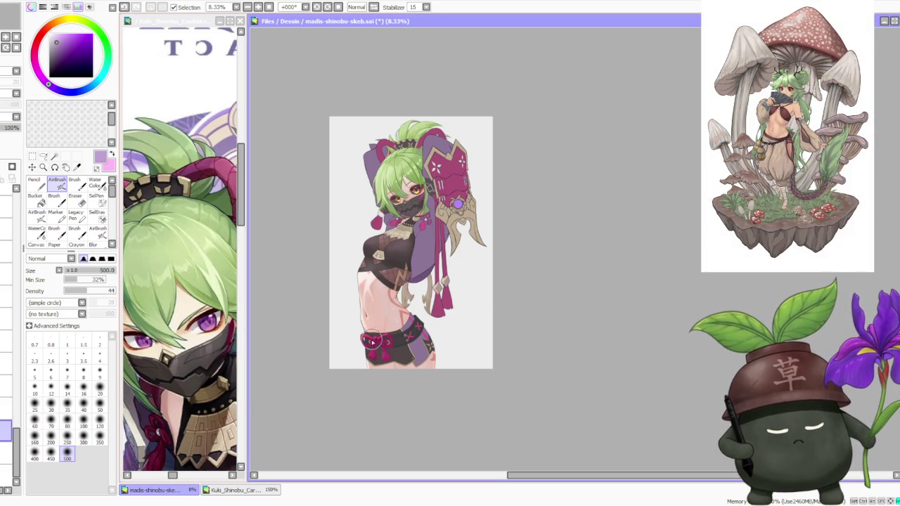
scroll(364, 367, "up", 5)
left_click(416, 312, "alt")
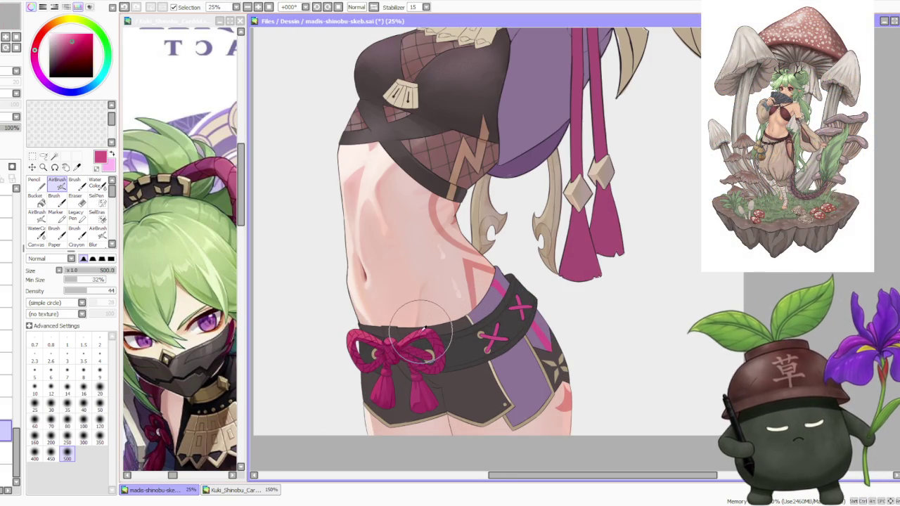
scroll(414, 309, "down", 4)
scroll(416, 311, "down", 1)
left_click(74, 184)
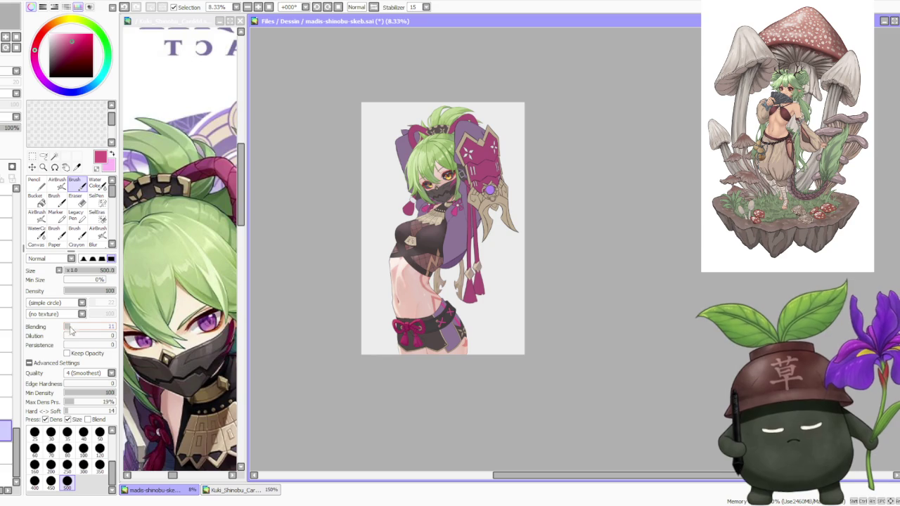
- Set Blending to 0 and paint the tassel beside the mask with pinks sampled from it
left_click_drag(76, 329, 64, 328)
scroll(405, 211, "up", 3)
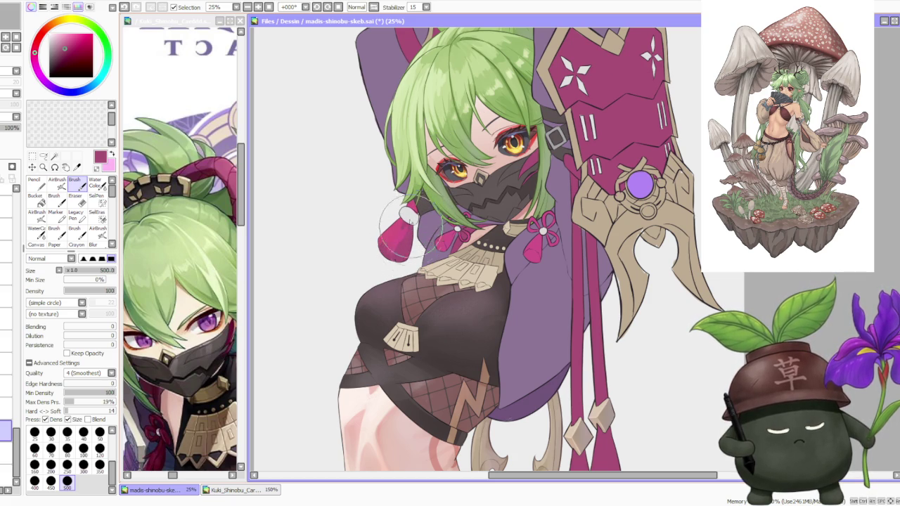
left_click(402, 250, "alt")
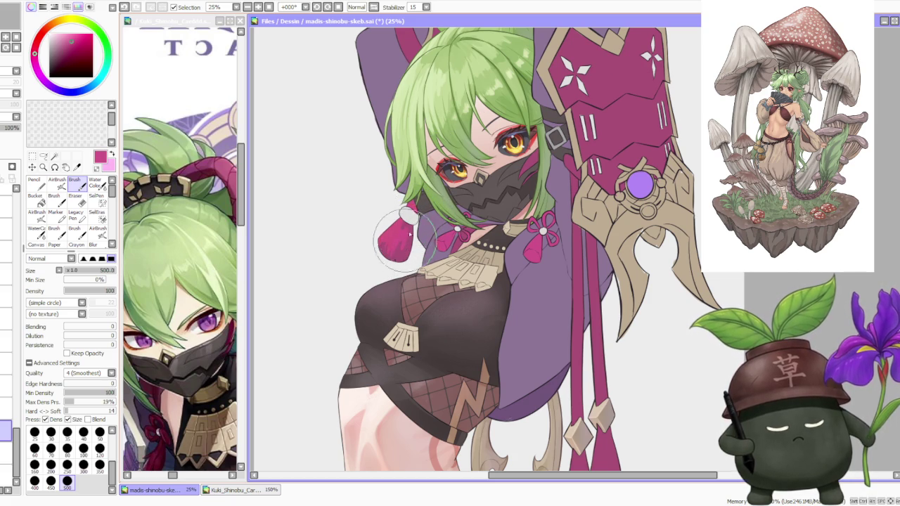
scroll(390, 234, "down", 4)
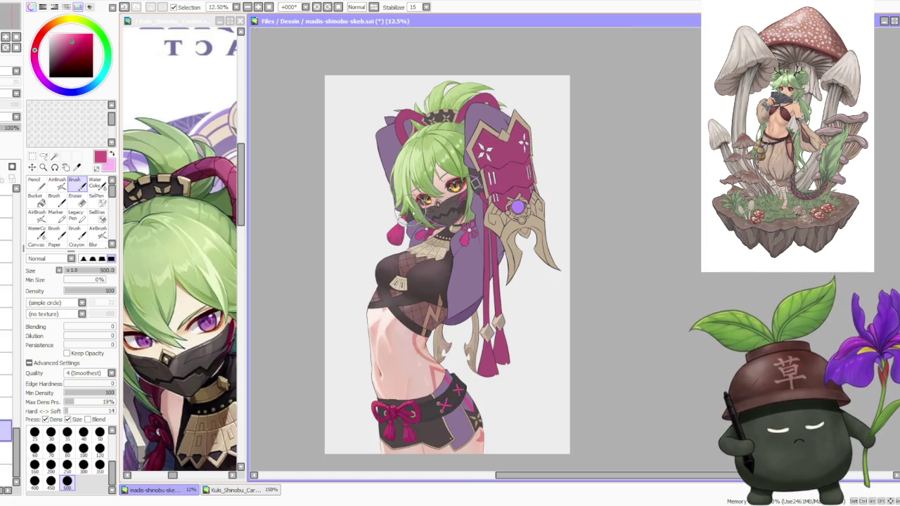
scroll(394, 224, "up", 3)
left_click(373, 259, "alt")
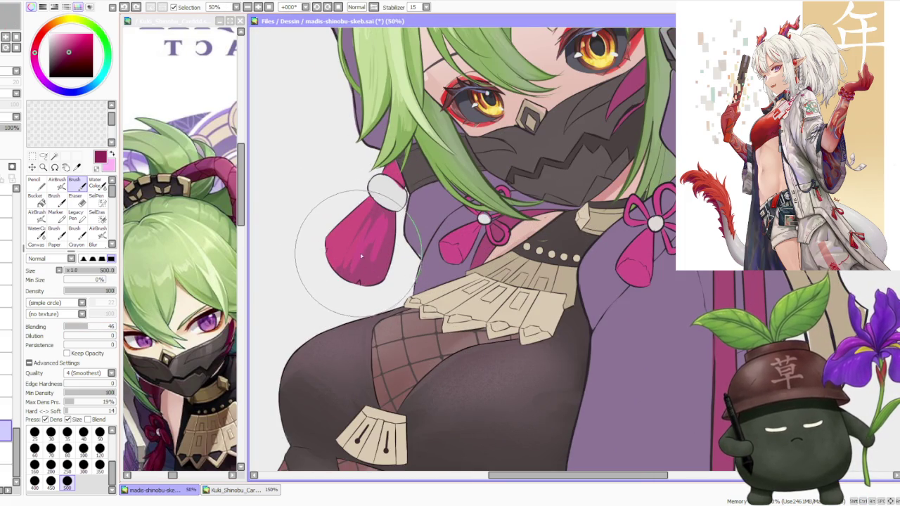
- Raise colour blending to about 77 and paint darker pink streaks onto the left tassel
left_click(105, 328)
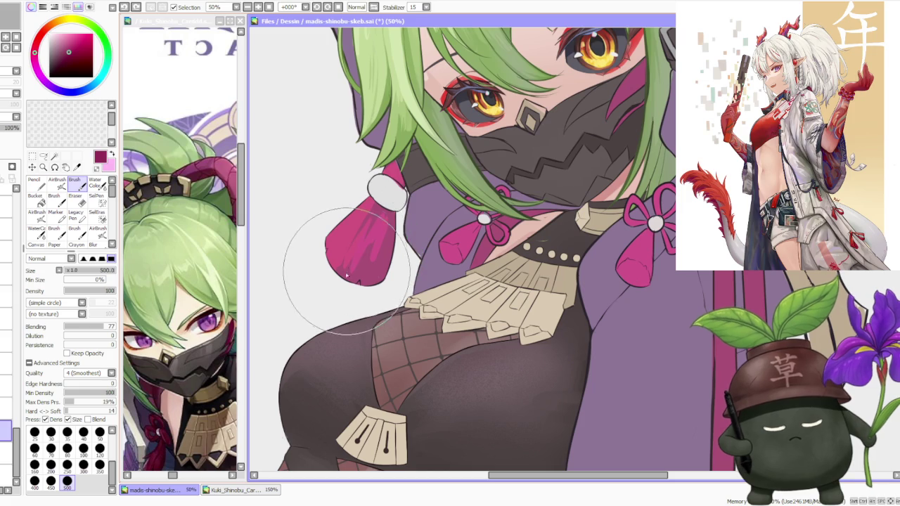
left_click_drag(104, 330, 102, 330)
mouse_move(331, 231)
left_mouse_down()
mouse_move(347, 269)
mouse_move(375, 241)
left_mouse_up()
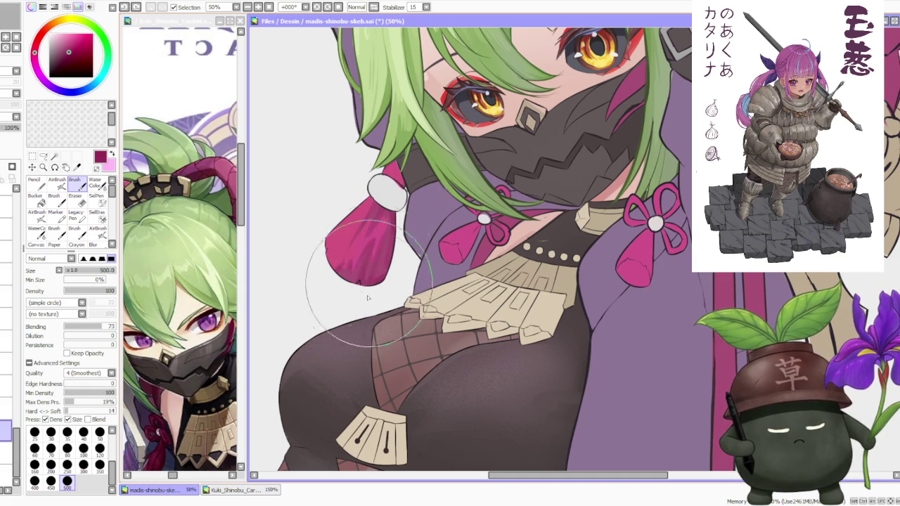
- Sample a new pink from the tassel, then pick its dark magenta
left_click(362, 232, "alt")
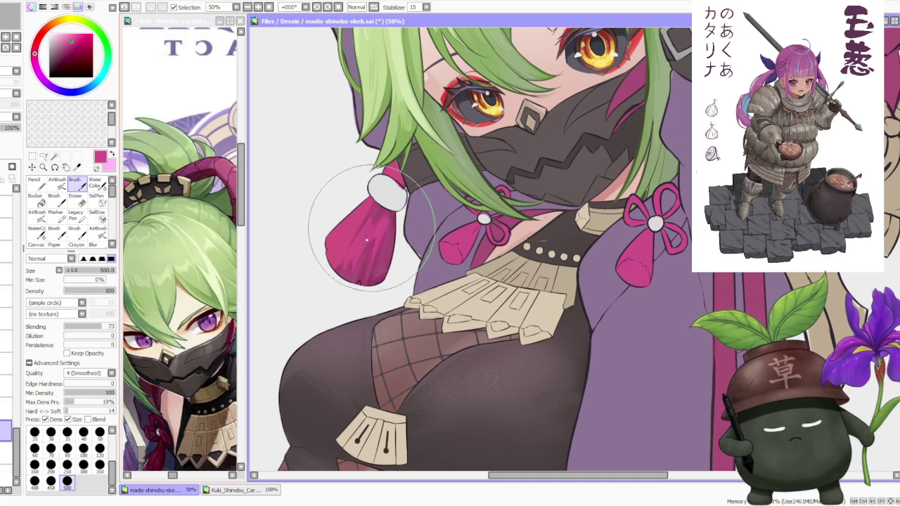
scroll(362, 232, "down", 2)
scroll(395, 178, "down", 3)
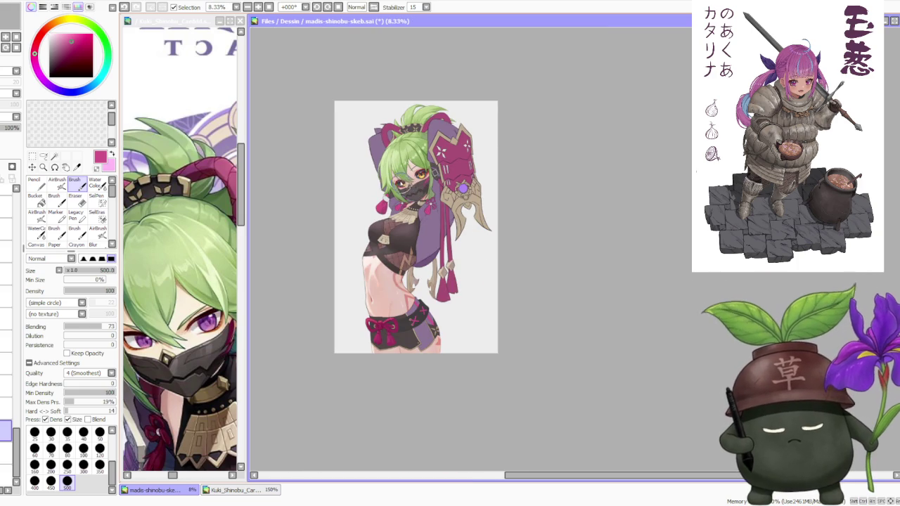
scroll(397, 174, "up", 1)
scroll(404, 186, "up", 1)
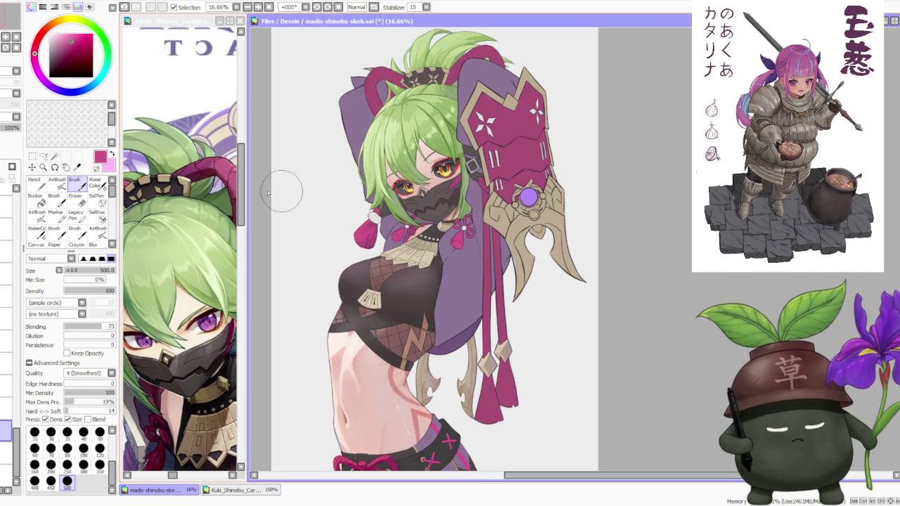
scroll(390, 199, "up", 2)
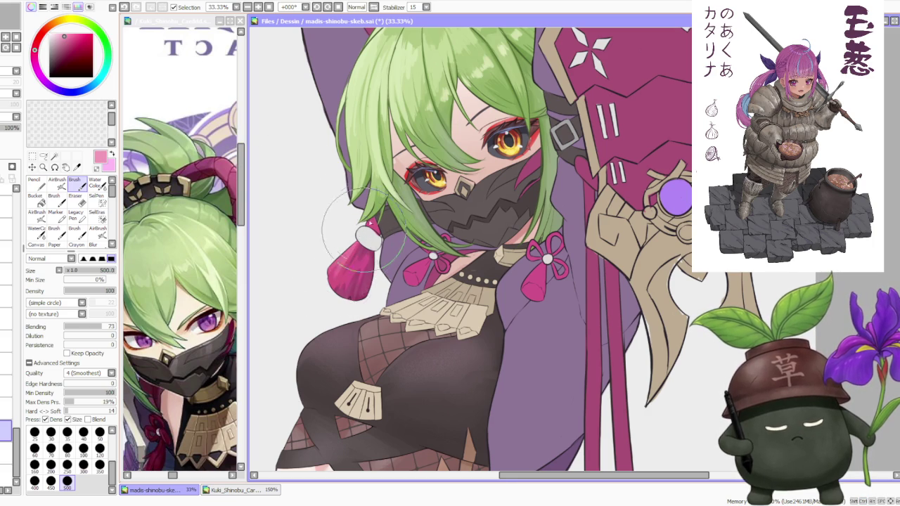
scroll(401, 225, "down", 2)
scroll(432, 204, "down", 2)
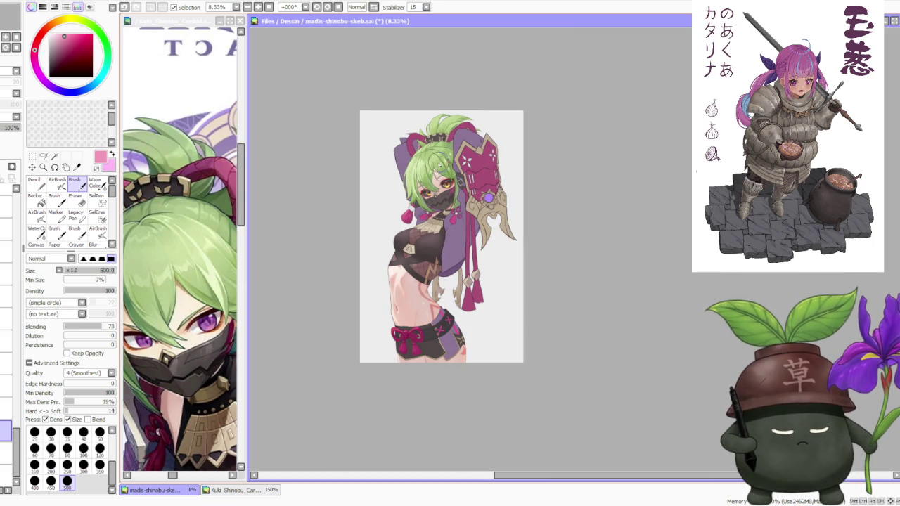
scroll(437, 163, "up", 1)
scroll(362, 266, "up", 1)
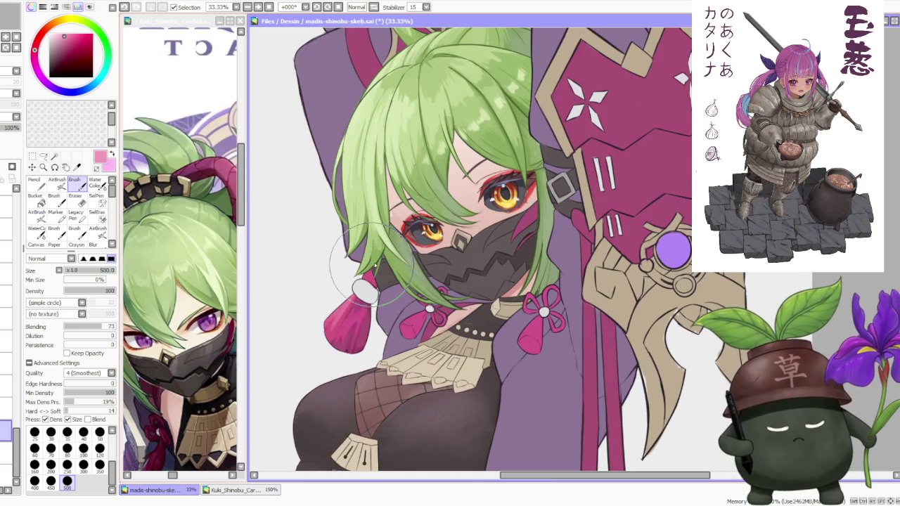
left_click(371, 281, "alt")
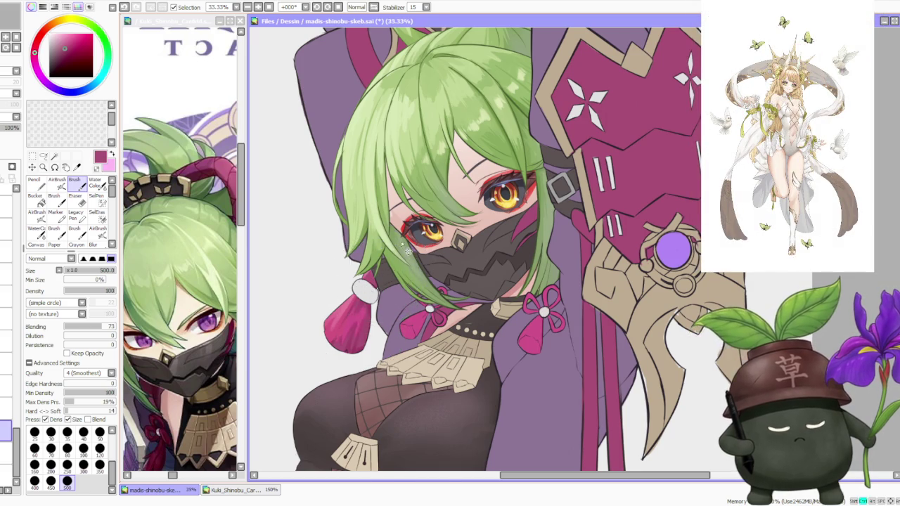
scroll(399, 246, "down", 1)
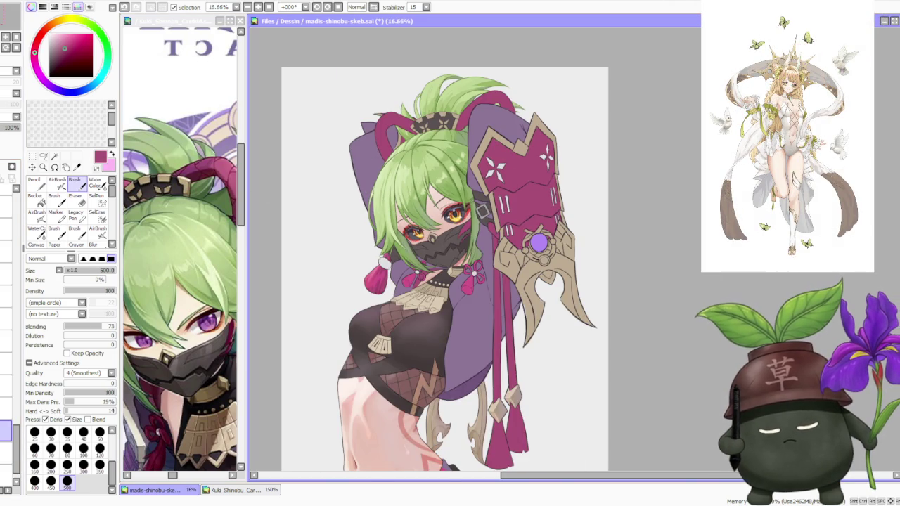
scroll(373, 194, "up", 2)
scroll(380, 317, "up", 3)
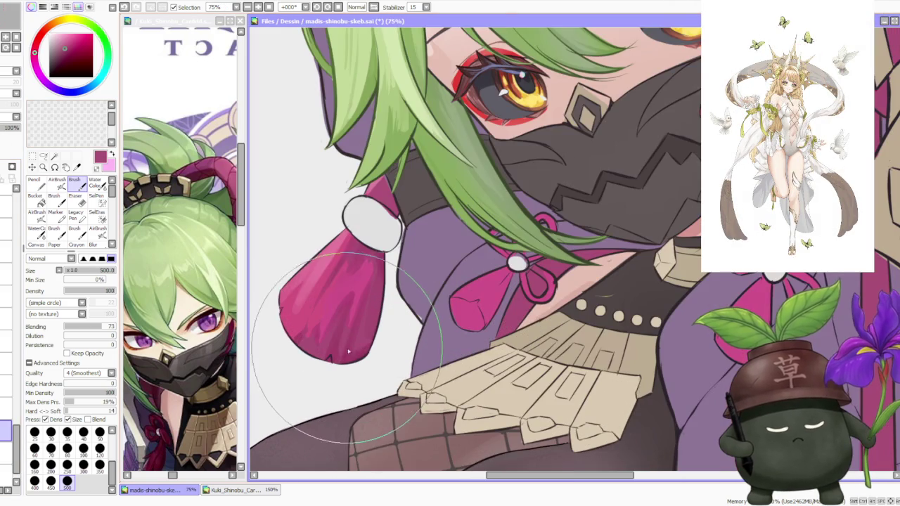
scroll(365, 352, "down", 3)
- Set the brush size to 120 while zoomed in on the tassel
left_click(99, 450)
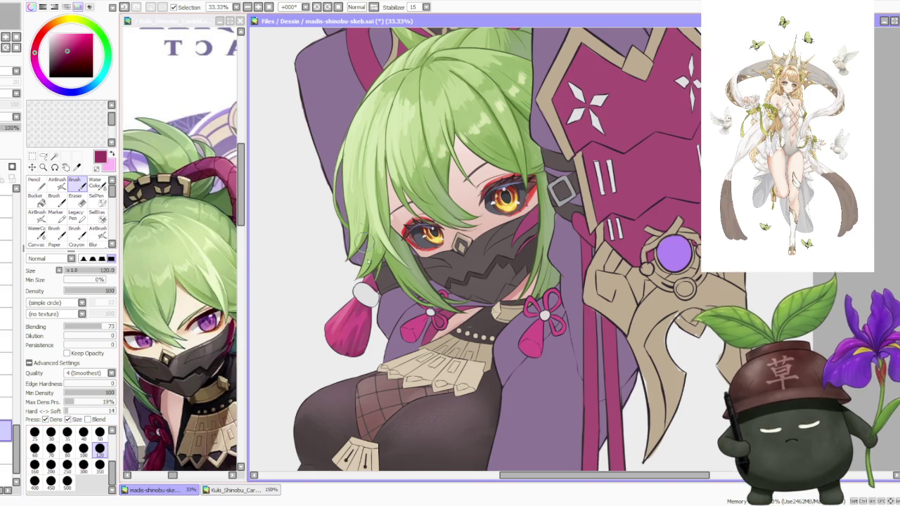
scroll(369, 271, "up", 1)
scroll(369, 270, "up", 2)
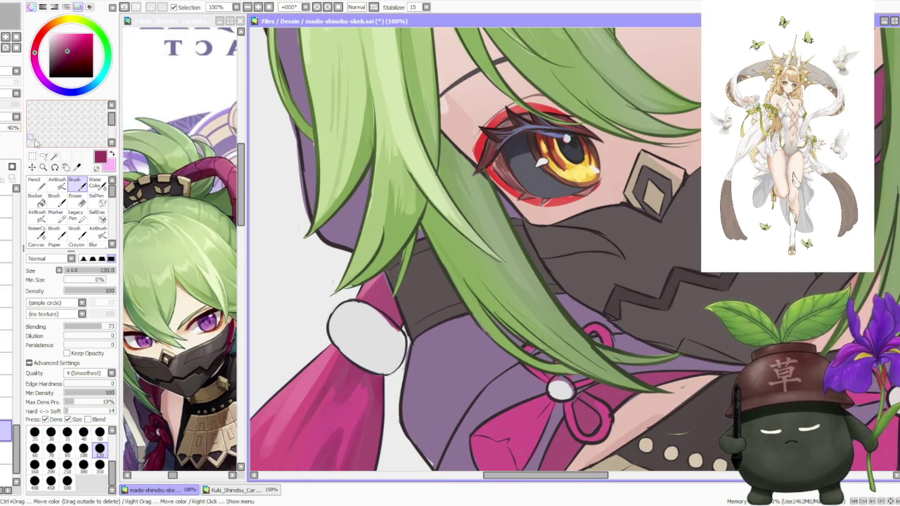
scroll(319, 194, "down", 1)
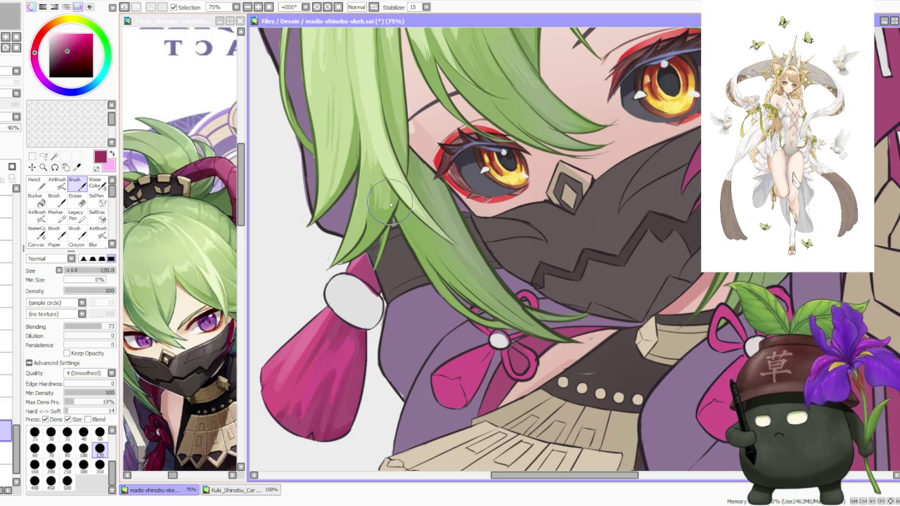
scroll(390, 204, "down", 1)
scroll(390, 204, "down", 1)
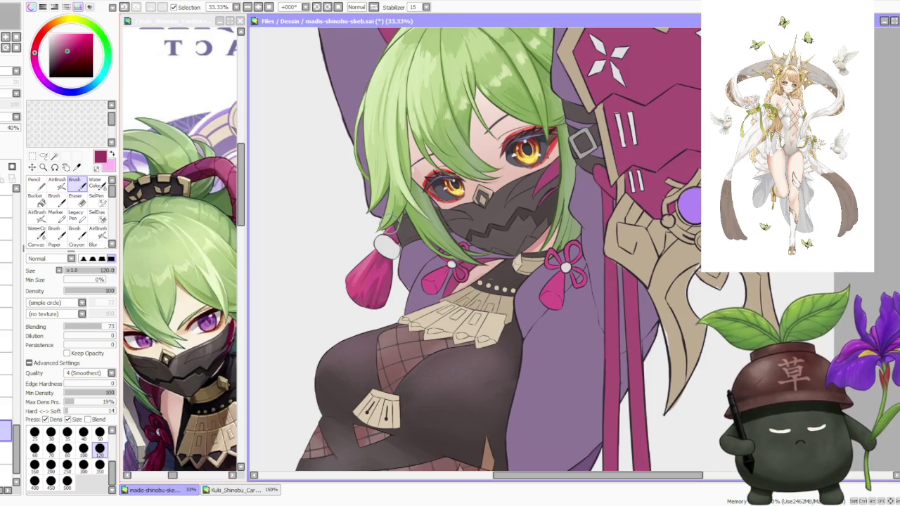
scroll(390, 225, "up", 2)
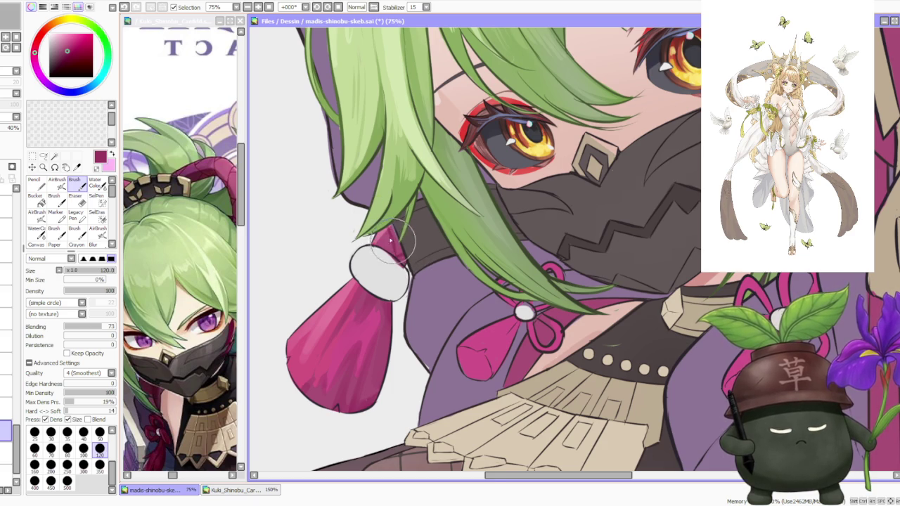
scroll(394, 242, "down", 3)
scroll(385, 210, "up", 2)
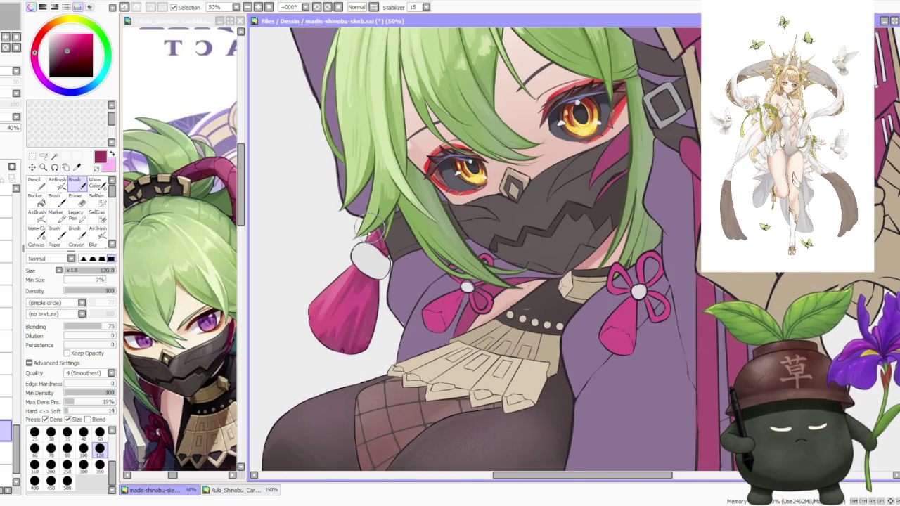
scroll(365, 223, "up", 2)
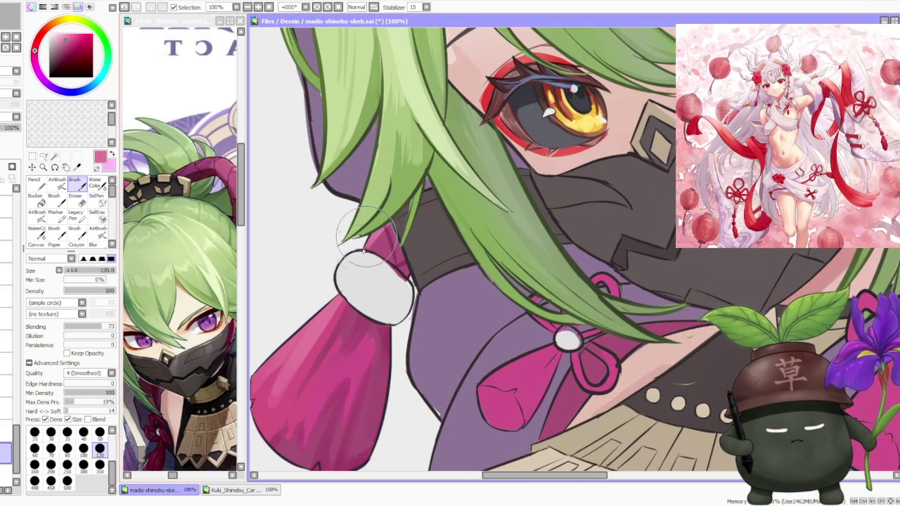
scroll(407, 211, "down", 1)
scroll(413, 209, "down", 1)
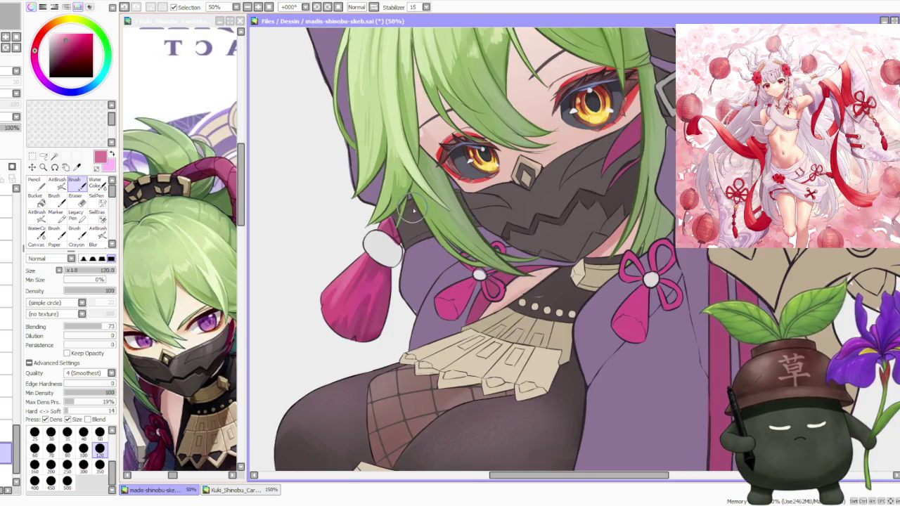
scroll(413, 210, "down", 1)
scroll(414, 209, "up", 1)
- Pick a dark maroon, re-sample the tassel's magenta, and set brush size to 300
left_click(373, 299, "alt")
left_click(365, 292, "alt")
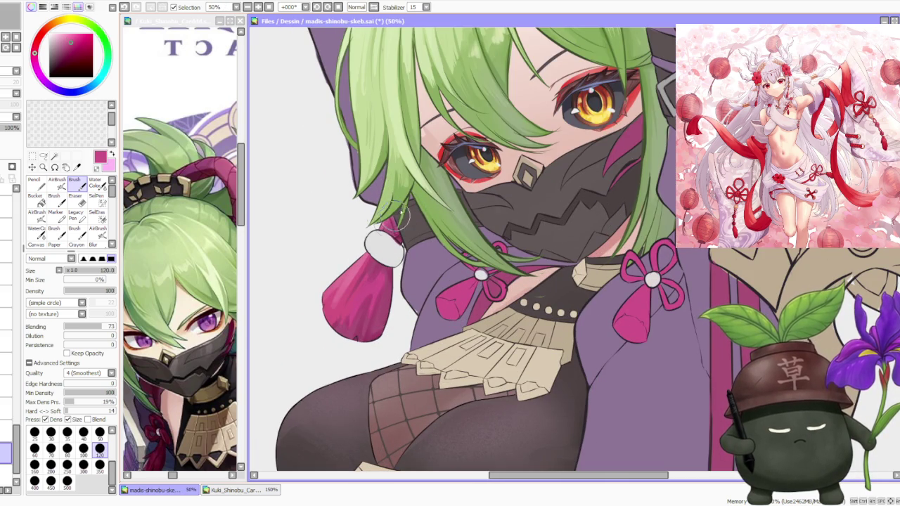
scroll(441, 181, "down", 2)
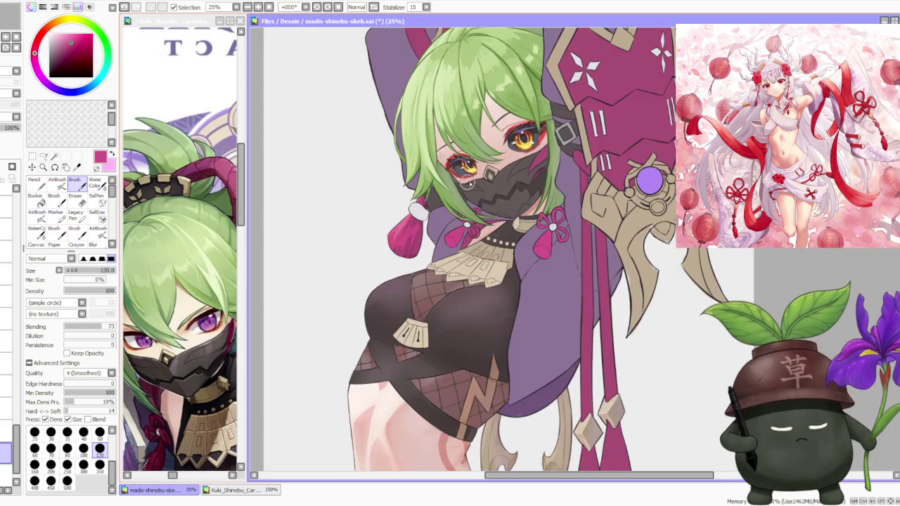
scroll(464, 185, "down", 2)
scroll(492, 156, "up", 1)
scroll(490, 137, "up", 1)
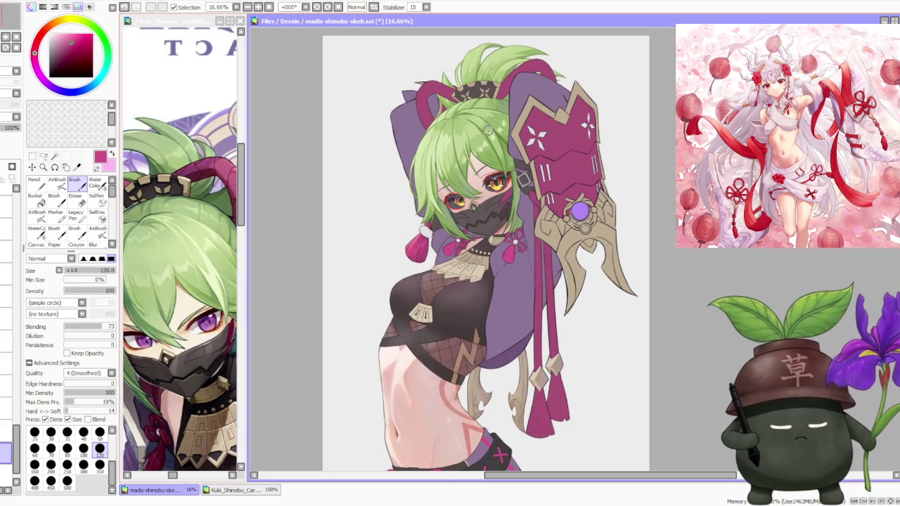
scroll(487, 130, "down", 1)
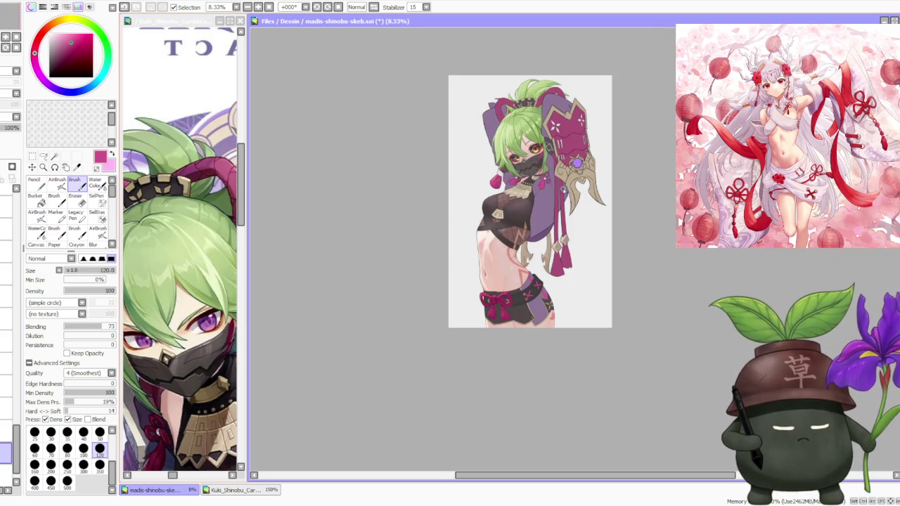
scroll(555, 182, "up", 1)
scroll(553, 182, "down", 1)
scroll(548, 133, "up", 2)
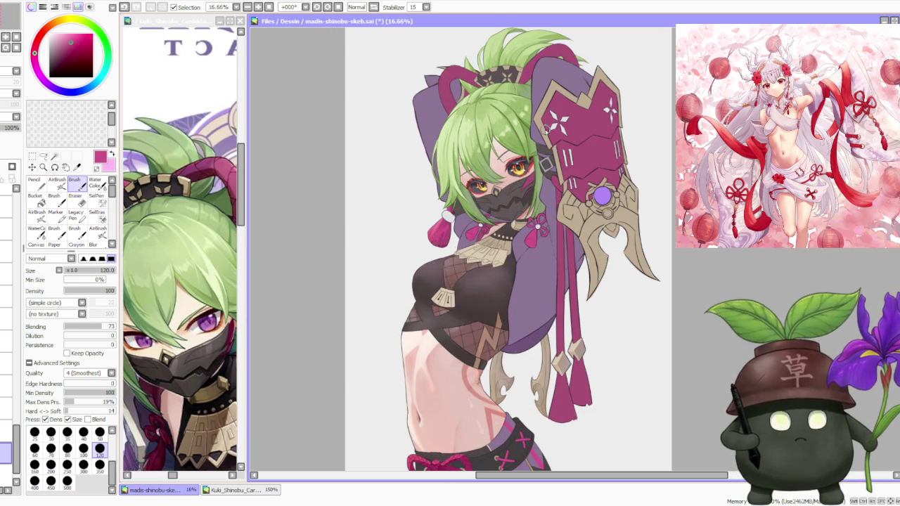
scroll(490, 169, "down", 1)
scroll(490, 171, "down", 1)
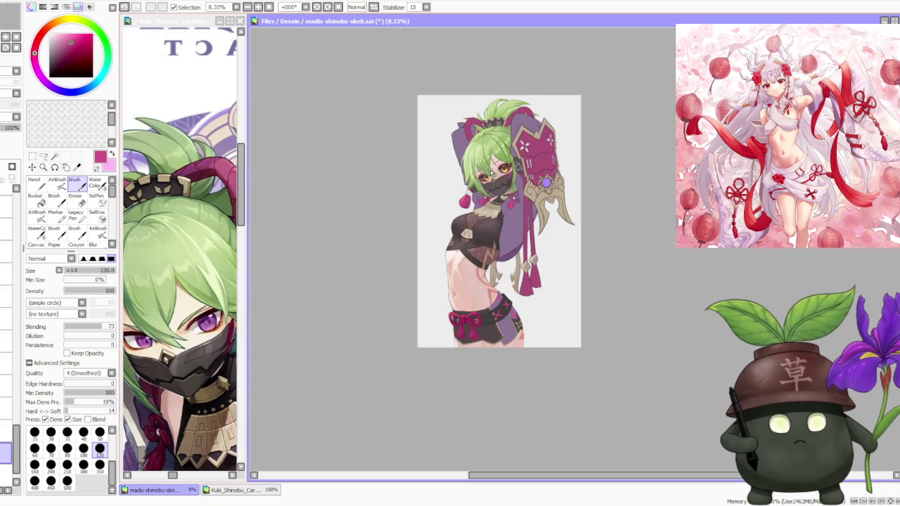
scroll(504, 124, "up", 2)
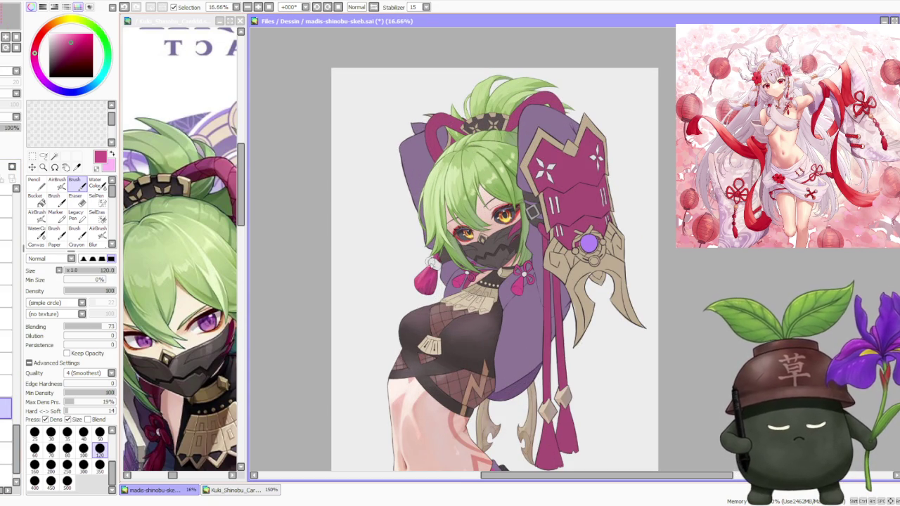
scroll(417, 252, "up", 4)
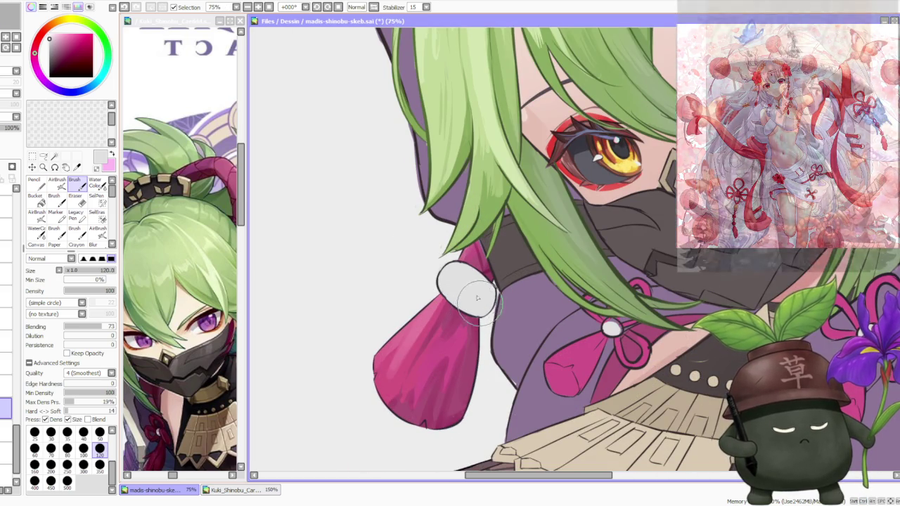
scroll(477, 298, "down", 3)
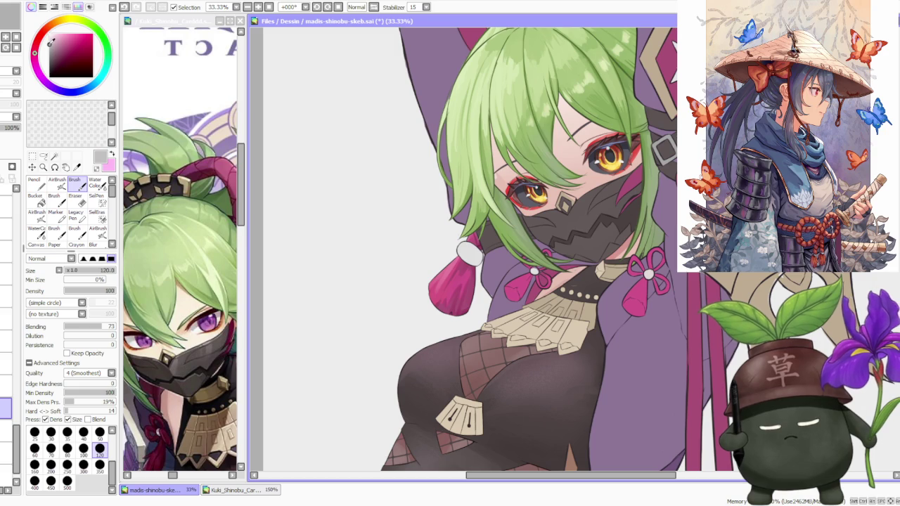
left_click(82, 464)
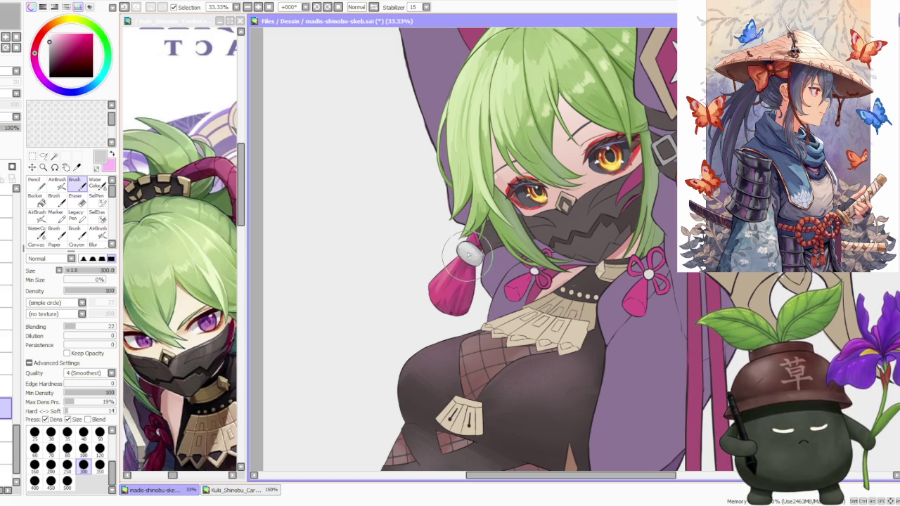
- Paint grey shading onto the tassel's pale bead to give it a glossy highlight
scroll(451, 238, "down", 1)
scroll(442, 225, "up", 2)
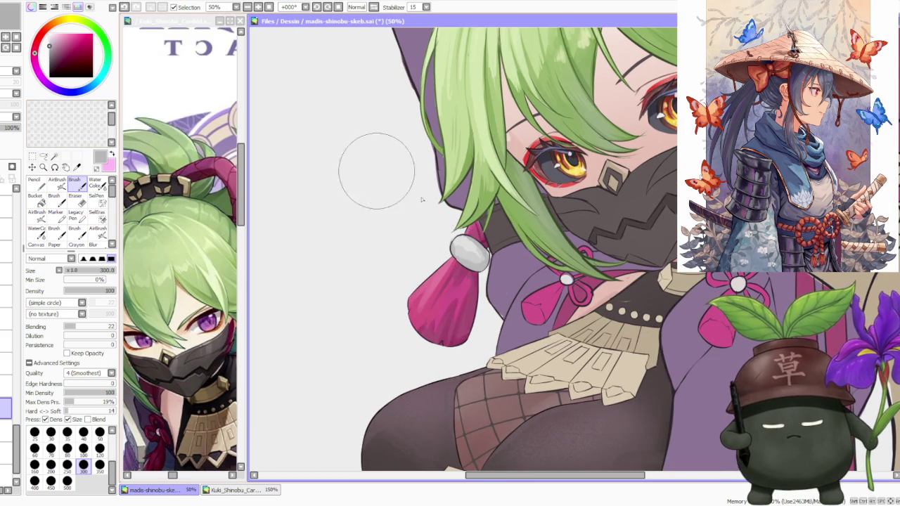
scroll(485, 210, "down", 1)
scroll(481, 222, "up", 1)
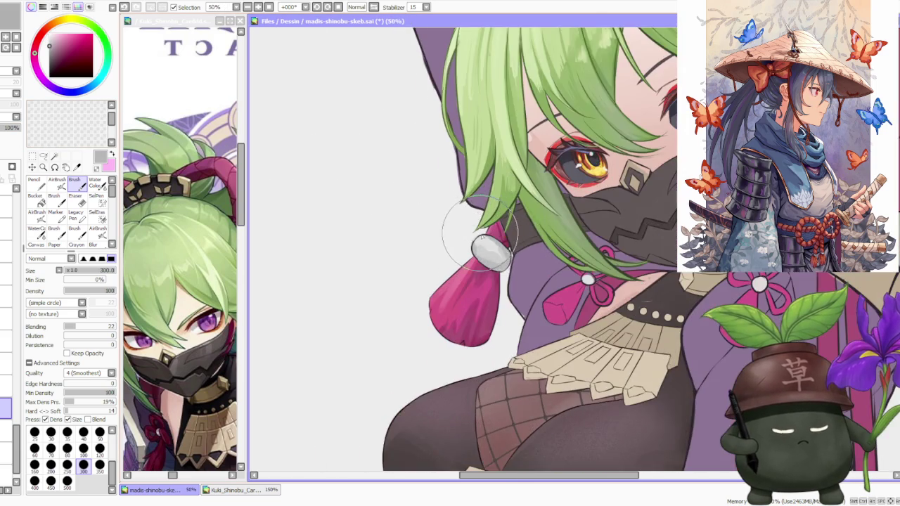
scroll(485, 222, "up", 2)
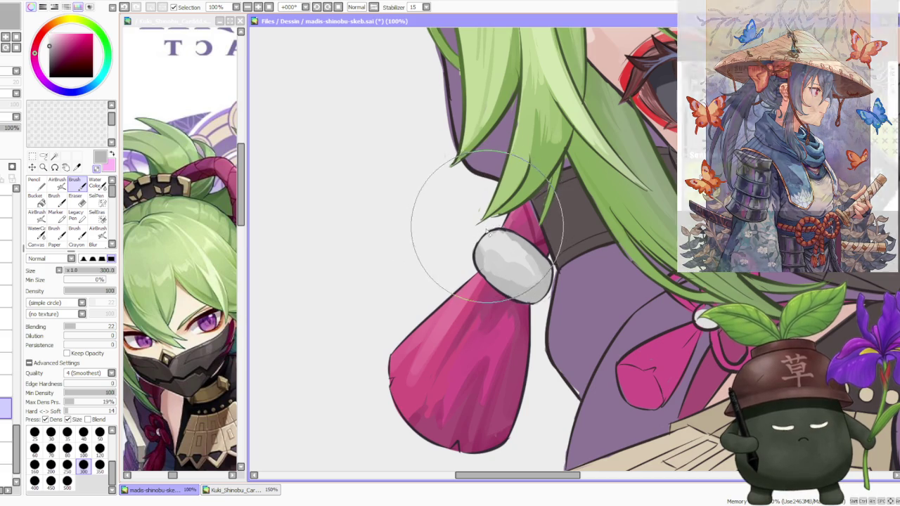
scroll(492, 210, "down", 5)
scroll(548, 179, "up", 3)
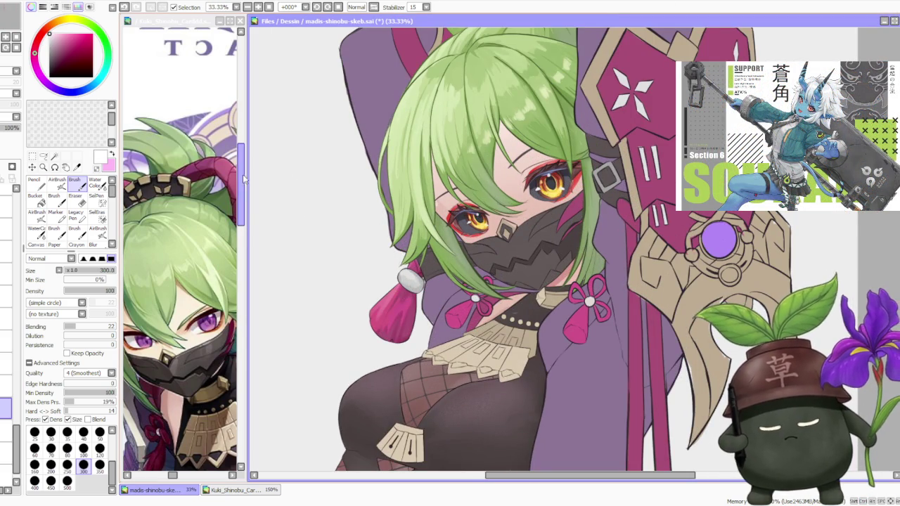
scroll(407, 279, "up", 1)
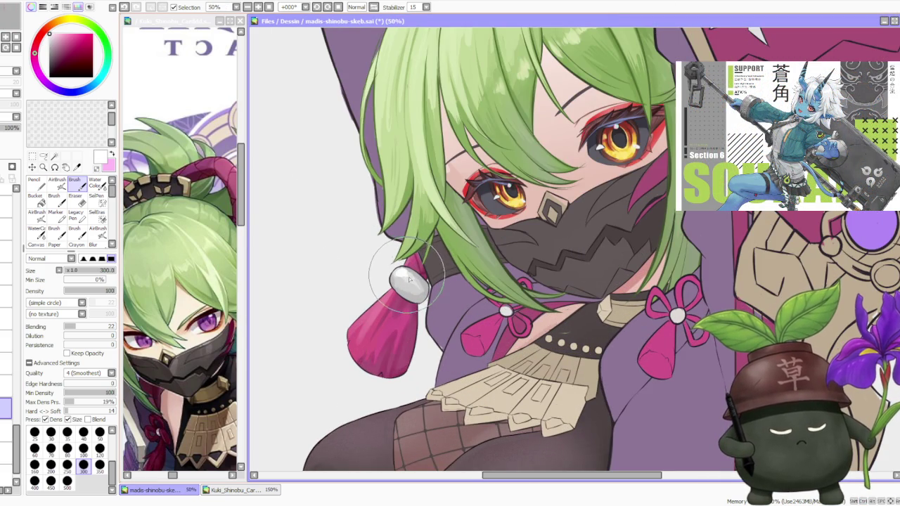
scroll(408, 279, "down", 2)
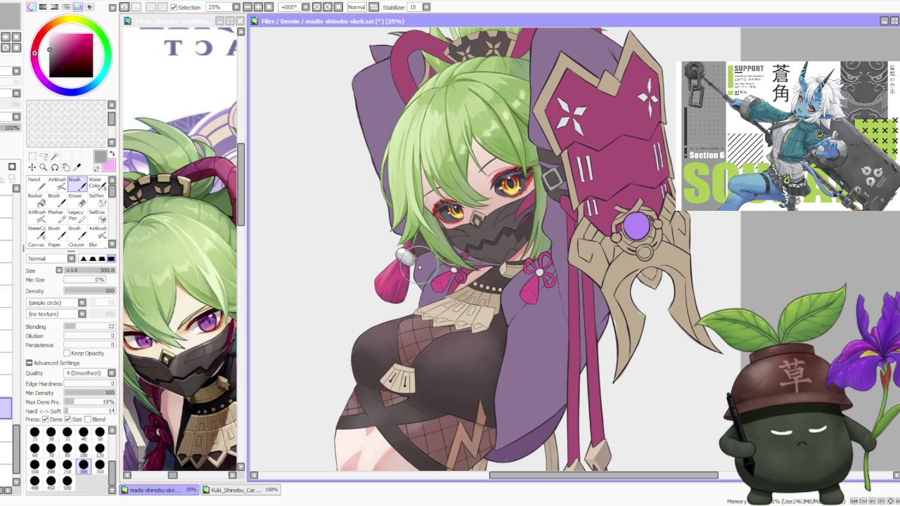
scroll(404, 250, "down", 1)
scroll(404, 250, "up", 1)
scroll(377, 266, "up", 1)
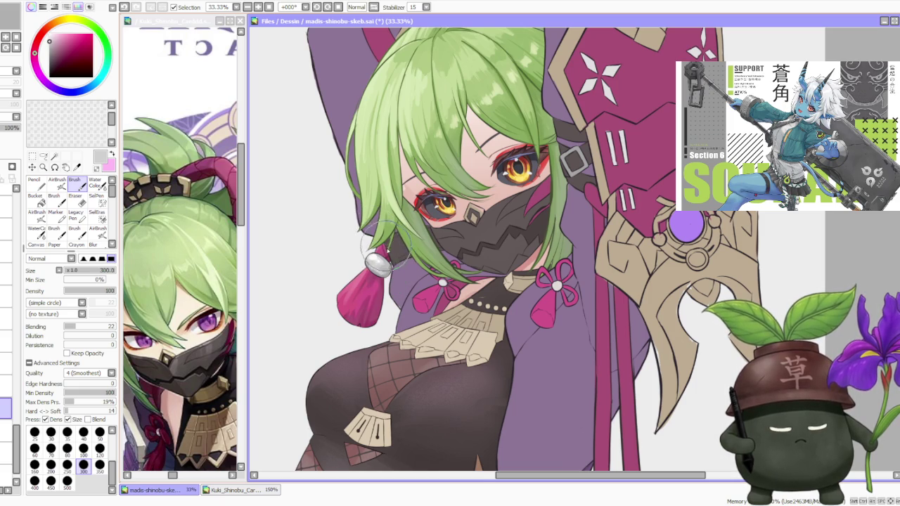
left_click_drag(369, 262, 373, 265)
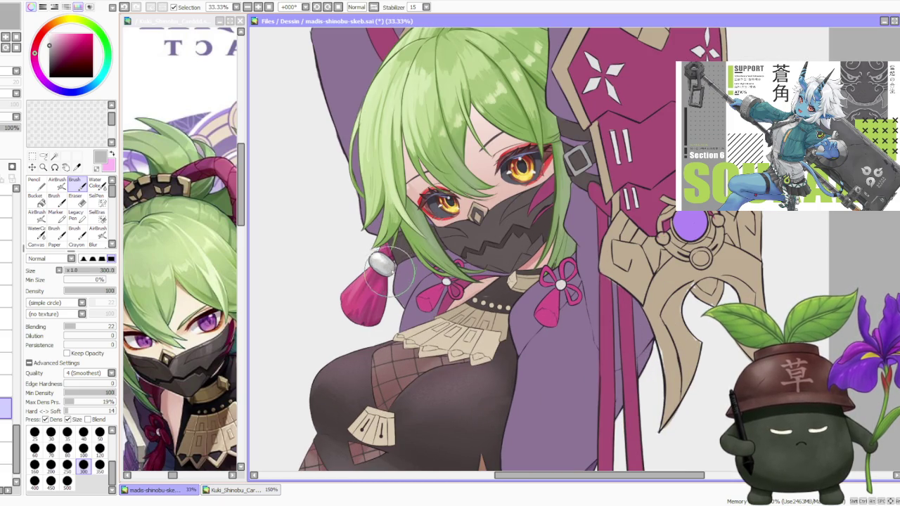
scroll(390, 271, "down", 1)
scroll(390, 271, "down", 2)
scroll(390, 270, "down", 1)
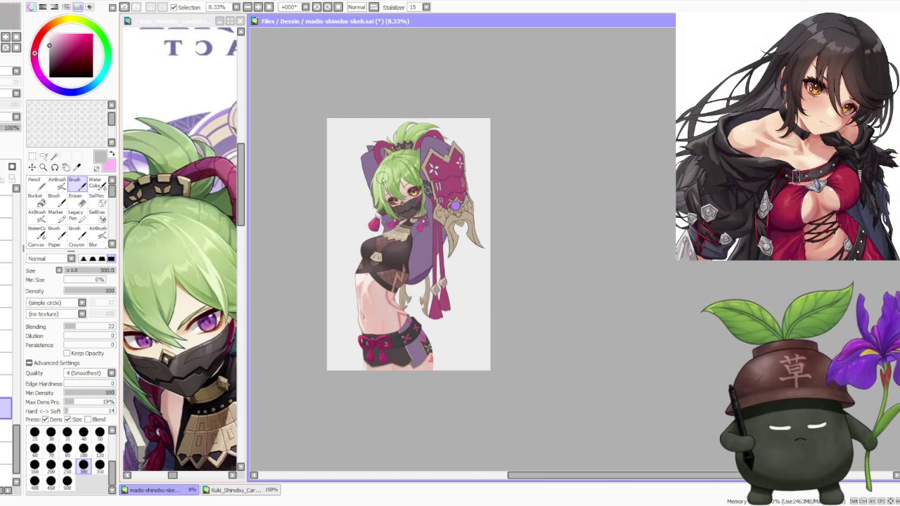
scroll(381, 177, "up", 1)
scroll(414, 232, "down", 1)
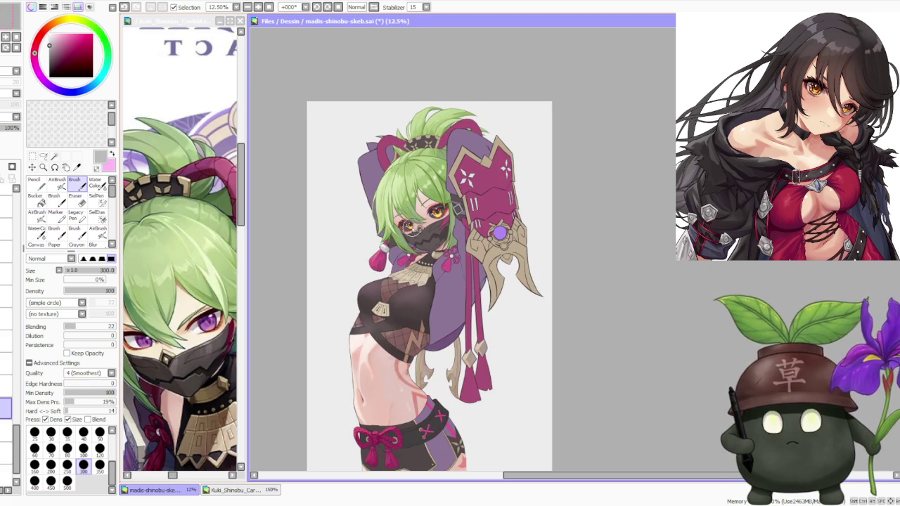
scroll(416, 231, "up", 1)
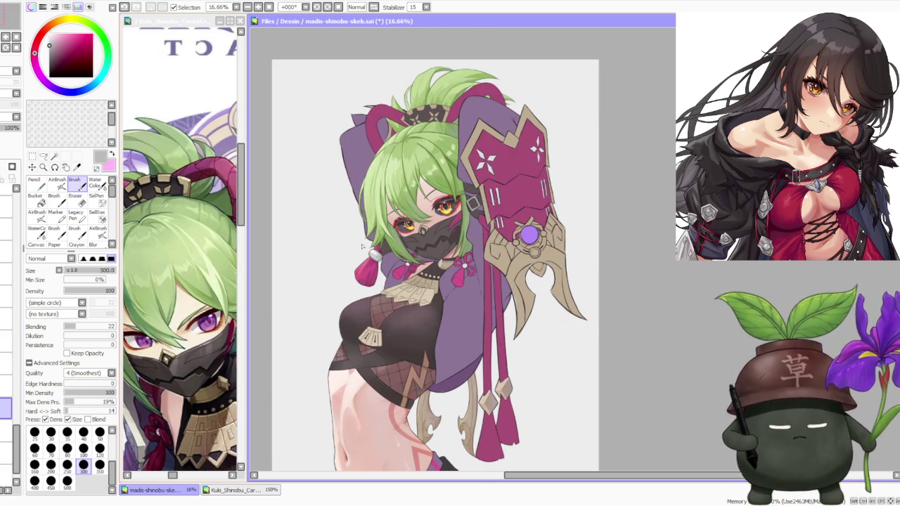
scroll(358, 247, "up", 2)
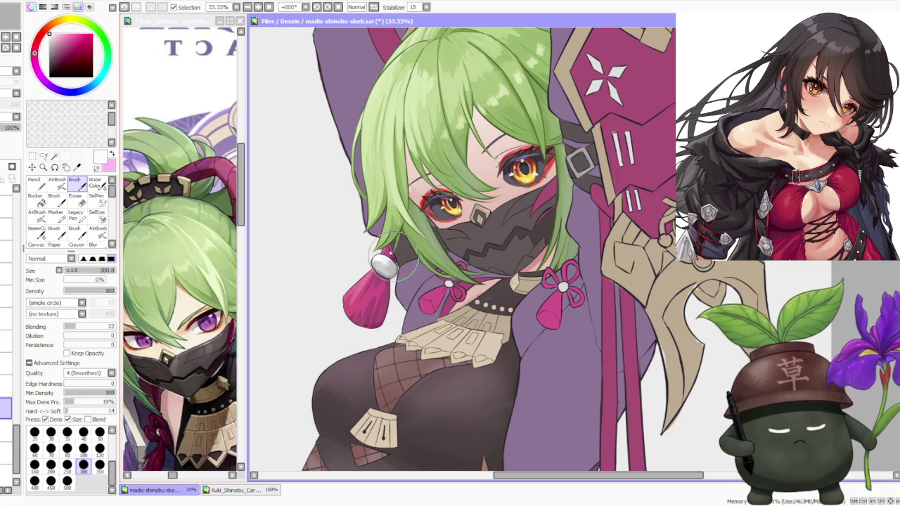
scroll(394, 210, "down", 2)
scroll(404, 187, "down", 1)
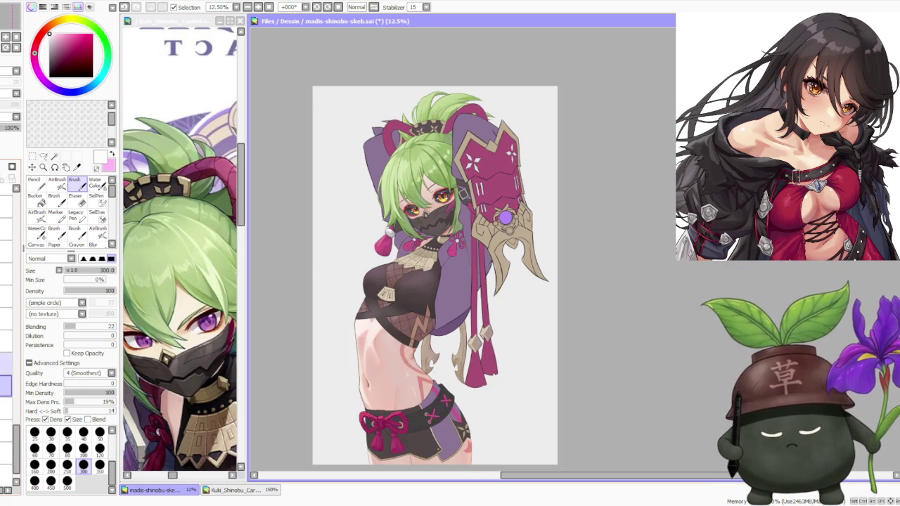
scroll(395, 228, "up", 5)
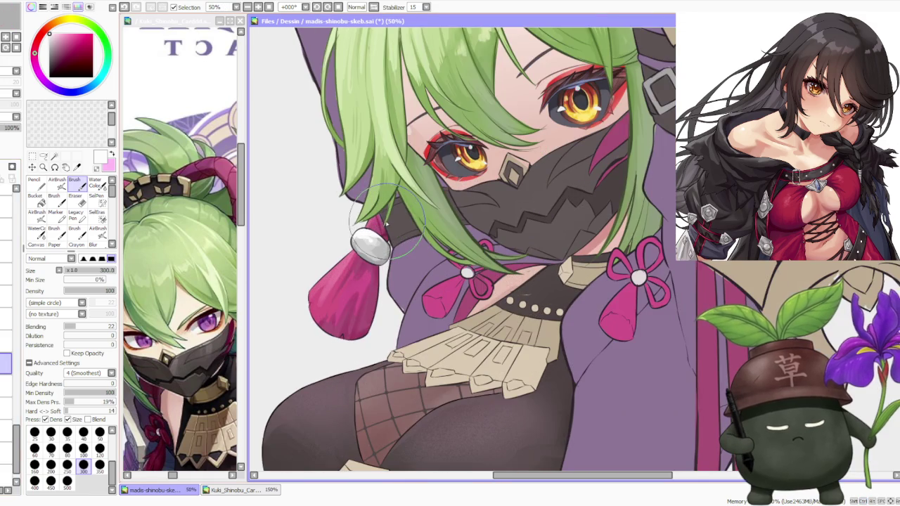
- Sample the clothing's purple and bring the top of the hair into view
left_click(391, 293, "alt")
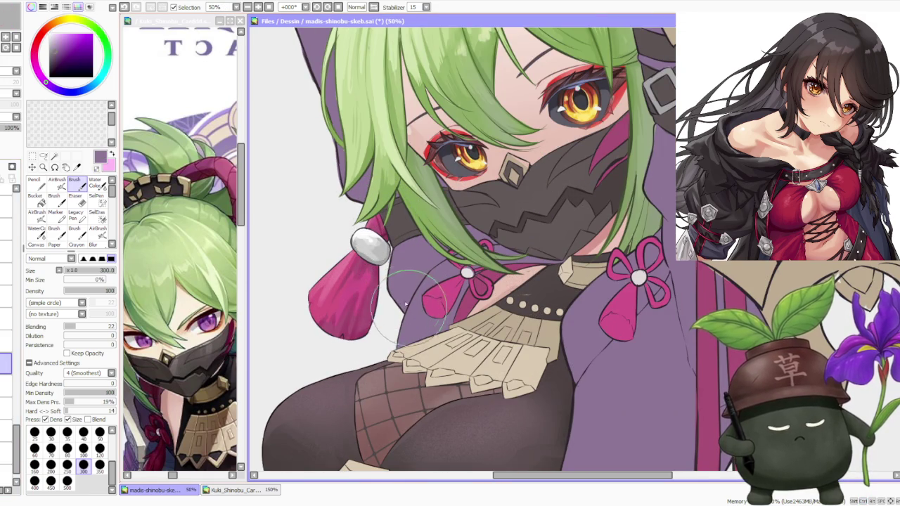
scroll(383, 281, "down", 1)
scroll(351, 204, "up", 1)
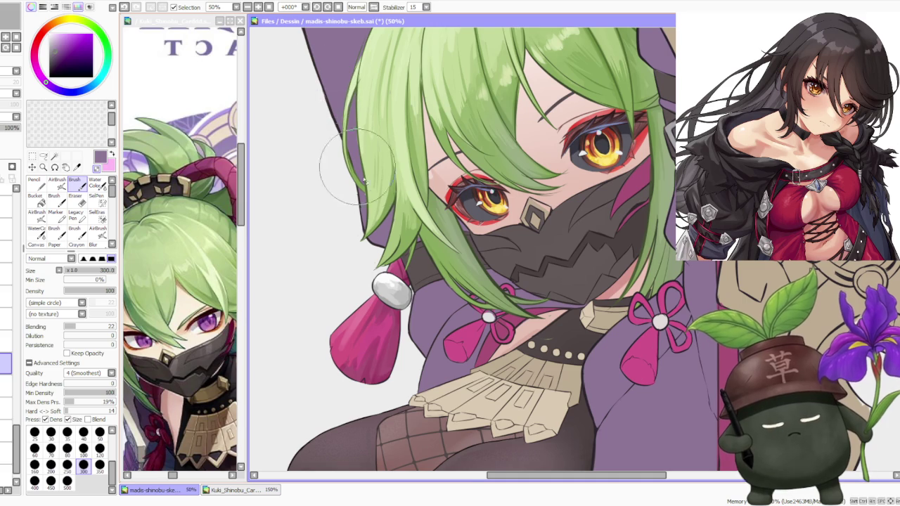
scroll(372, 211, "down", 1)
scroll(405, 281, "up", 2)
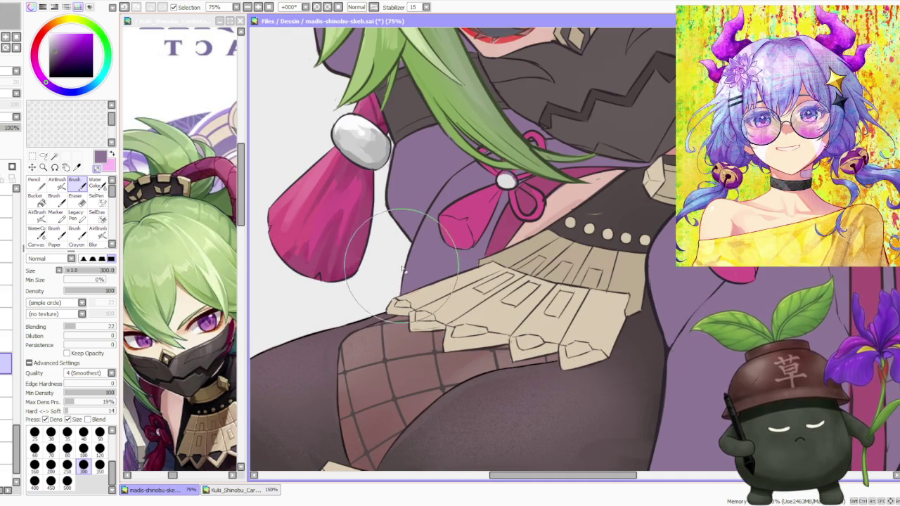
scroll(405, 278, "down", 2)
scroll(450, 302, "up", 2)
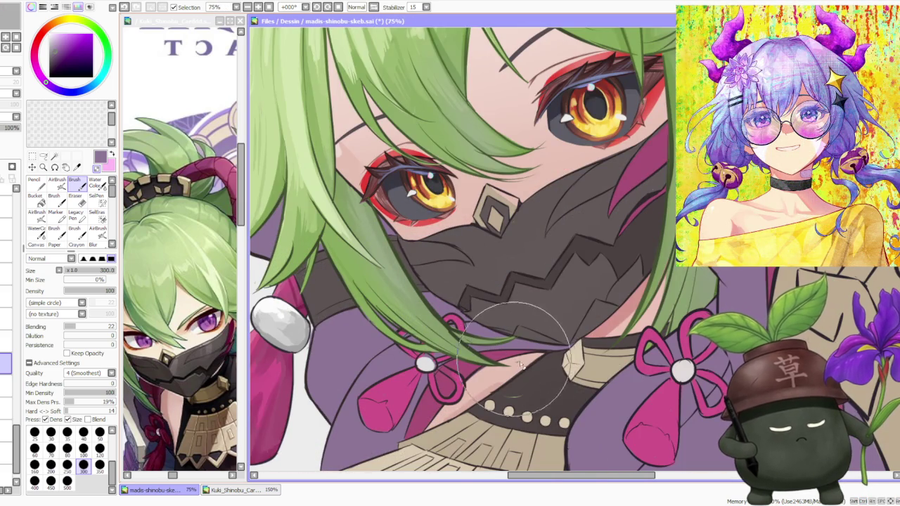
scroll(461, 360, "down", 1)
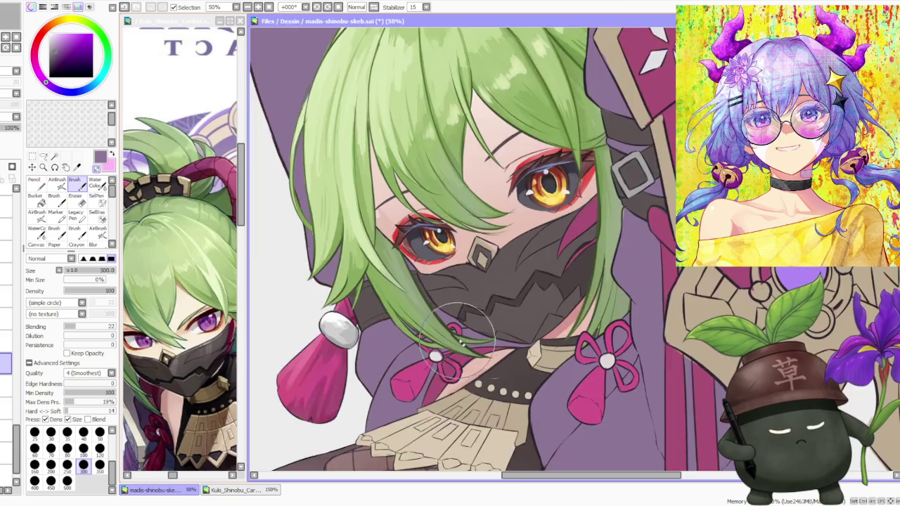
left_click_drag(460, 360, 450, 337)
scroll(450, 337, "down", 2)
scroll(450, 204, "up", 1)
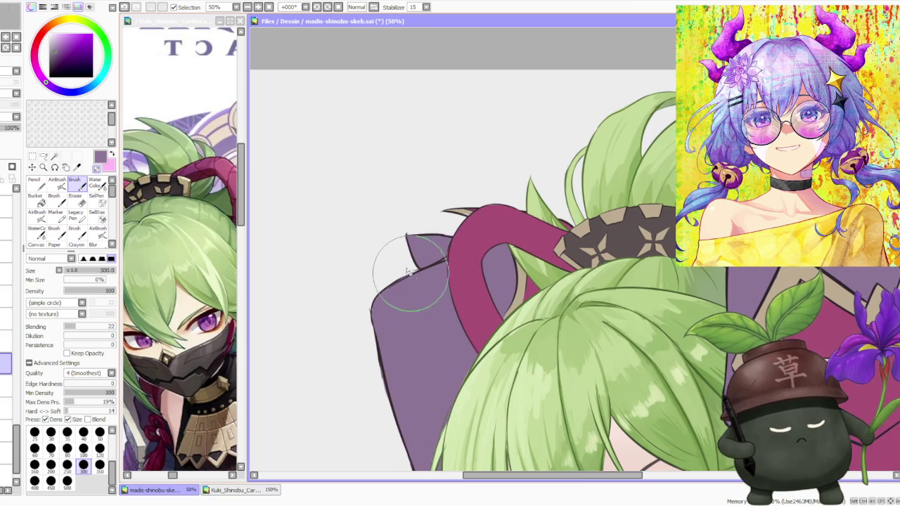
scroll(501, 287, "down", 4)
scroll(549, 324, "down", 2)
scroll(562, 337, "up", 2)
scroll(574, 352, "down", 1)
scroll(566, 366, "up", 1)
scroll(562, 358, "down", 2)
scroll(560, 338, "up", 2)
scroll(556, 281, "up", 1)
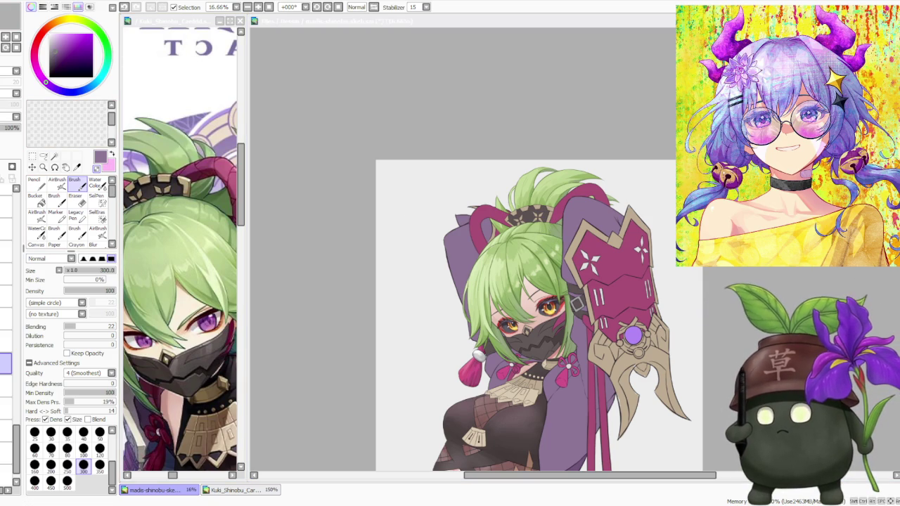
scroll(408, 317, "down", 2)
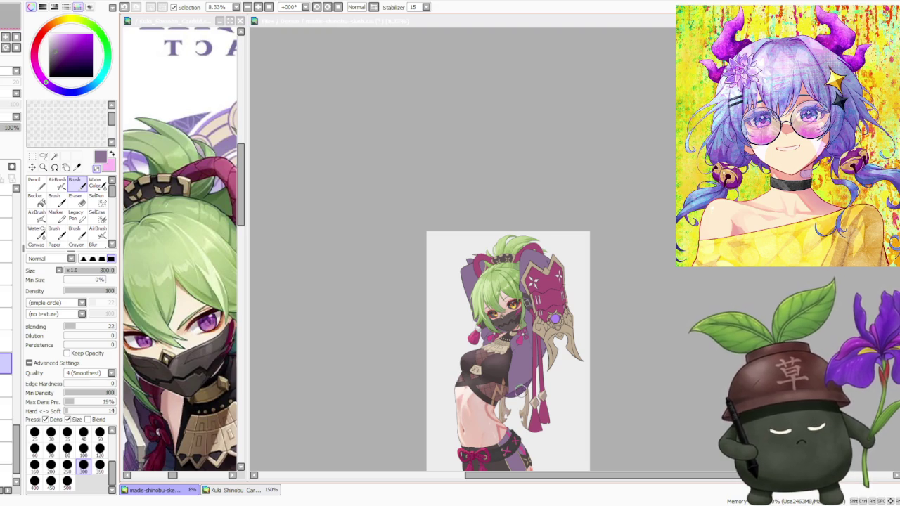
- Enlarge the brush to size 500 and paint a small stroke along the left hair edge
left_click(68, 481)
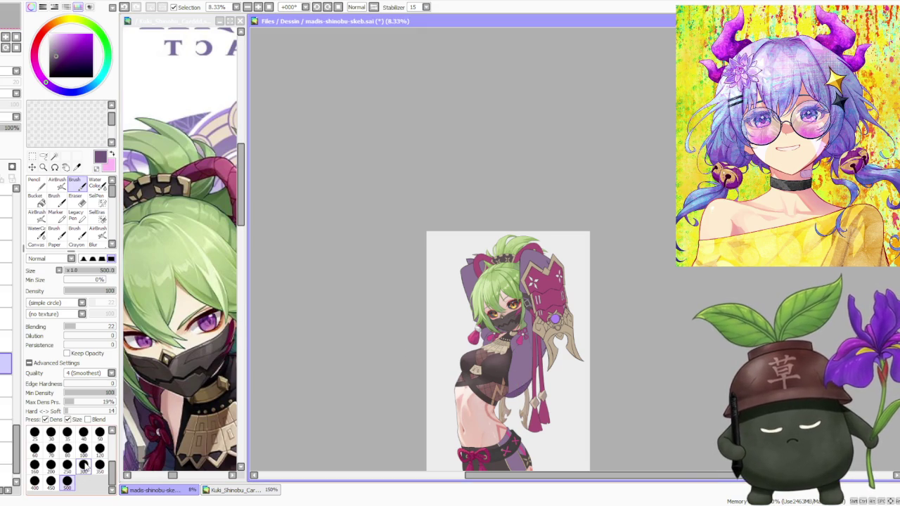
scroll(505, 275, "up", 1)
scroll(504, 275, "up", 1)
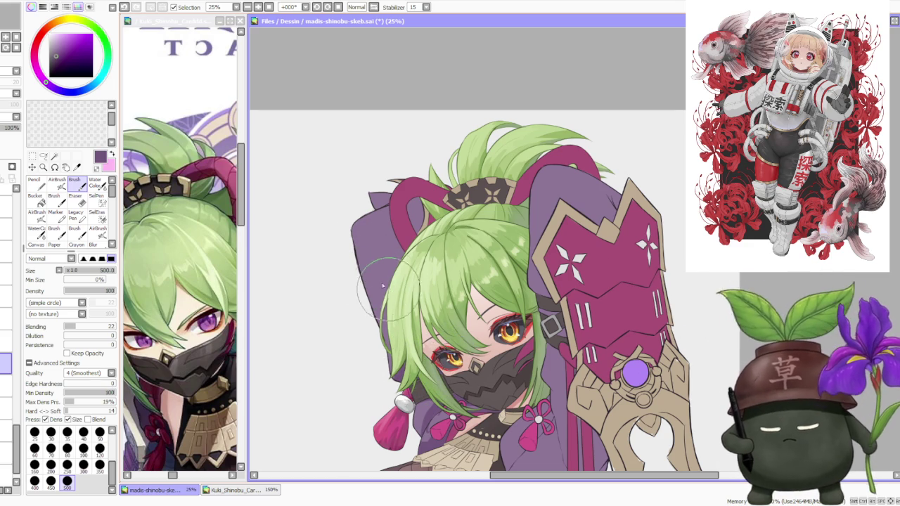
left_click_drag(390, 344, 385, 347)
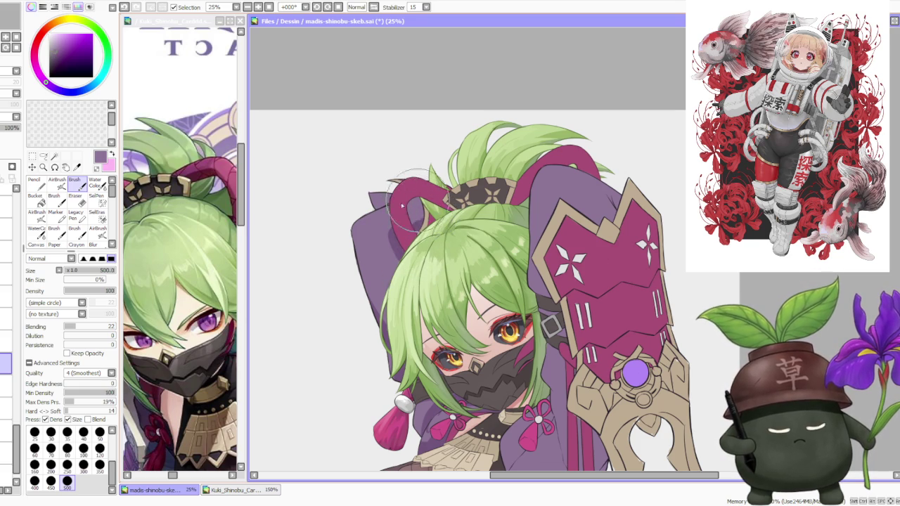
scroll(393, 225, "down", 1)
scroll(434, 250, "up", 1)
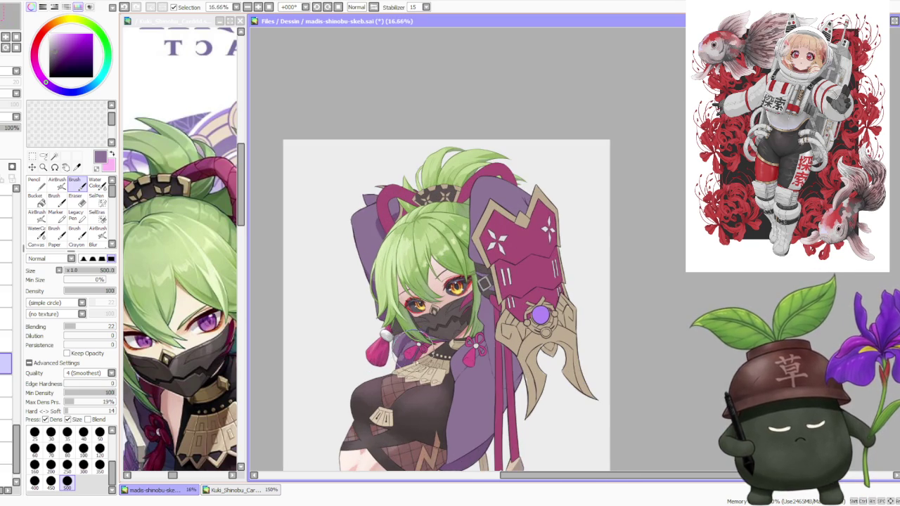
scroll(394, 345, "up", 1)
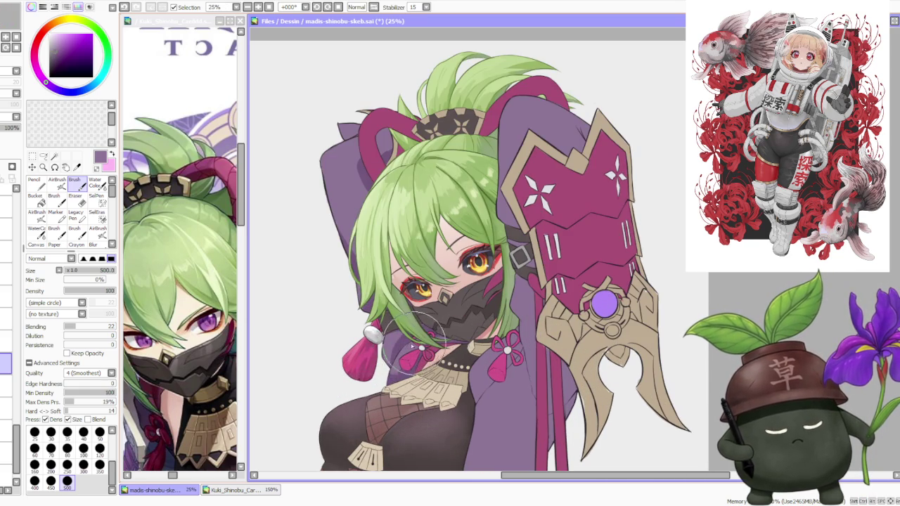
scroll(403, 344, "down", 1)
scroll(387, 266, "up", 1)
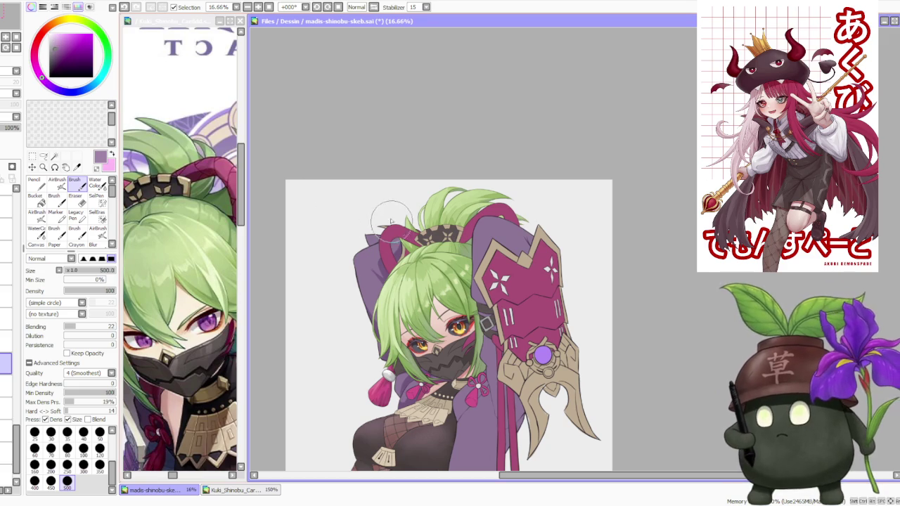
- Repaint the outer edge of the purple sleeve behind the head
left_click_drag(370, 246, 364, 275)
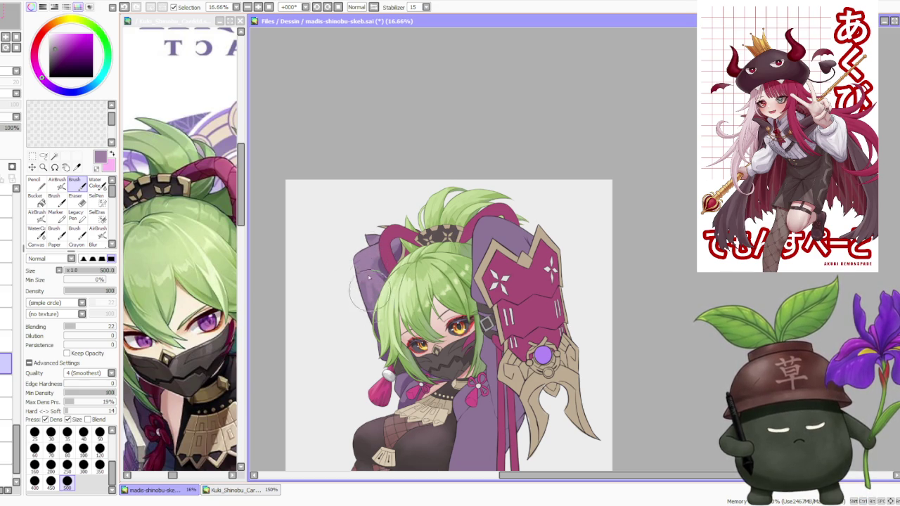
scroll(377, 223, "down", 2)
scroll(375, 242, "up", 2)
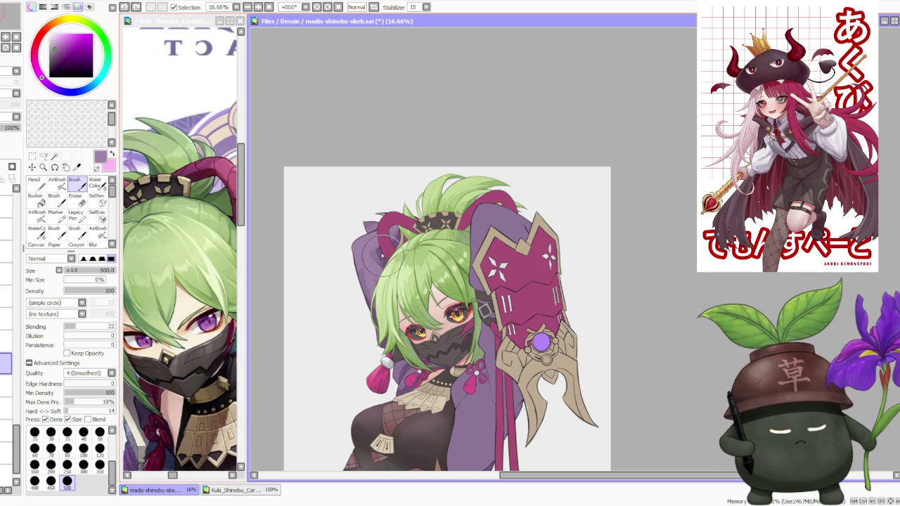
scroll(380, 236, "down", 2)
scroll(372, 239, "up", 2)
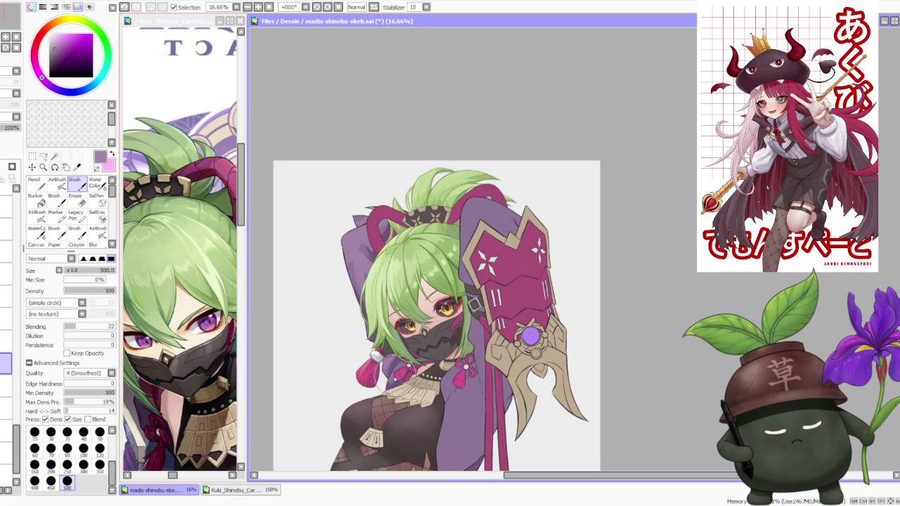
scroll(385, 182, "down", 2)
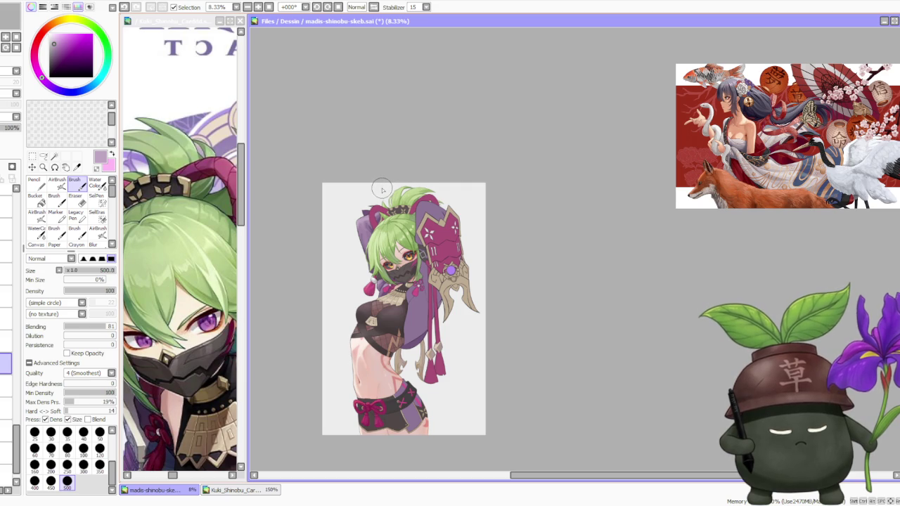
- Pick a dark red as the painting colour
scroll(382, 190, "up", 1)
scroll(378, 193, "up", 1)
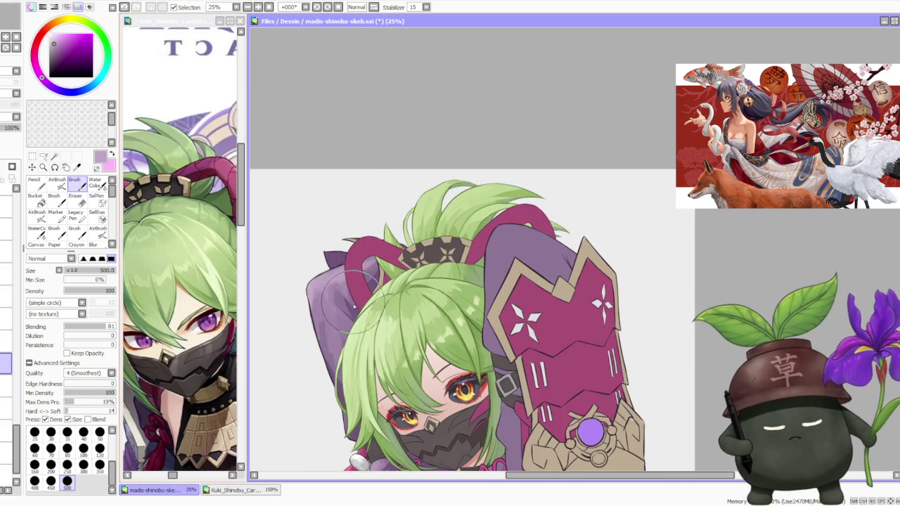
scroll(336, 269, "up", 1)
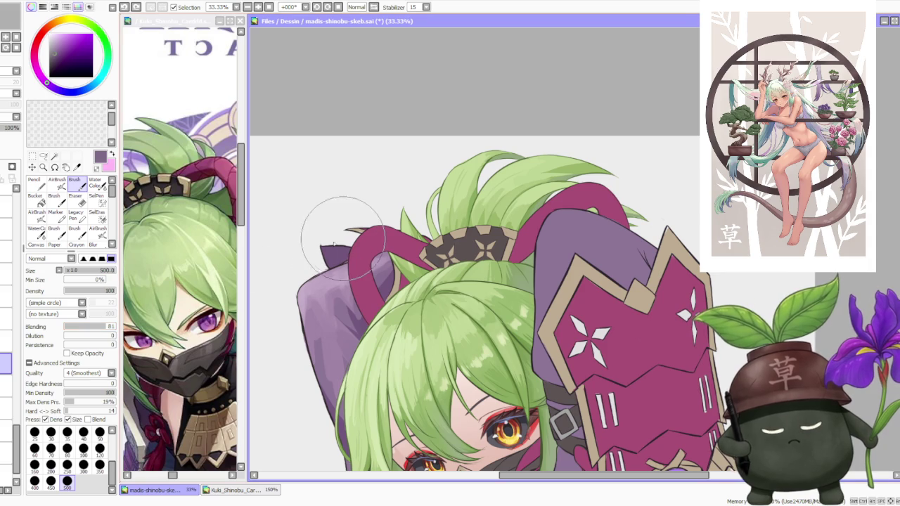
left_click(313, 264, "alt")
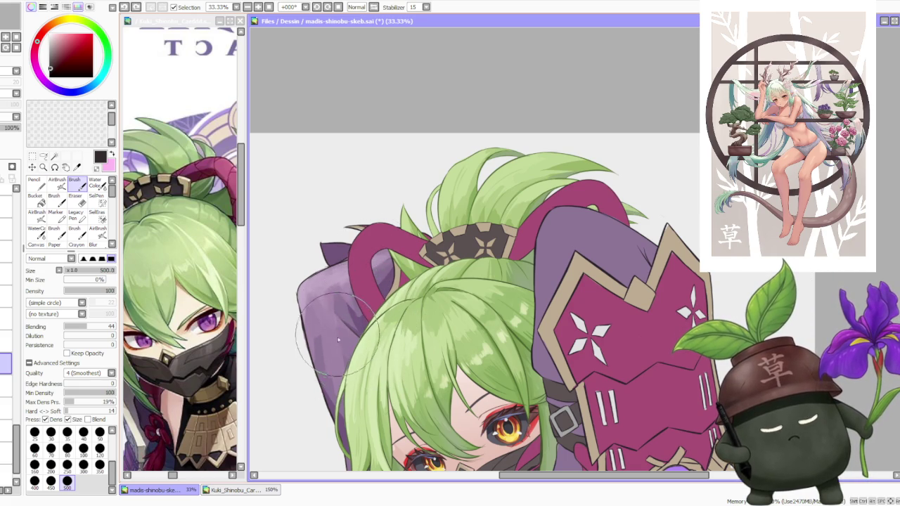
- Sample the sleeve's purple as the paint colour
scroll(347, 355, "down", 2)
scroll(366, 309, "up", 1)
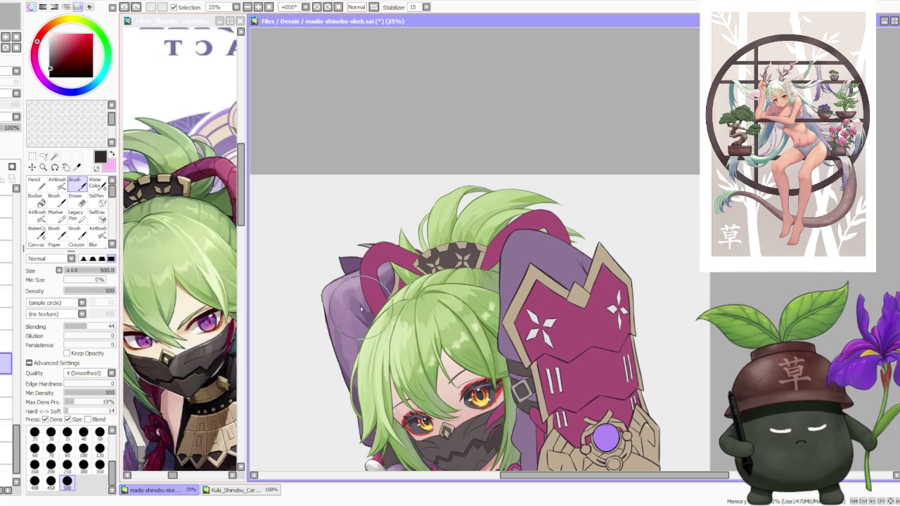
scroll(365, 272, "down", 1)
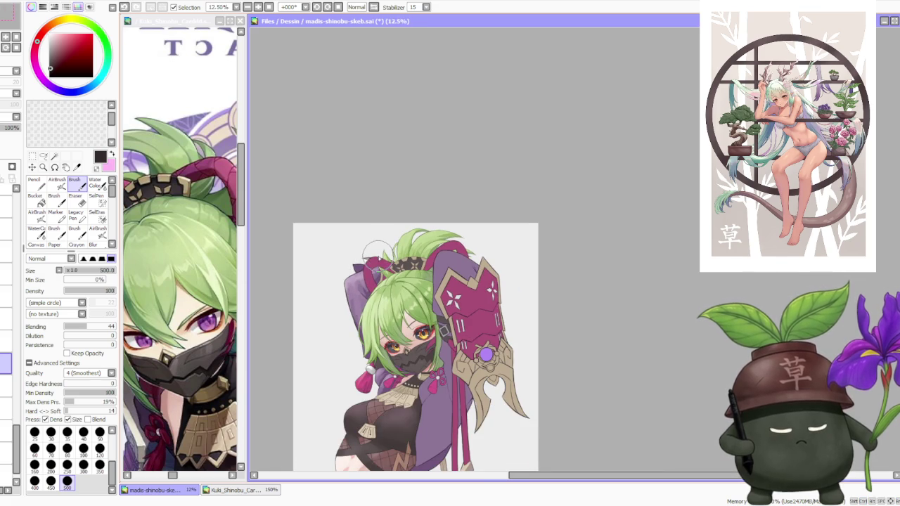
scroll(342, 280, "up", 1)
scroll(353, 284, "up", 1)
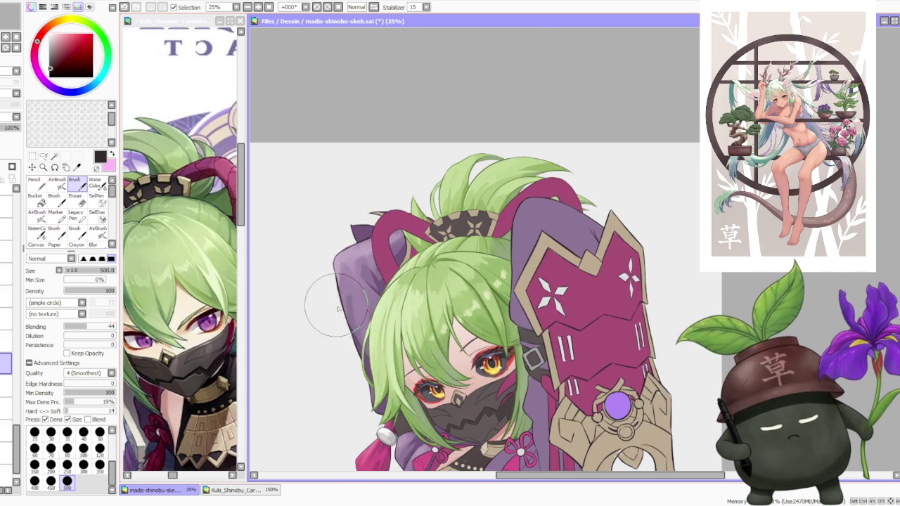
scroll(320, 295, "down", 2)
scroll(372, 225, "down", 1)
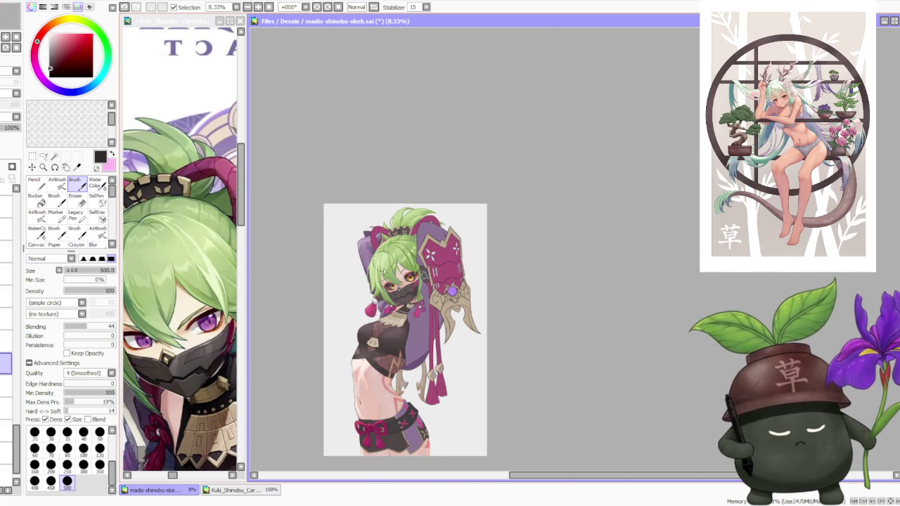
scroll(383, 263, "up", 2)
scroll(390, 309, "up", 2)
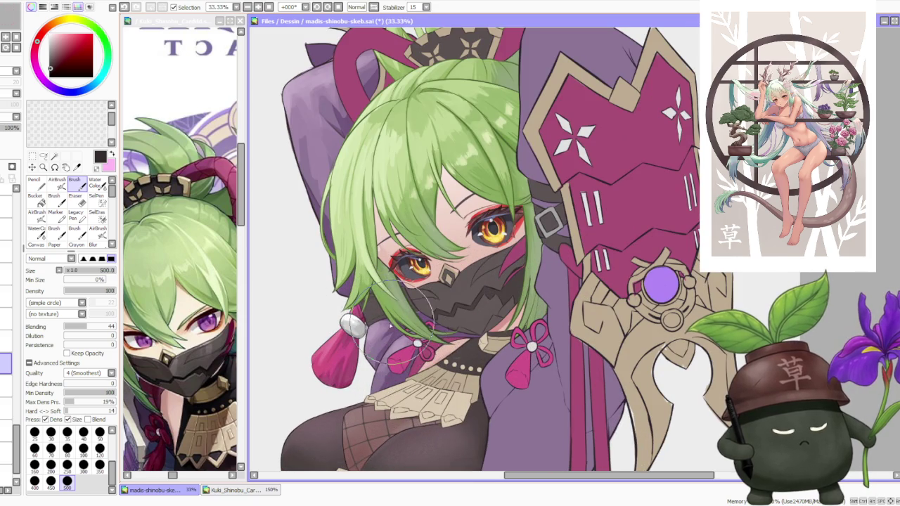
scroll(387, 334, "down", 1)
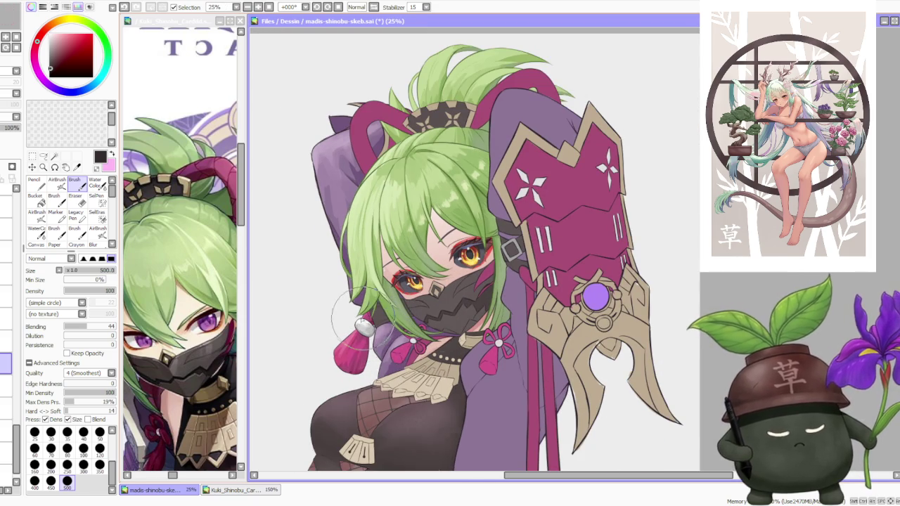
scroll(393, 371, "up", 1)
left_click(393, 366, "alt")
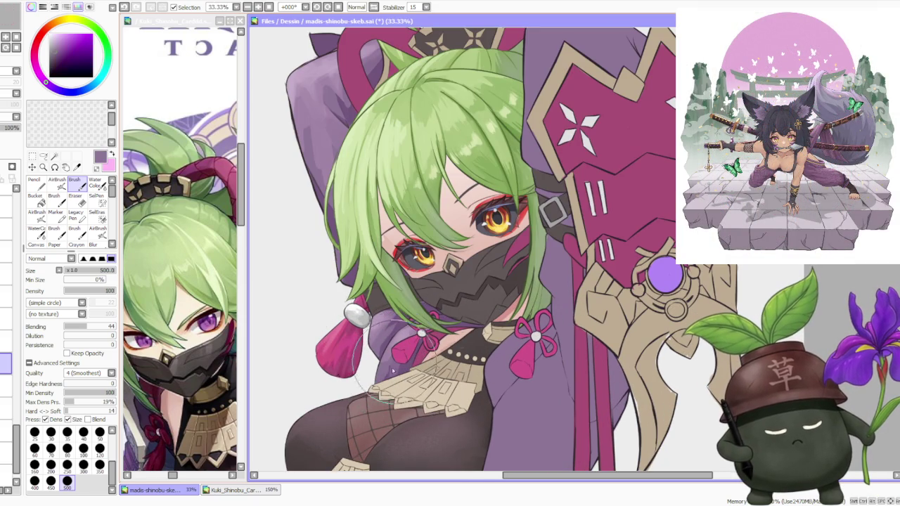
- Set the brush's colour blending to about 68
scroll(440, 318, "down", 1)
scroll(440, 317, "down", 1)
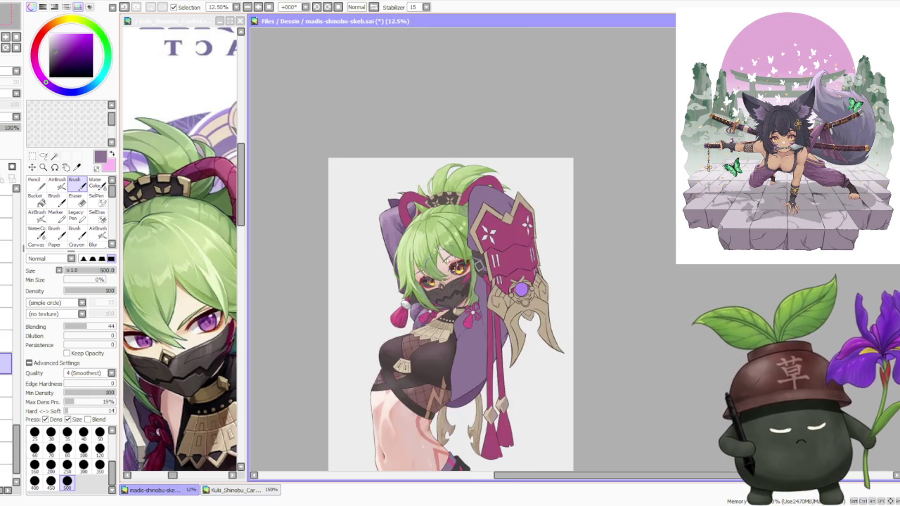
scroll(440, 317, "down", 1)
scroll(450, 235, "up", 2)
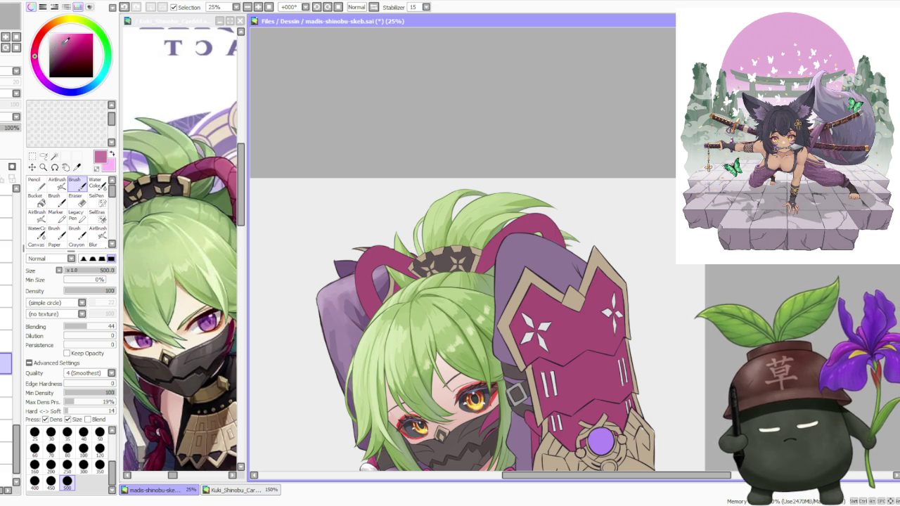
left_click(99, 327)
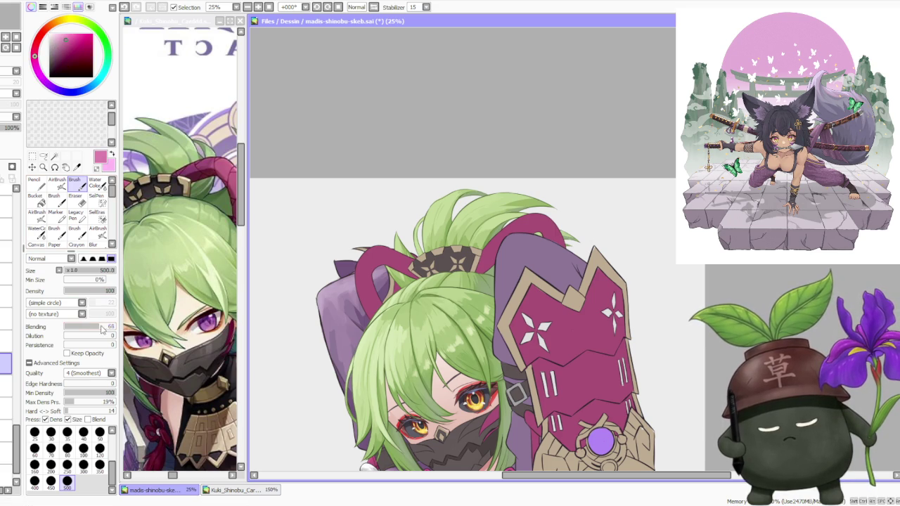
- Blend lighter magenta shading into the top of the purple sleeve, then switch to the watercolour brush
scroll(352, 289, "up", 1)
scroll(351, 288, "up", 1)
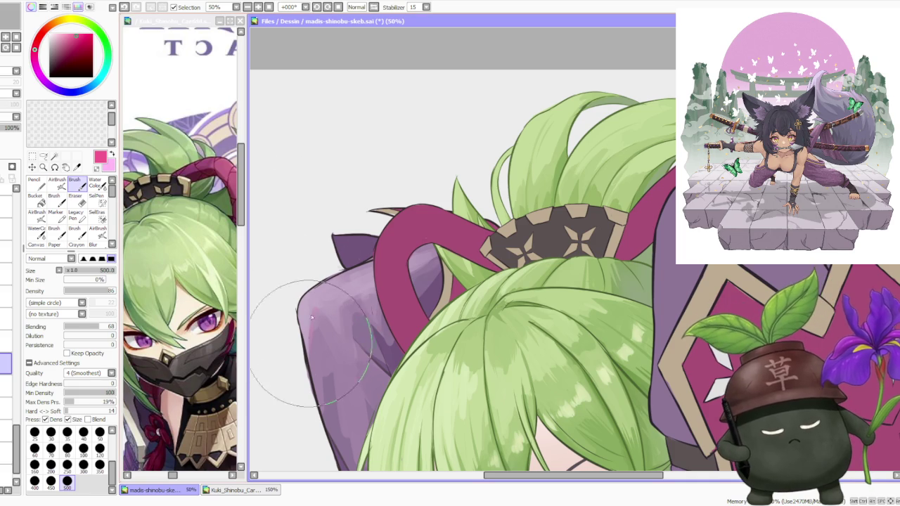
mouse_move(313, 308)
left_mouse_down()
mouse_move(342, 321)
mouse_move(364, 298)
left_mouse_up()
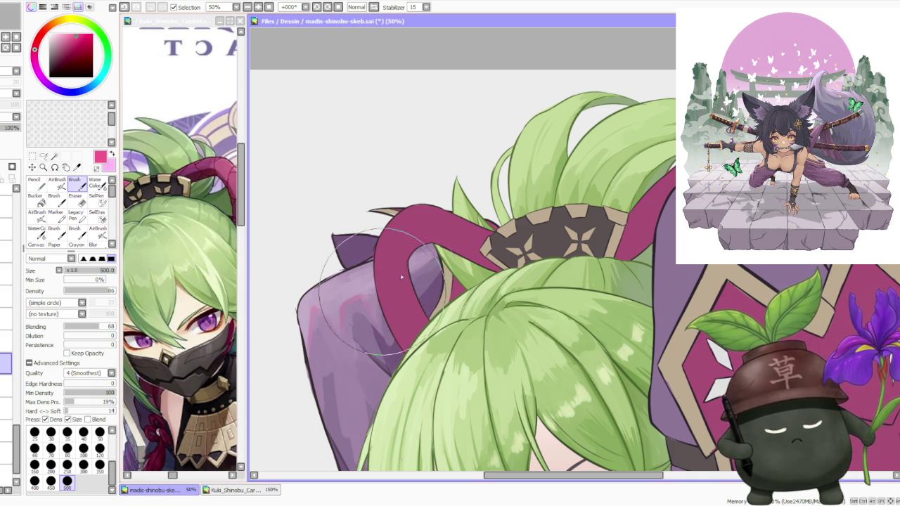
scroll(463, 234, "down", 4)
scroll(436, 252, "up", 2)
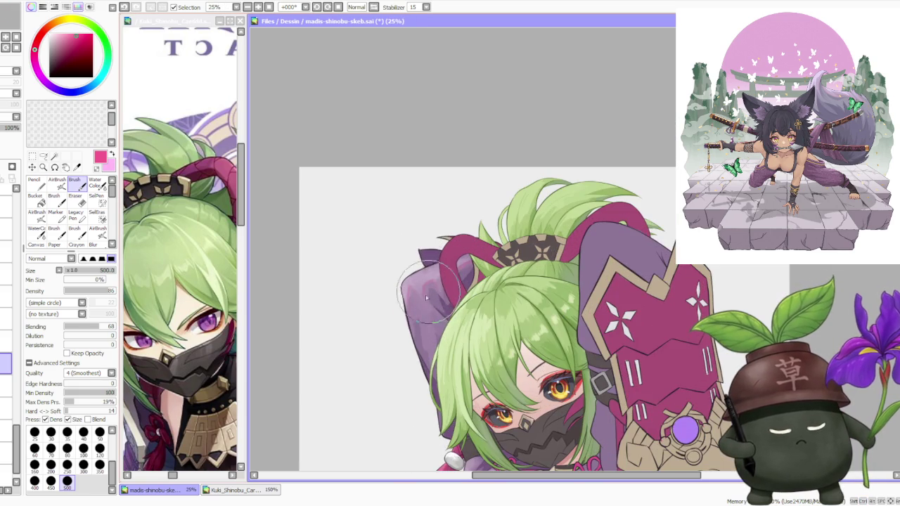
scroll(450, 281, "down", 2)
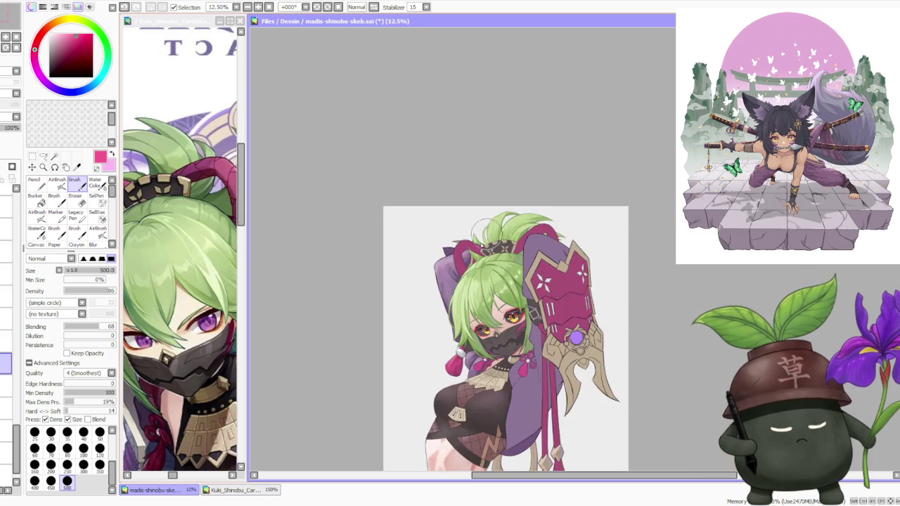
scroll(452, 338, "up", 2)
scroll(455, 394, "up", 1)
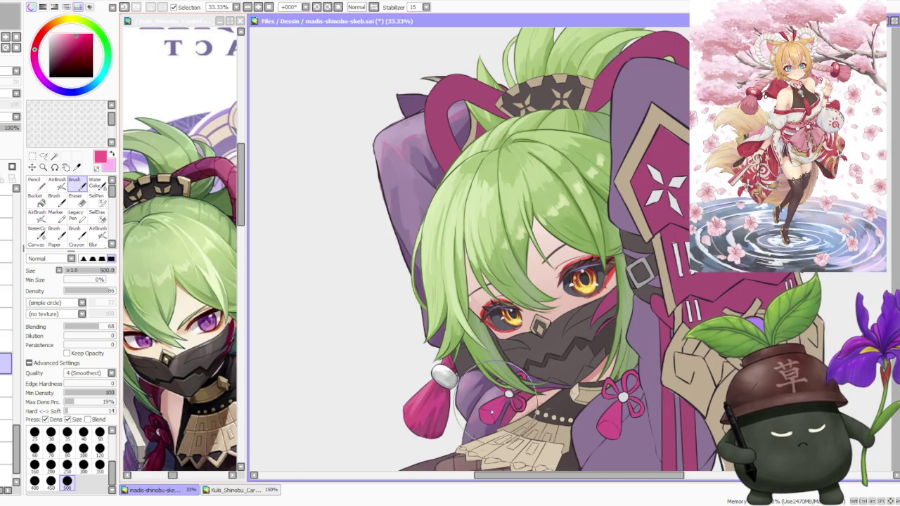
scroll(563, 348, "down", 2)
scroll(574, 339, "down", 2)
scroll(621, 337, "up", 1)
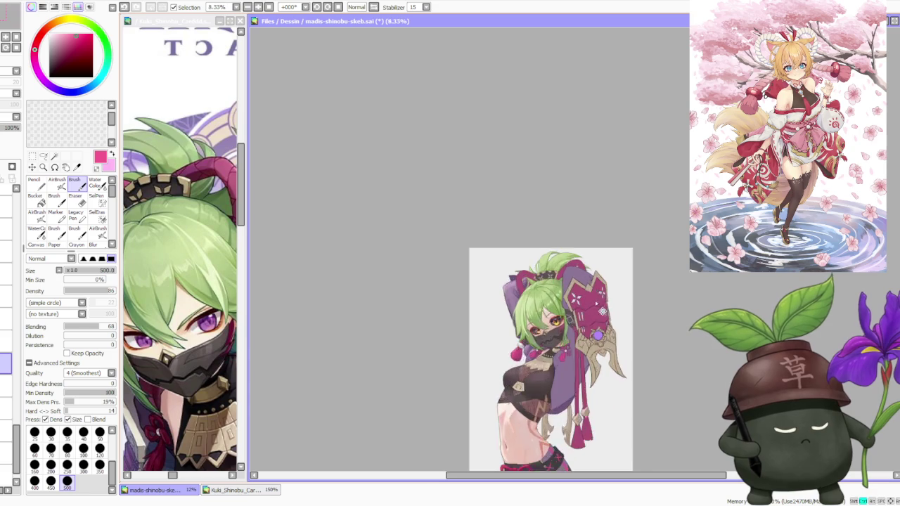
scroll(621, 337, "up", 1)
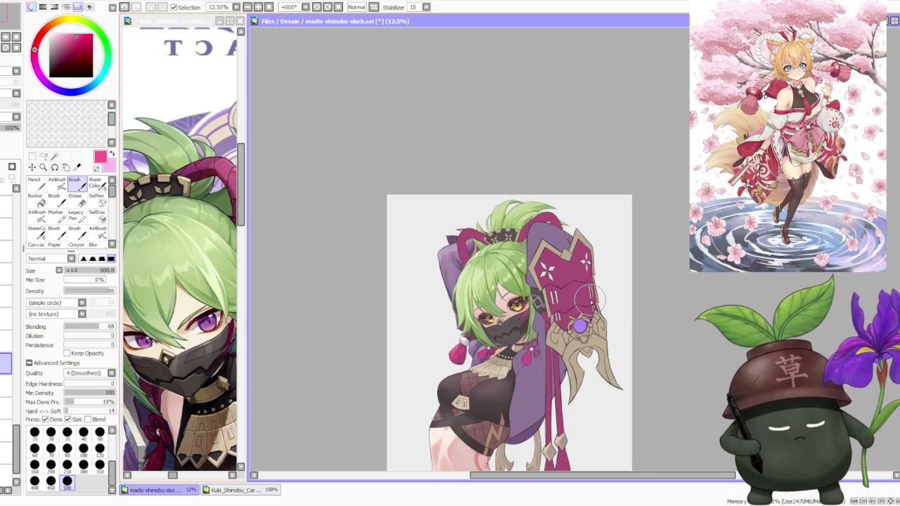
scroll(442, 287, "down", 1)
scroll(512, 250, "up", 3)
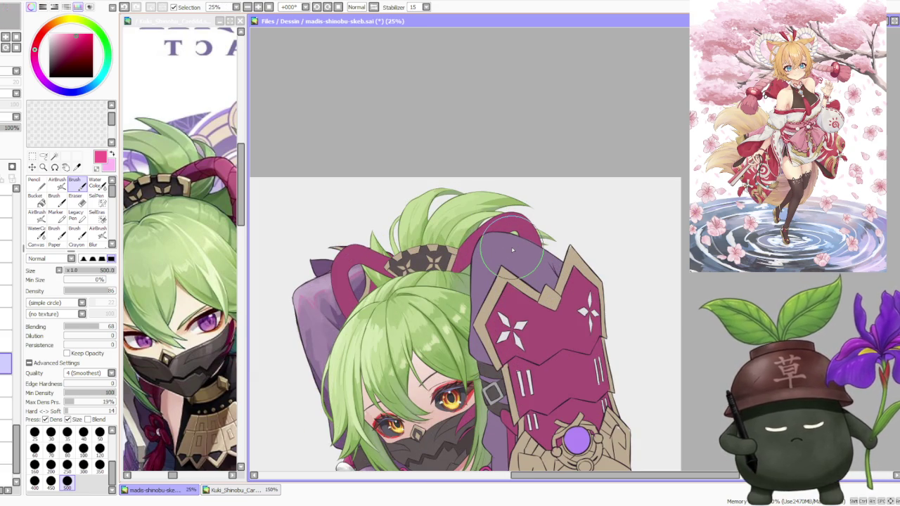
key("c")
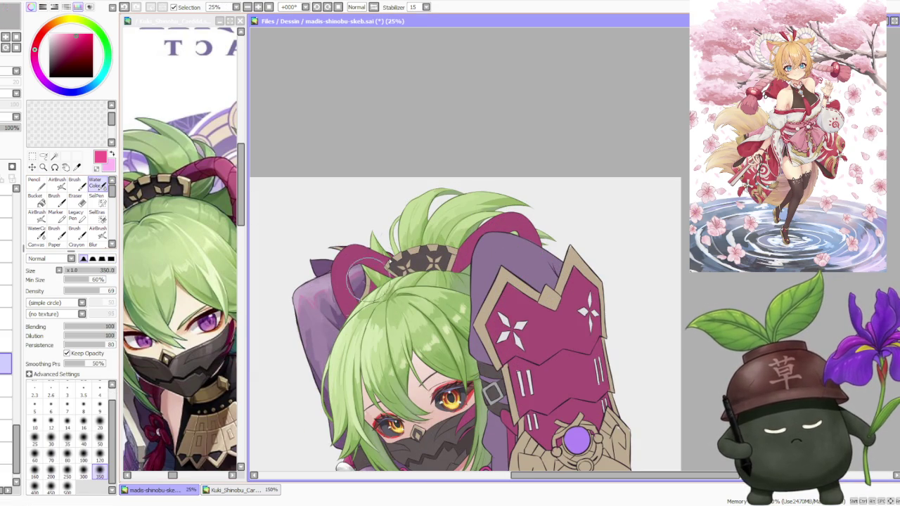
- Paint dark purple shading over the hair ornament, then shift the colour to blue-violet
left_click_drag(366, 269, 360, 290)
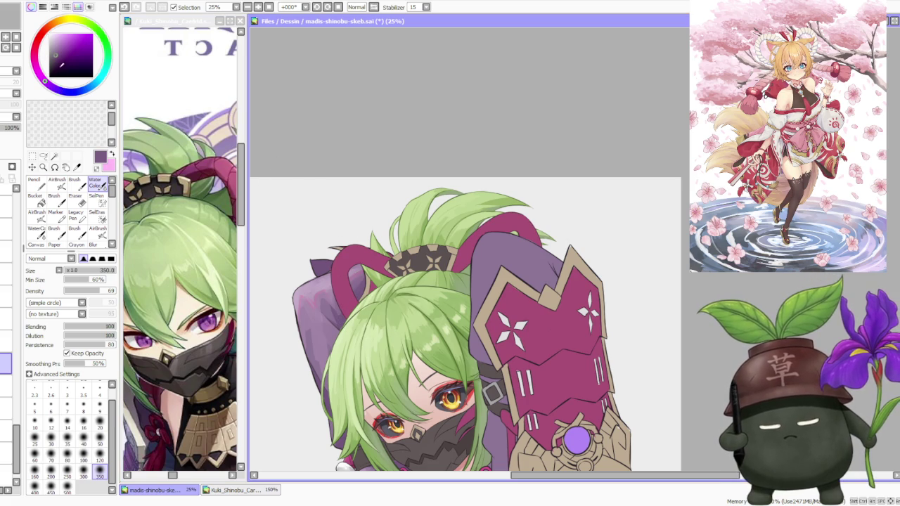
left_click(66, 91)
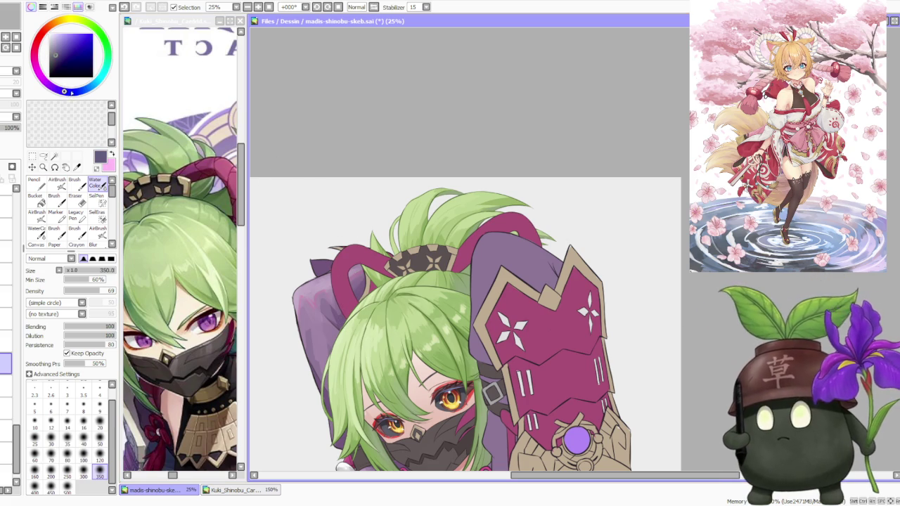
left_click(79, 92)
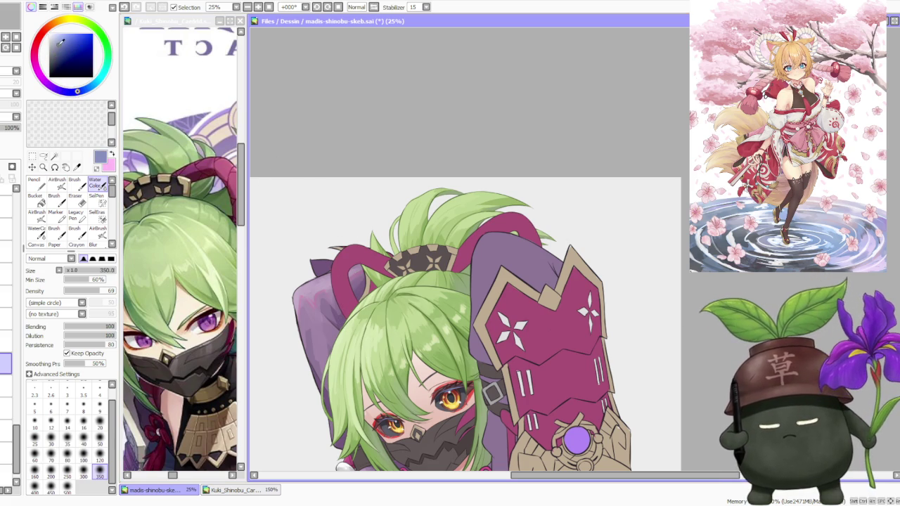
- Select AirBrush, sample the armour plate's dark magenta, and return to the Brush tool
left_click(57, 183)
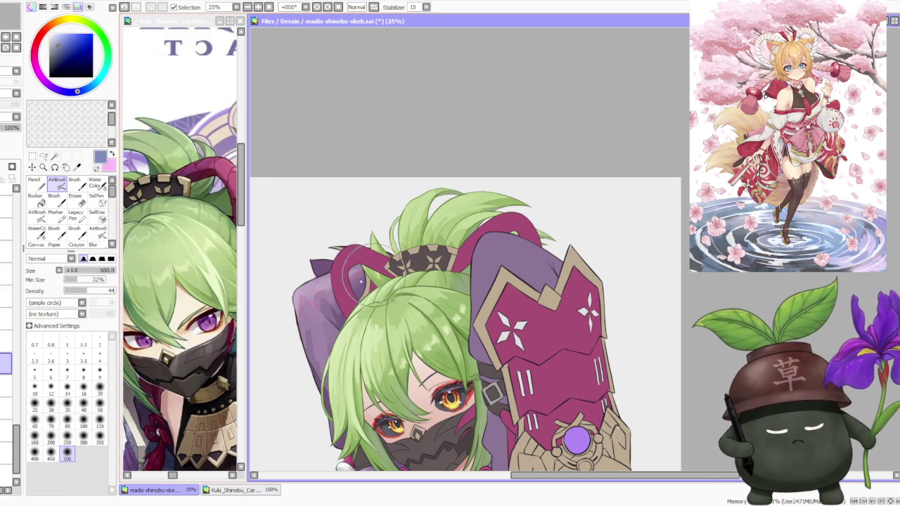
scroll(345, 289, "down", 1)
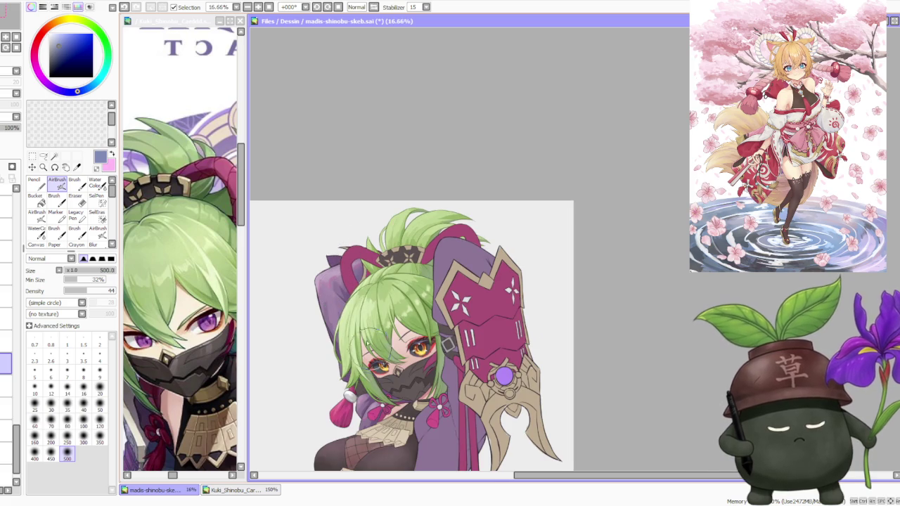
scroll(436, 354, "down", 2)
scroll(436, 354, "down", 1)
scroll(464, 406, "down", 1)
scroll(459, 419, "up", 1)
scroll(454, 277, "up", 2)
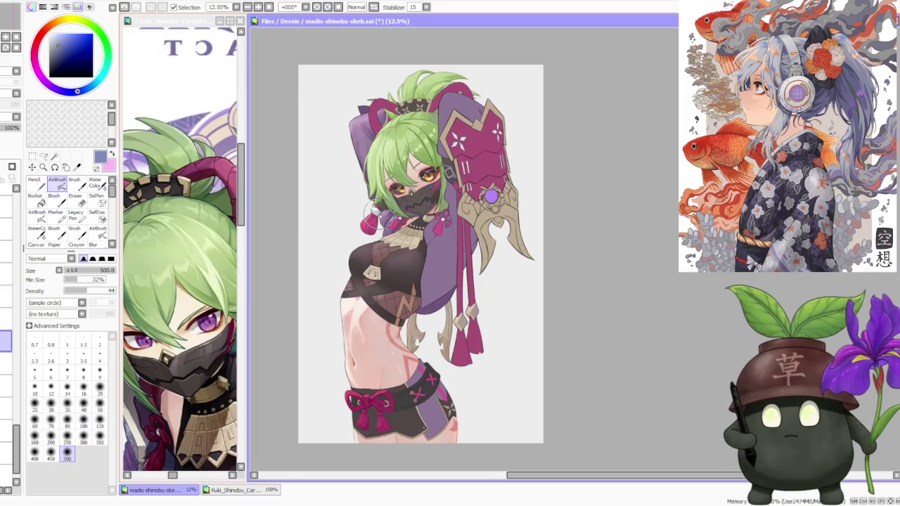
scroll(379, 218, "down", 1)
scroll(379, 218, "up", 3)
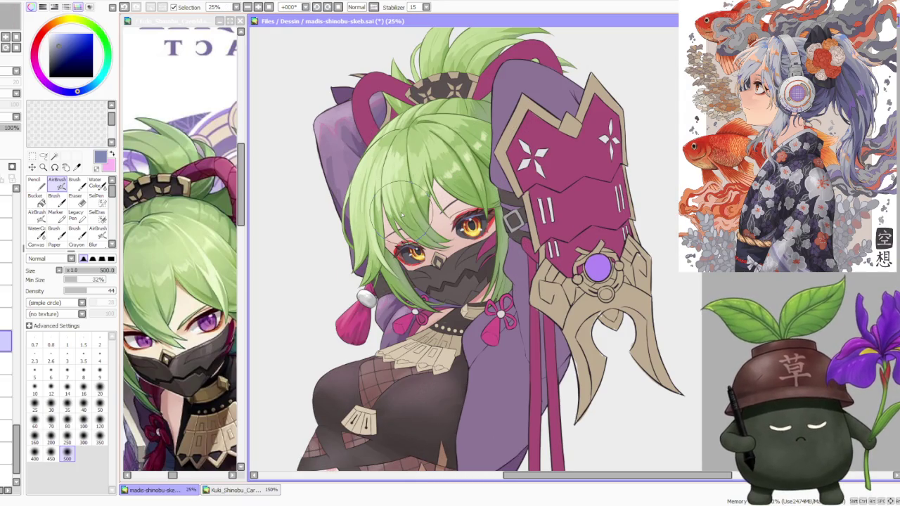
left_click(414, 313, "alt")
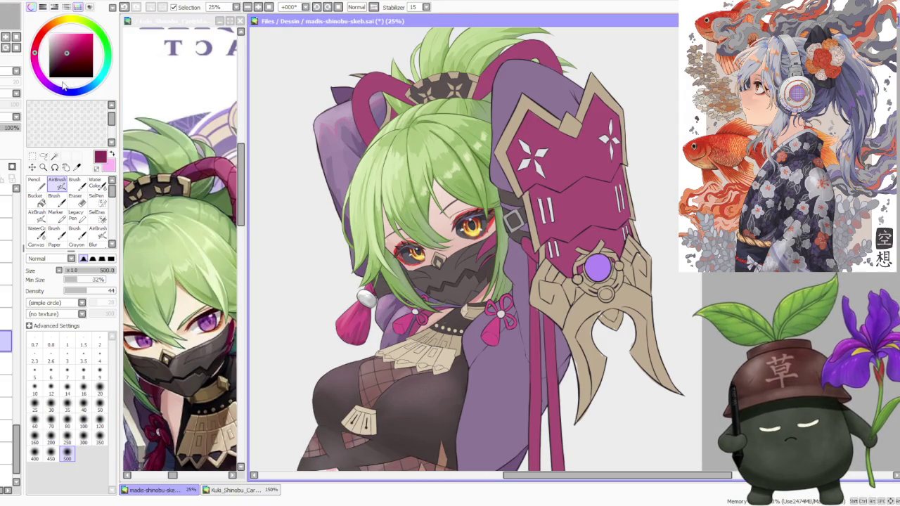
key("b")
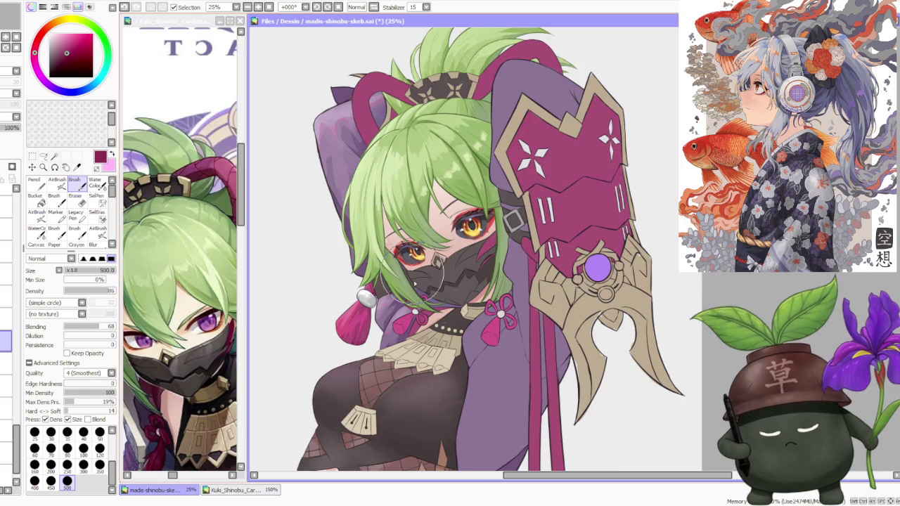
scroll(415, 278, "up", 1)
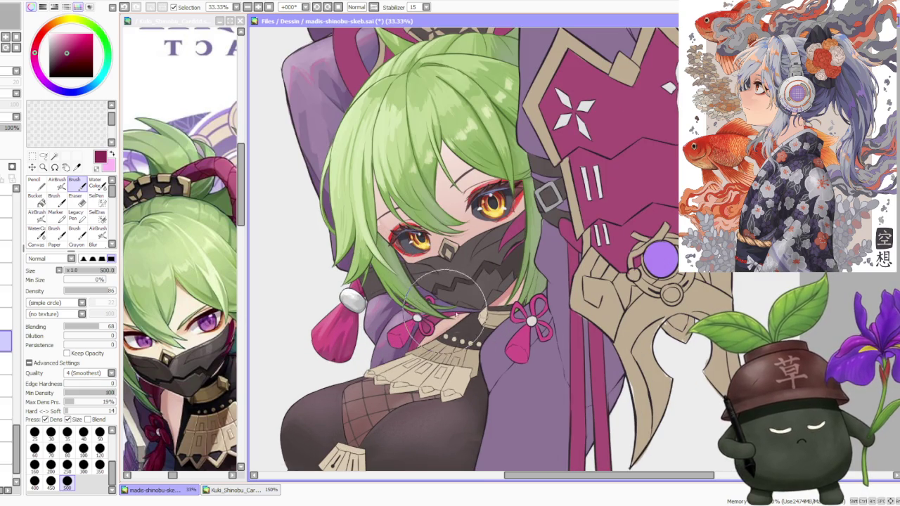
scroll(436, 312, "down", 1)
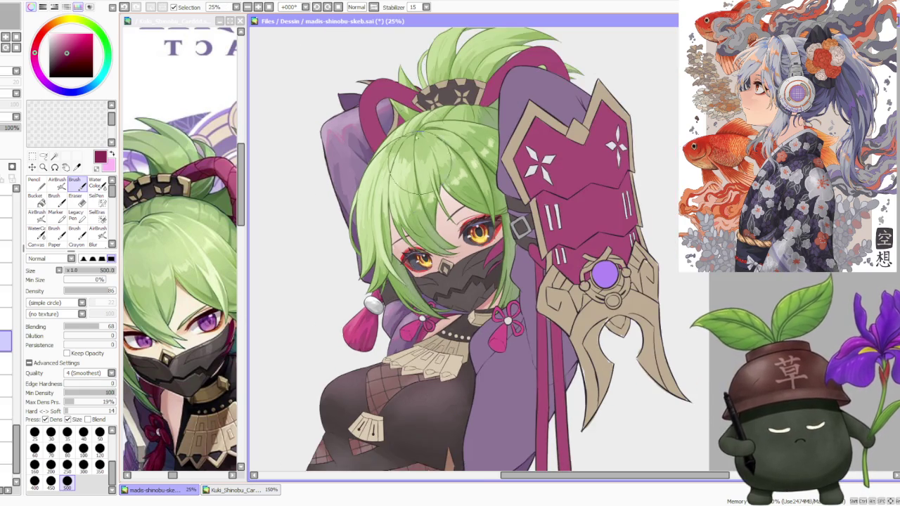
- Pick pink on the colour wheel, then sample a darker magenta from the artwork
scroll(418, 161, "up", 2)
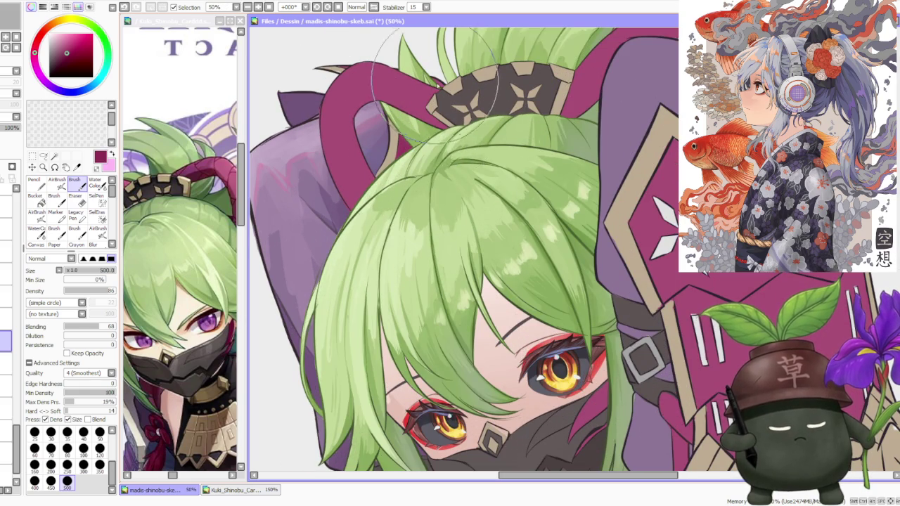
scroll(432, 78, "down", 2)
left_click(295, 56, "alt")
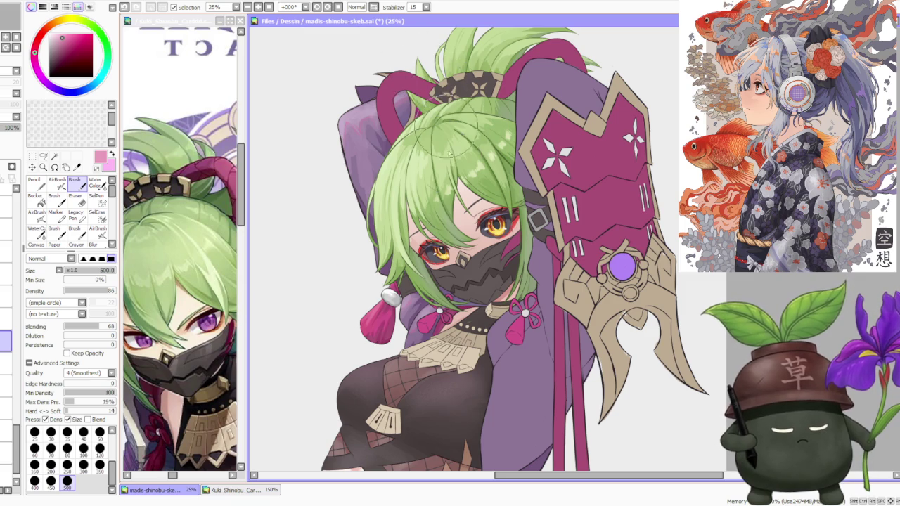
scroll(443, 257, "up", 1)
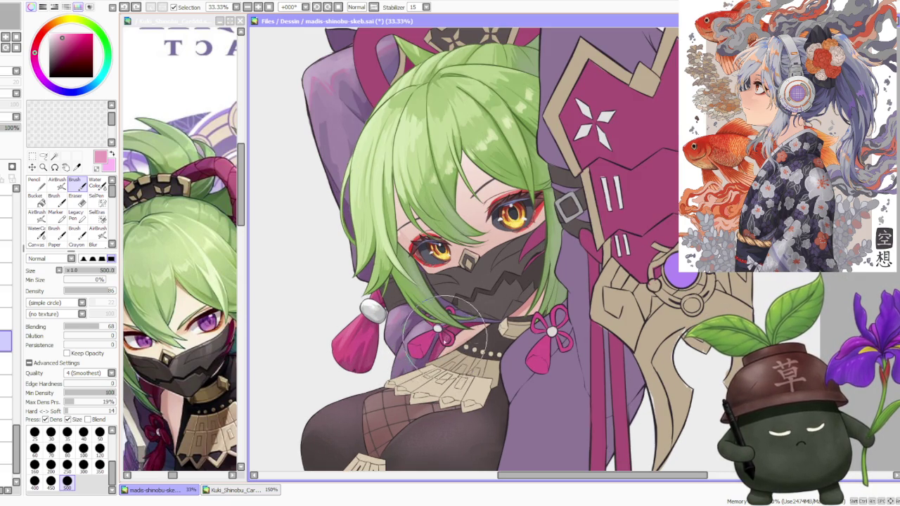
left_click(438, 328, "alt")
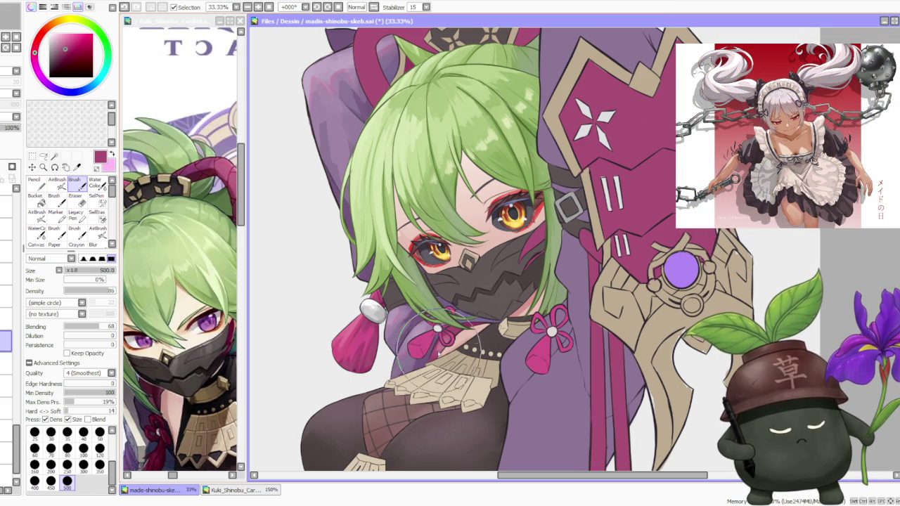
- Zoom in on the hair, sample the sleeve's muted purple, and switch to AirBrush
scroll(439, 330, "down", 2)
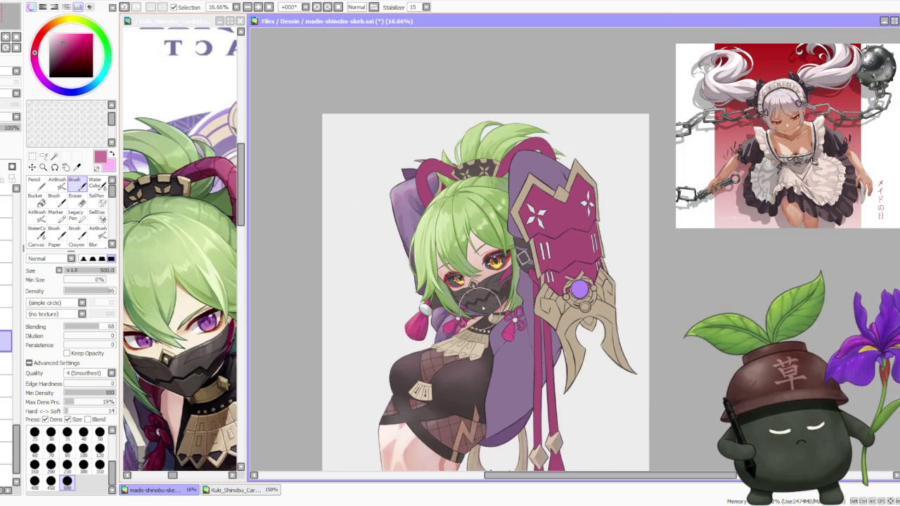
scroll(485, 295, "down", 1)
scroll(503, 290, "down", 1)
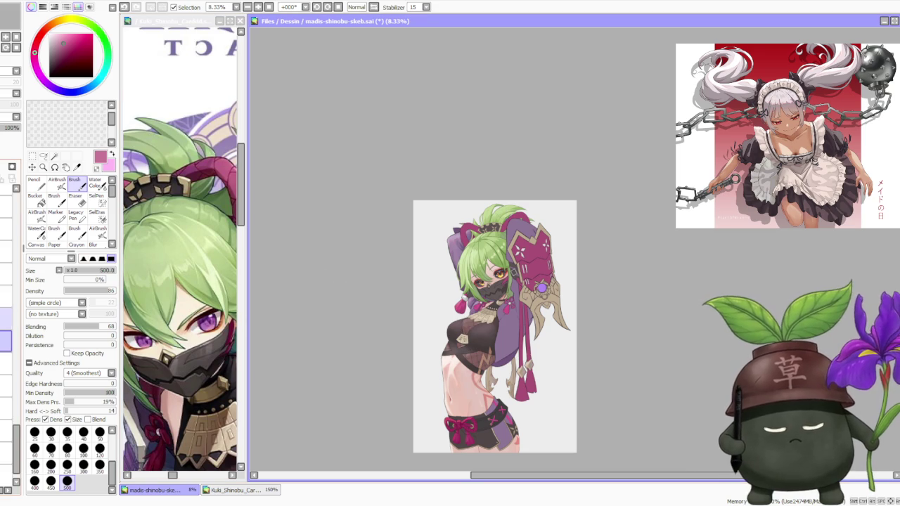
scroll(626, 174, "up", 3)
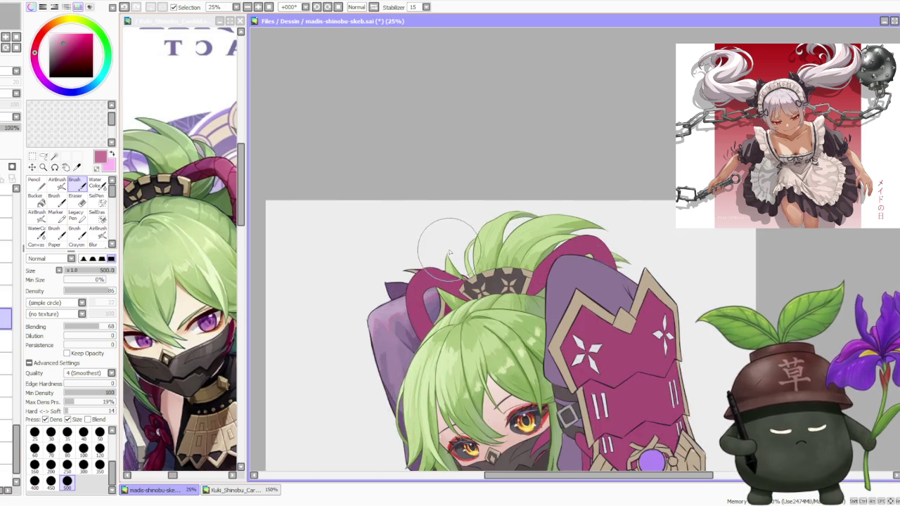
scroll(421, 221, "up", 2)
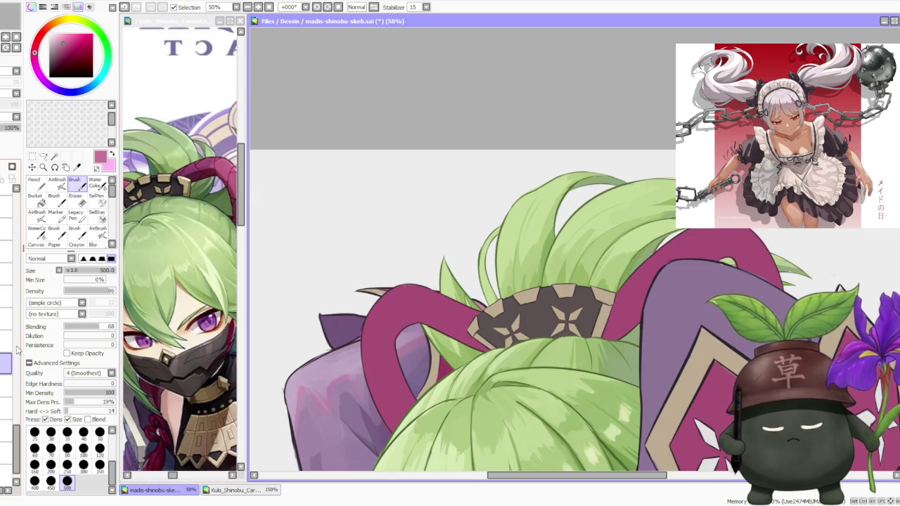
left_click(323, 362, "alt")
left_click(56, 183)
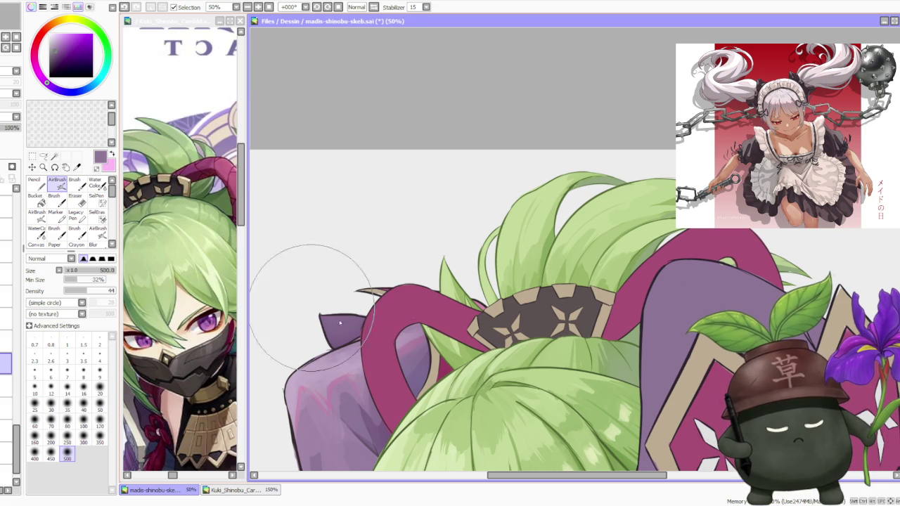
- Zoom out to the full figure and back, pick a warm tan-brown, and return to Brush
scroll(323, 238, "down", 3)
scroll(344, 250, "down", 1)
scroll(344, 250, "up", 2)
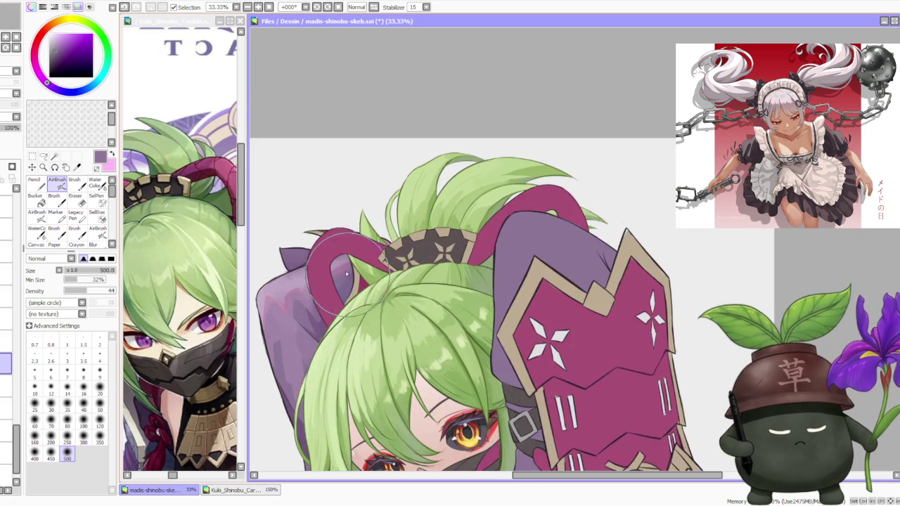
scroll(348, 232, "down", 1)
scroll(355, 214, "down", 1)
scroll(353, 215, "down", 1)
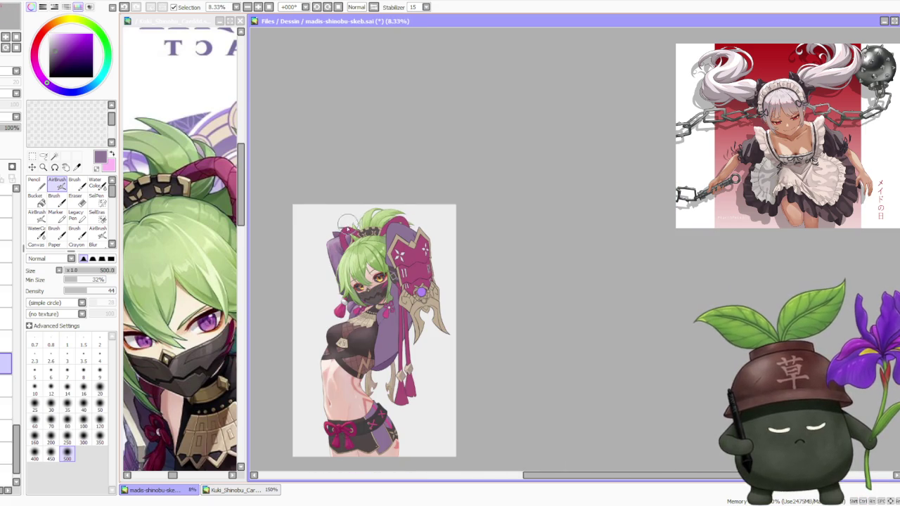
scroll(344, 217, "up", 1)
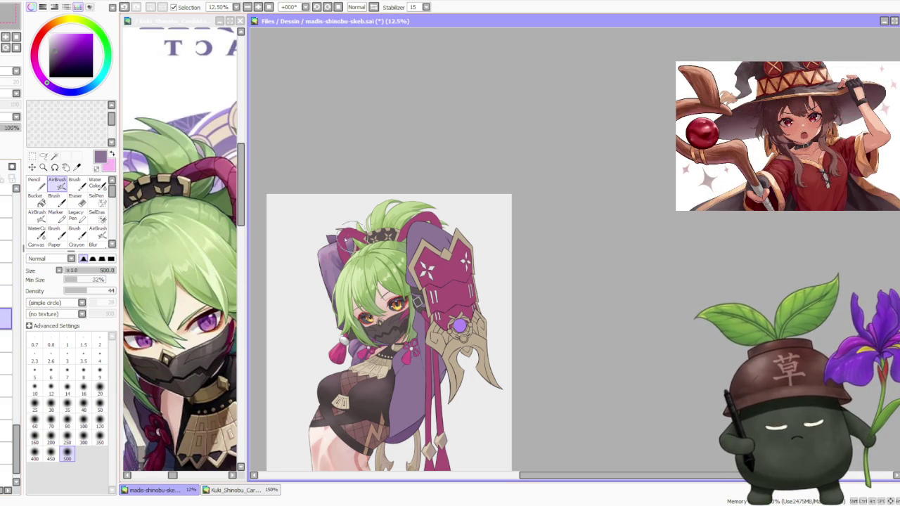
scroll(540, 297, "up", 2)
scroll(492, 421, "down", 3)
scroll(493, 453, "up", 1)
scroll(494, 453, "up", 1)
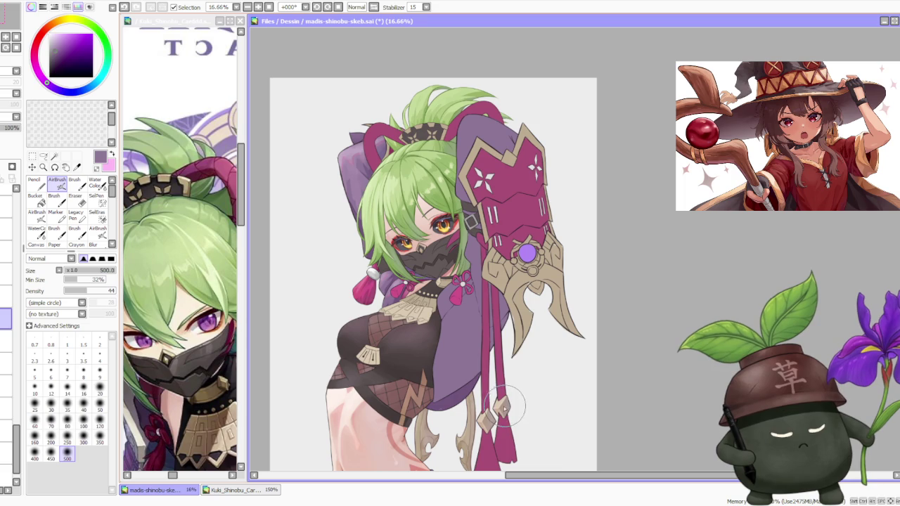
scroll(491, 446, "up", 1)
scroll(485, 443, "up", 1)
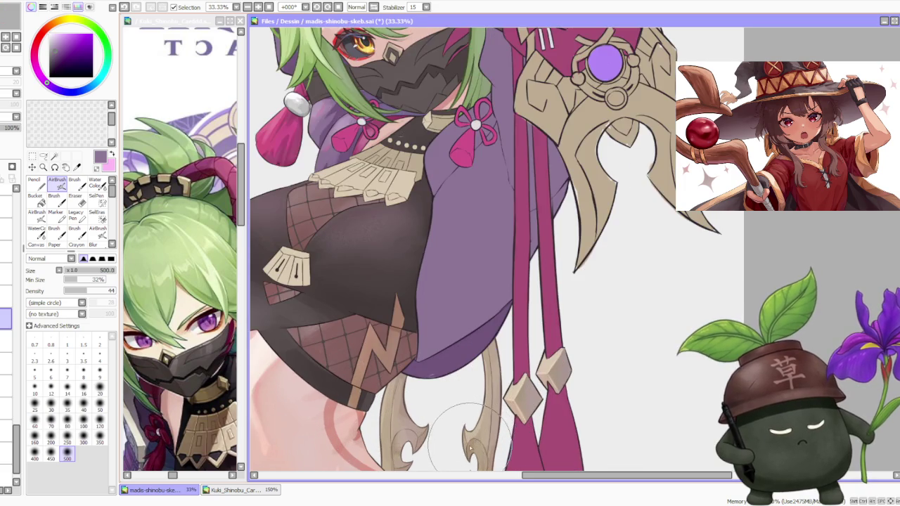
left_click(478, 429, "alt")
scroll(478, 429, "down", 2)
left_click(78, 185)
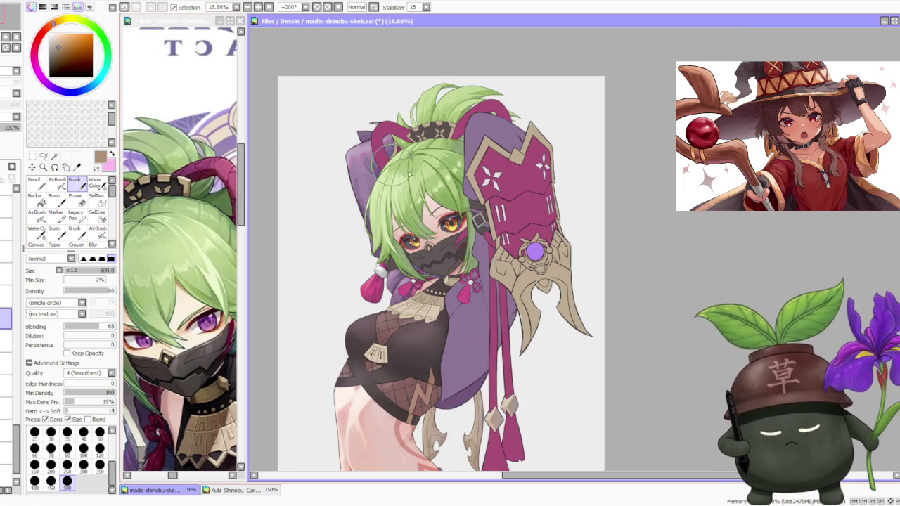
- Shrink the brush to 120, then sample and brighten the ribbon colour
scroll(394, 139, "up", 2)
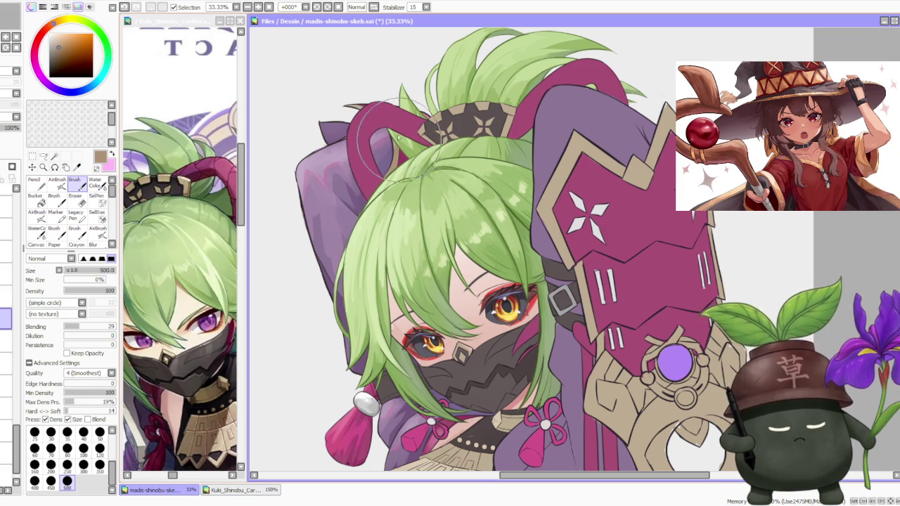
scroll(399, 141, "down", 2)
scroll(392, 80, "up", 5)
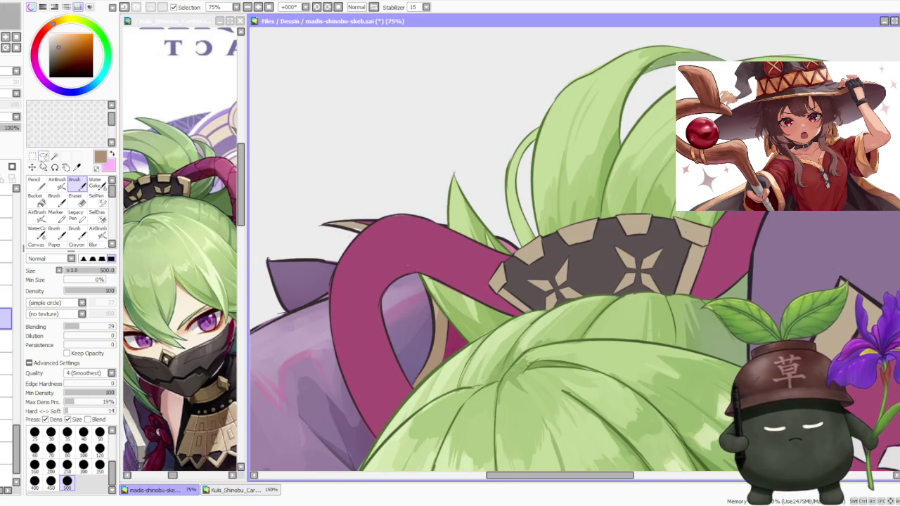
left_click(99, 448)
left_click(339, 210, "alt")
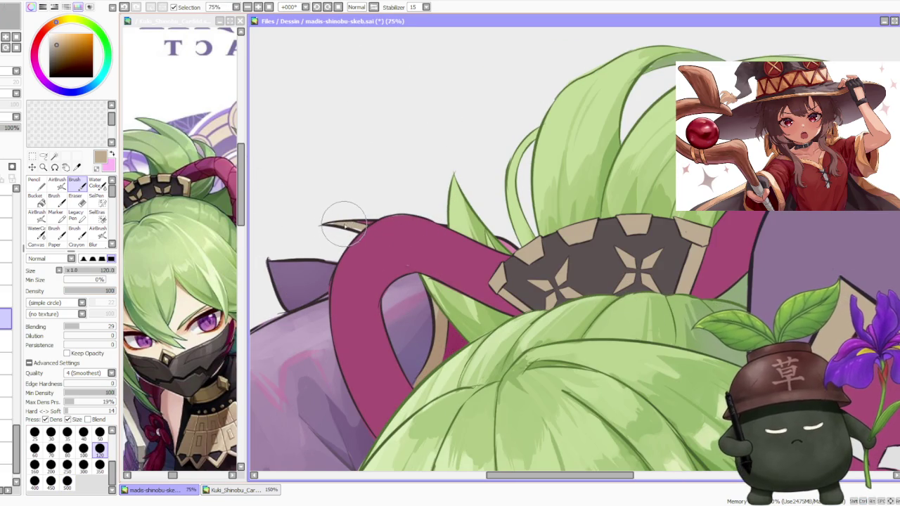
scroll(364, 230, "down", 2)
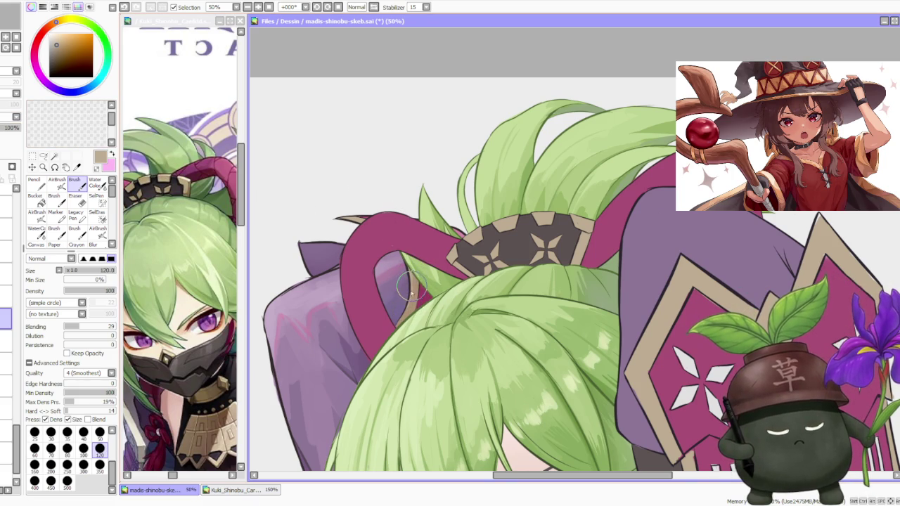
left_click(408, 281, "alt")
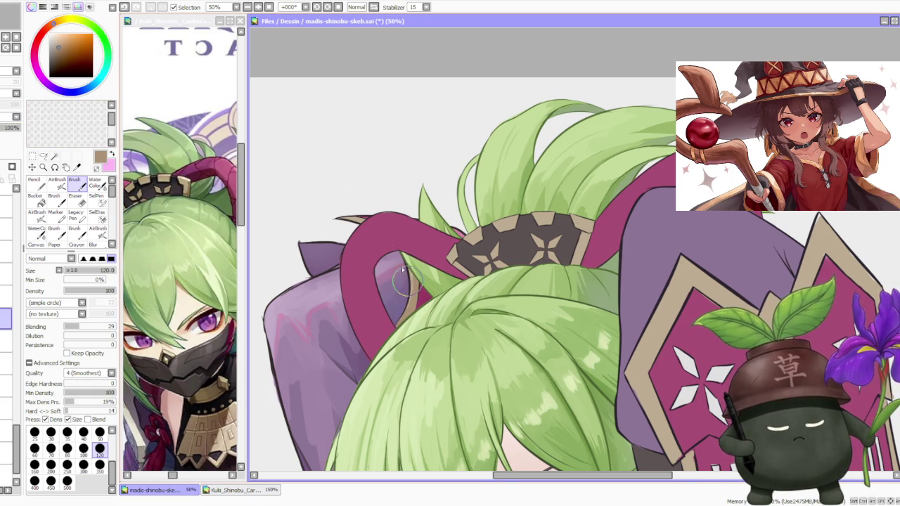
left_click(406, 275, "alt")
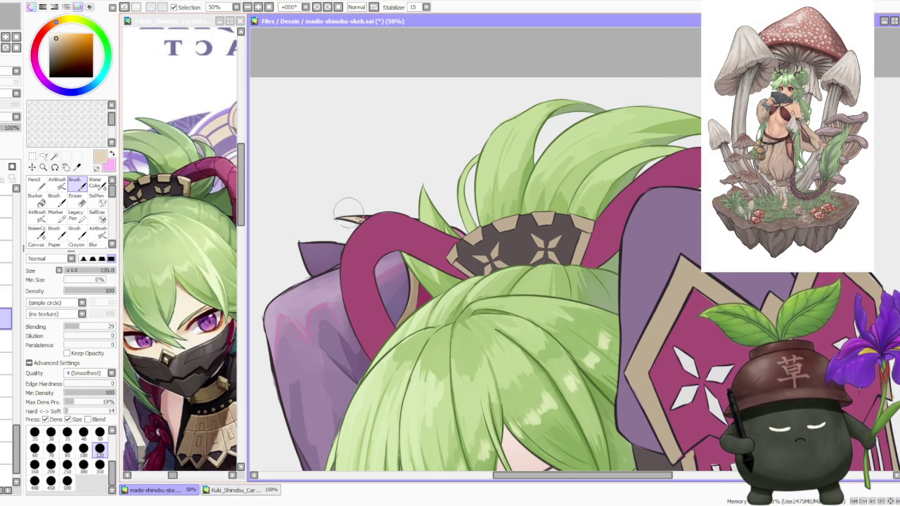
- Sample ribbon tan and hair tones, shade the hair by the ornament, then pick purple
scroll(404, 227, "down", 2)
scroll(401, 239, "up", 1)
scroll(397, 253, "up", 1)
left_click(392, 266, "alt")
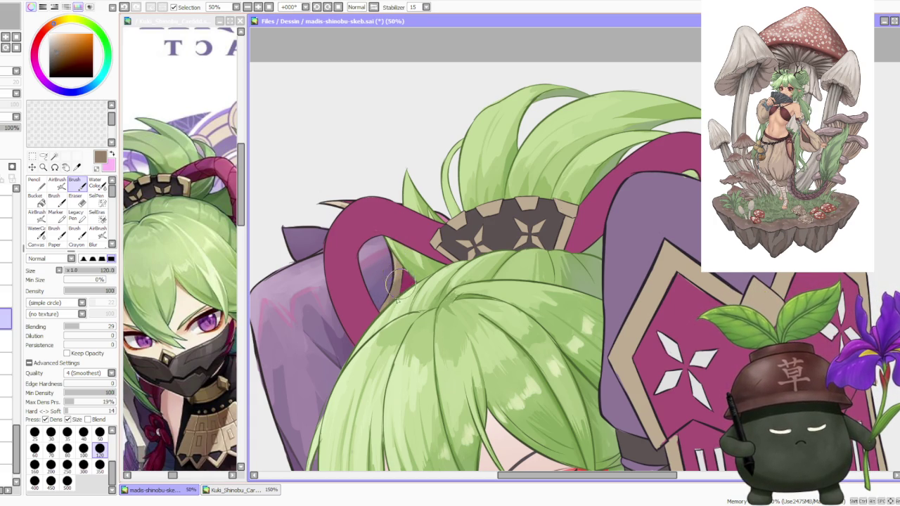
left_click(386, 304, "alt")
scroll(419, 255, "down", 2)
scroll(406, 262, "up", 2)
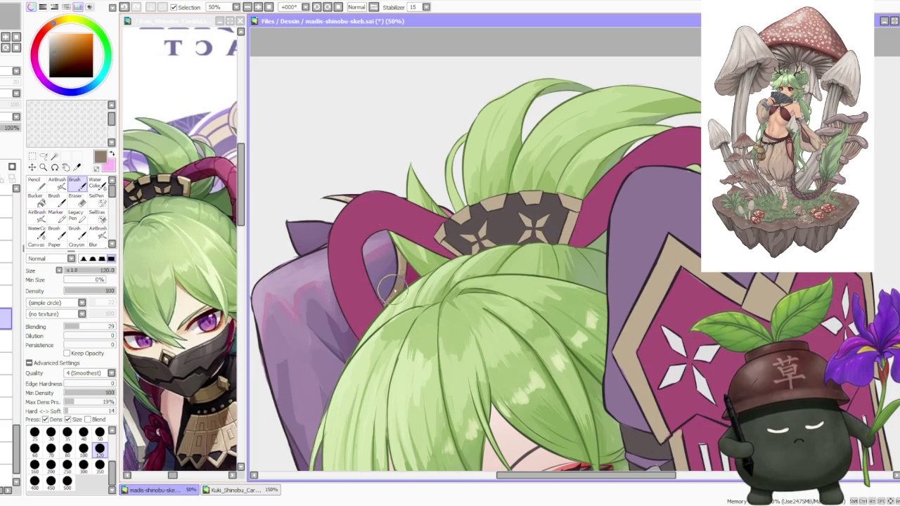
left_click(397, 275, "alt")
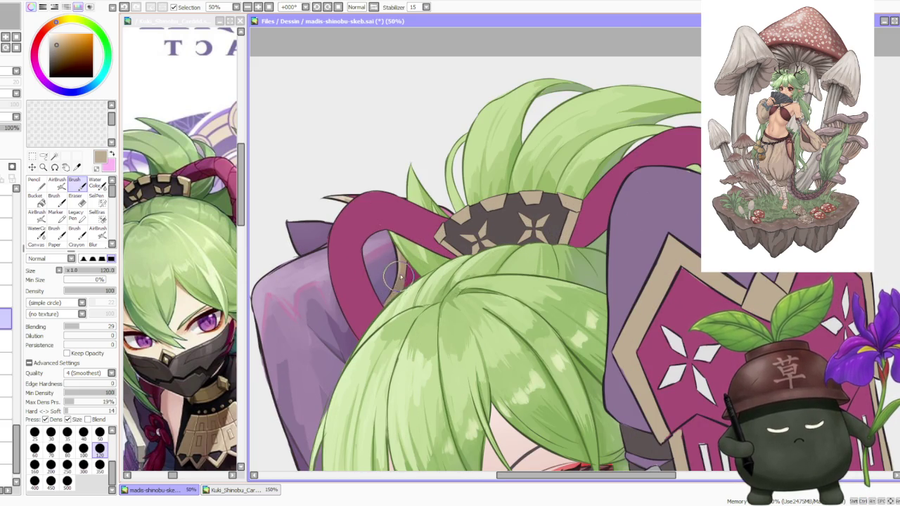
scroll(386, 302, "down", 1)
scroll(394, 296, "down", 1)
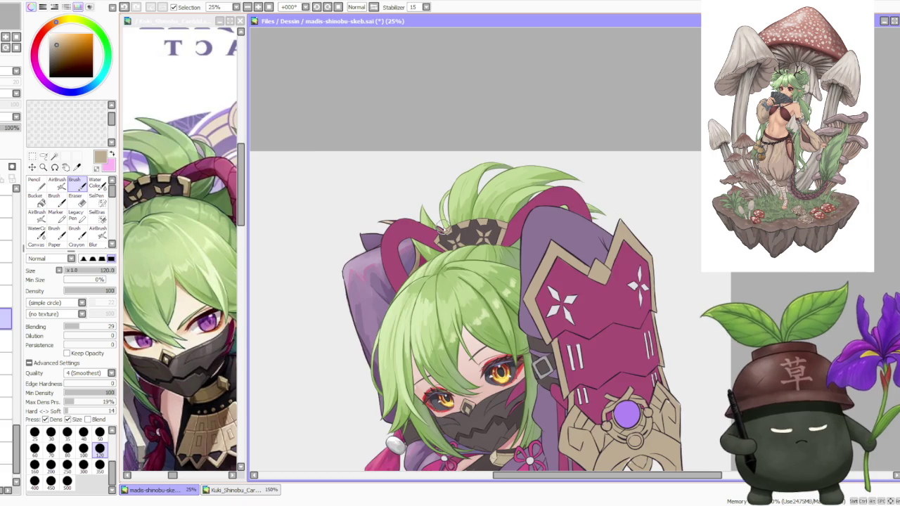
scroll(446, 229, "down", 1)
scroll(456, 232, "up", 1)
scroll(460, 233, "up", 1)
scroll(422, 235, "up", 1)
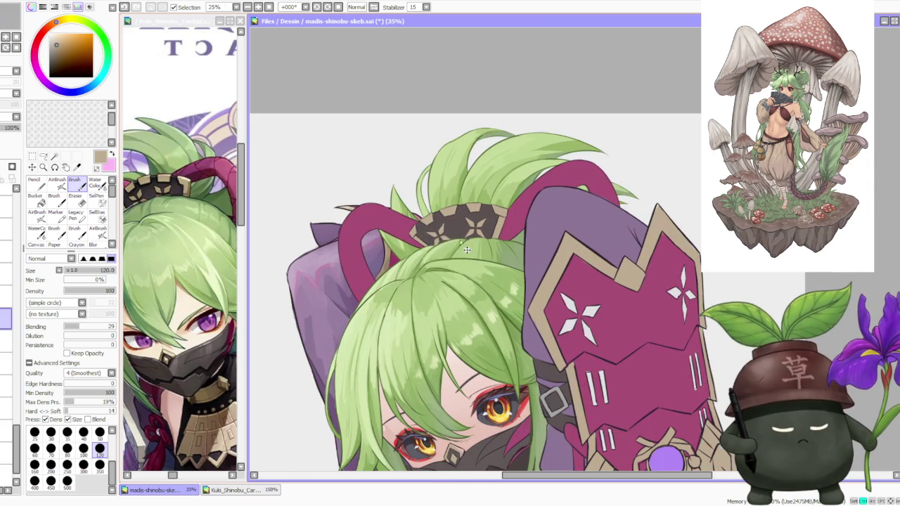
left_click(47, 79)
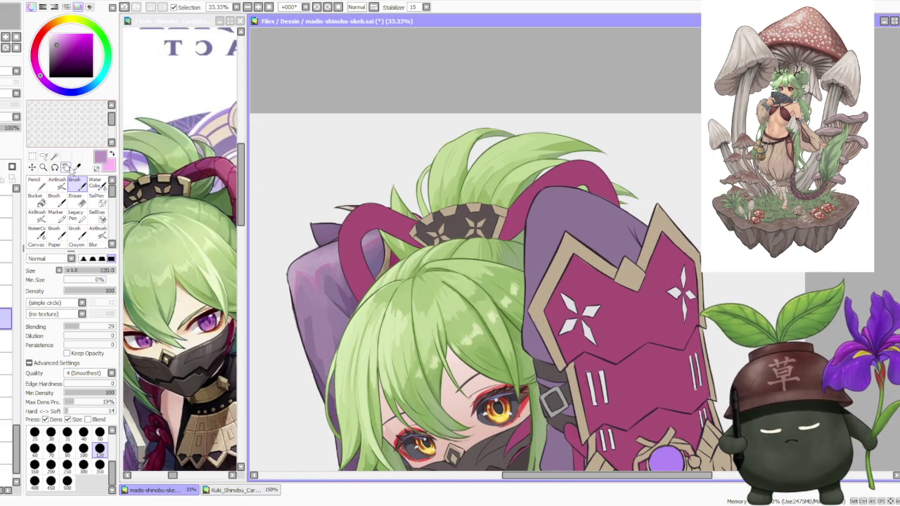
- Set AirBrush to size 350 and sample the dark red-brown from the canvas
left_click(57, 181)
left_click(99, 440)
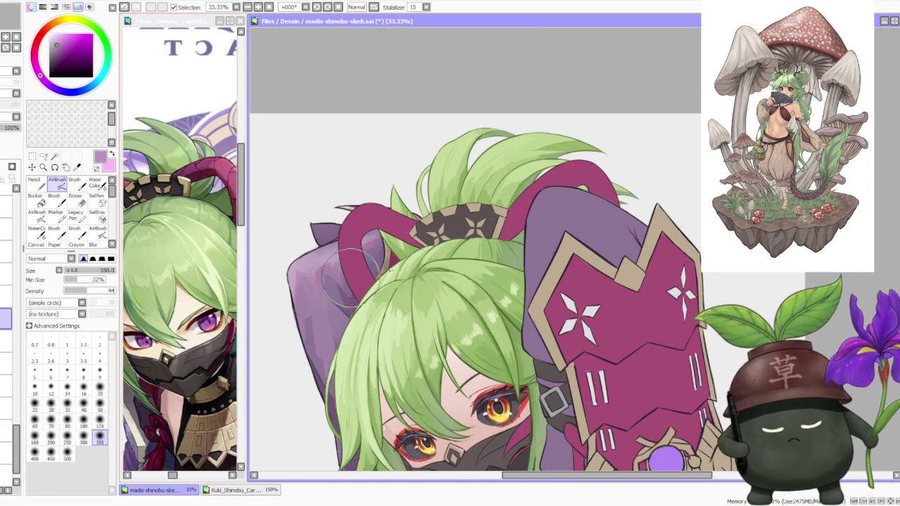
scroll(397, 281, "down", 1)
scroll(393, 282, "down", 1)
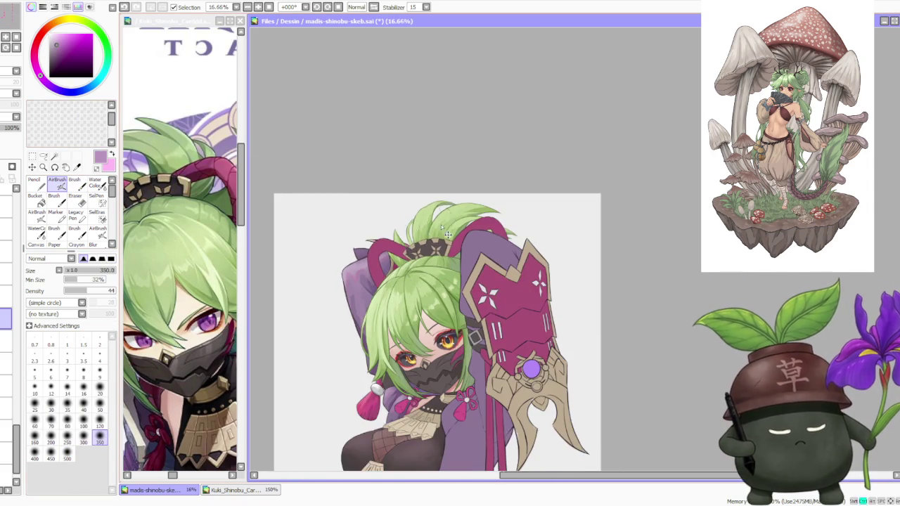
scroll(432, 209, "down", 2)
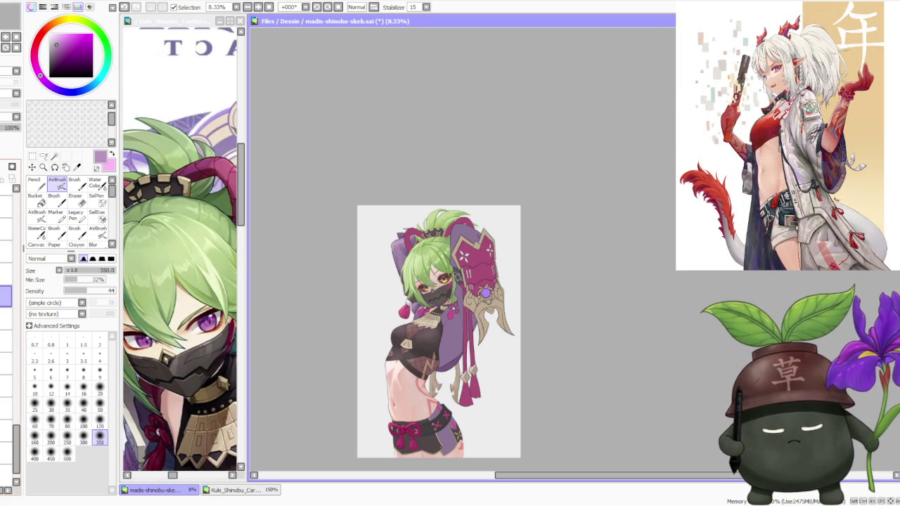
scroll(432, 296, "up", 2)
scroll(431, 296, "up", 2)
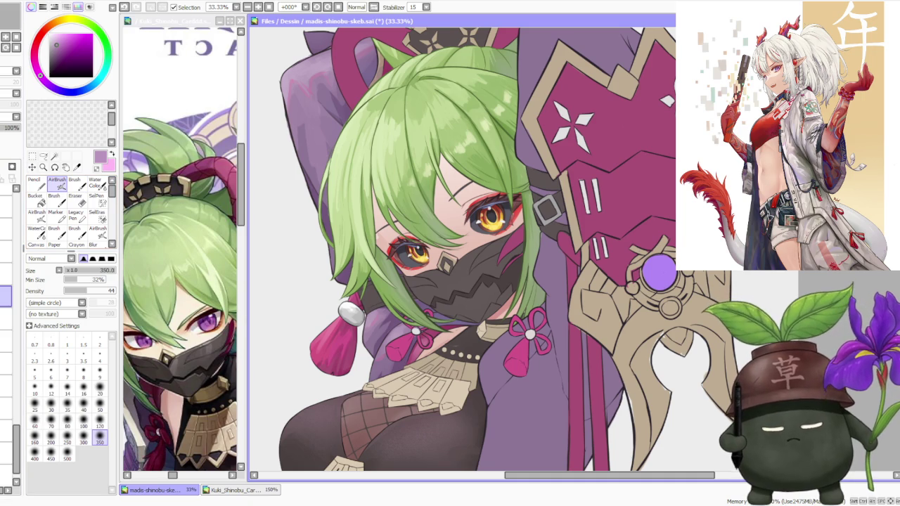
left_click(353, 311, "alt")
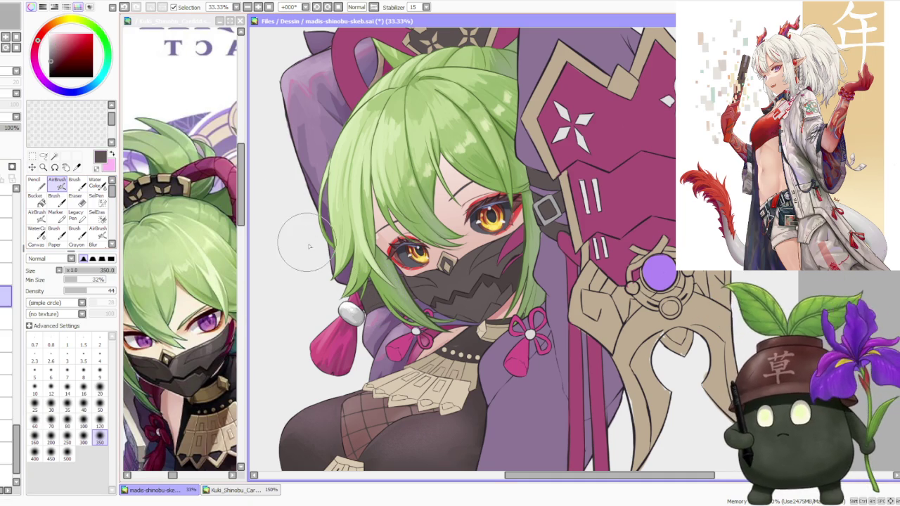
- Brighten the hue, return to Brush, and sample dark reds from the mask
left_click(43, 32)
left_click(74, 182)
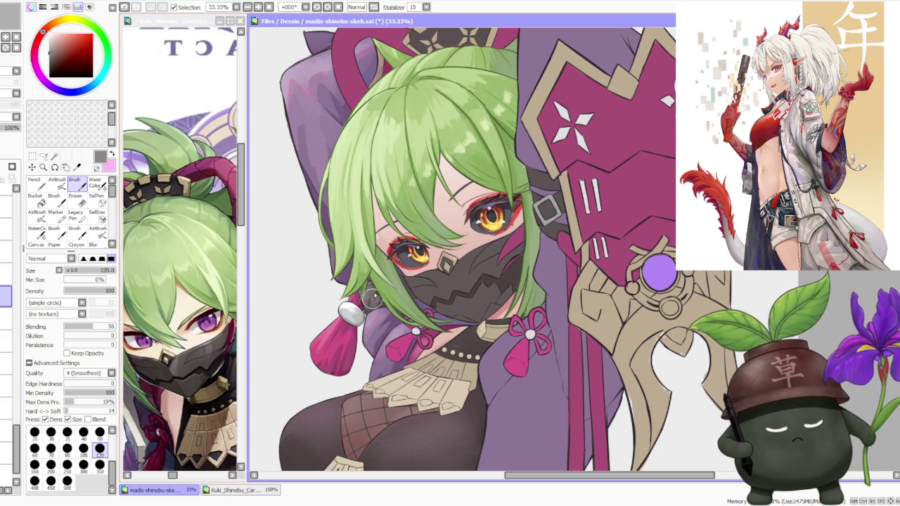
left_click(363, 298, "alt")
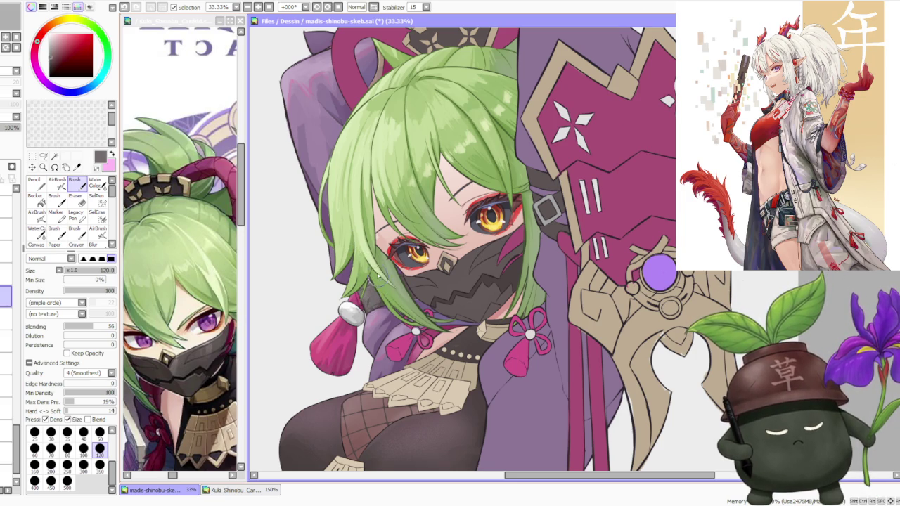
left_click(396, 281, "alt")
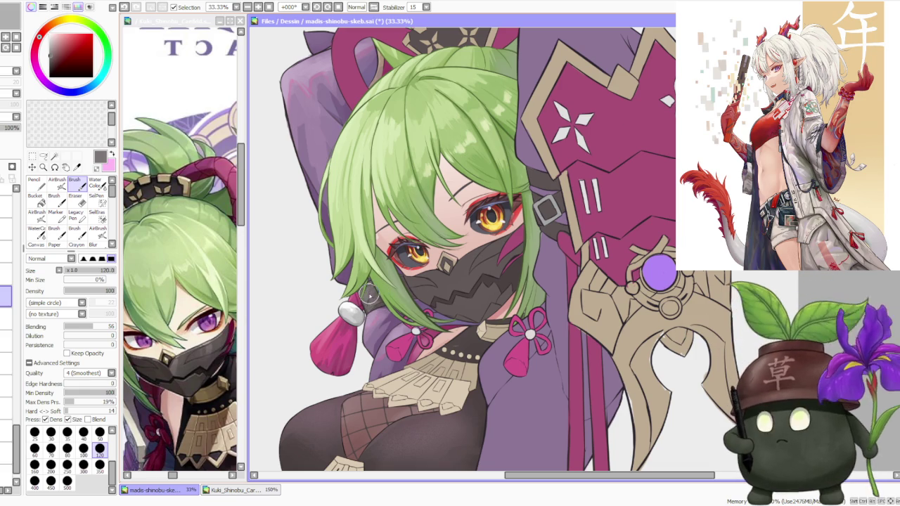
left_click(371, 298, "alt")
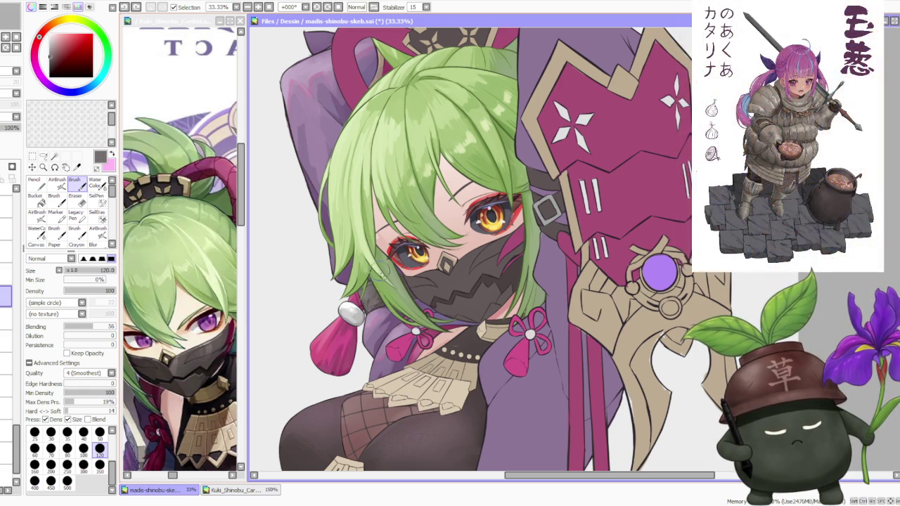
scroll(415, 242, "down", 1)
scroll(426, 246, "up", 1)
left_click(379, 297, "alt")
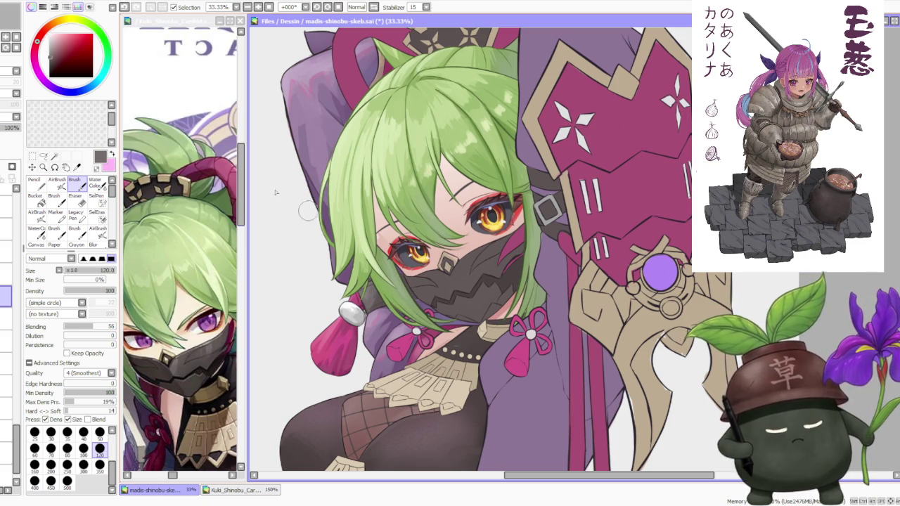
- Choose purple, enlarge the brush to 350, and sample the dark purplish grey around the face
left_click(54, 87)
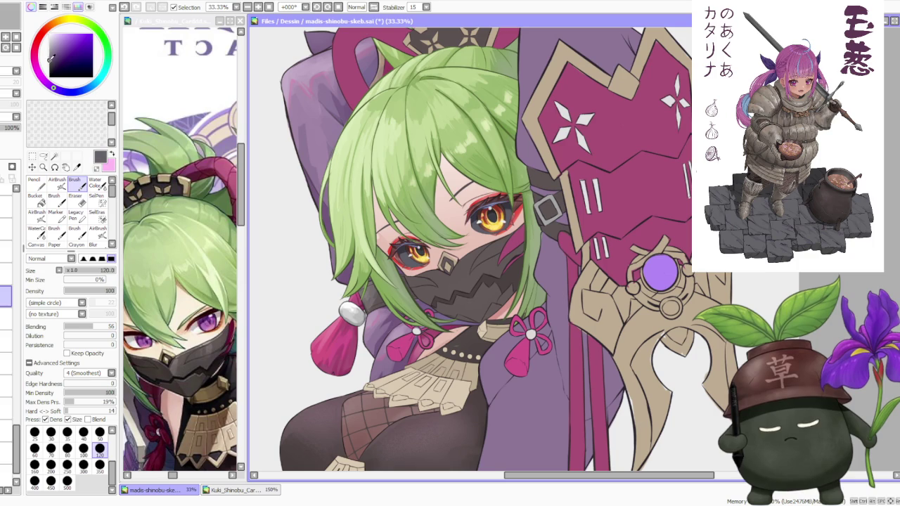
left_click(99, 463)
scroll(416, 298, "up", 1)
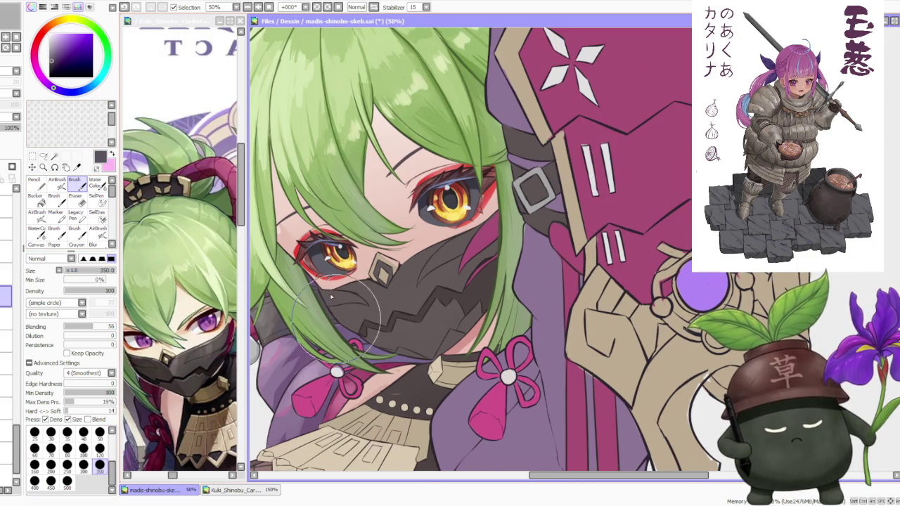
left_click(278, 327, "alt")
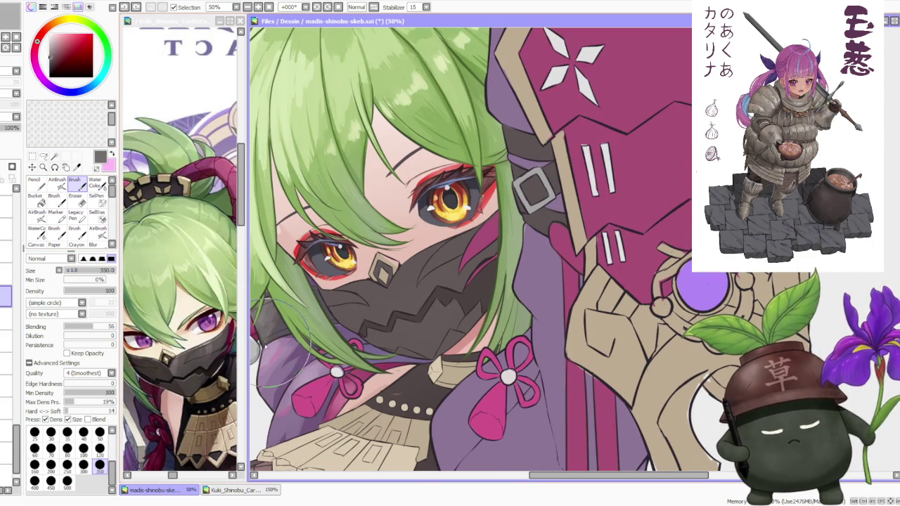
left_click(272, 336, "alt")
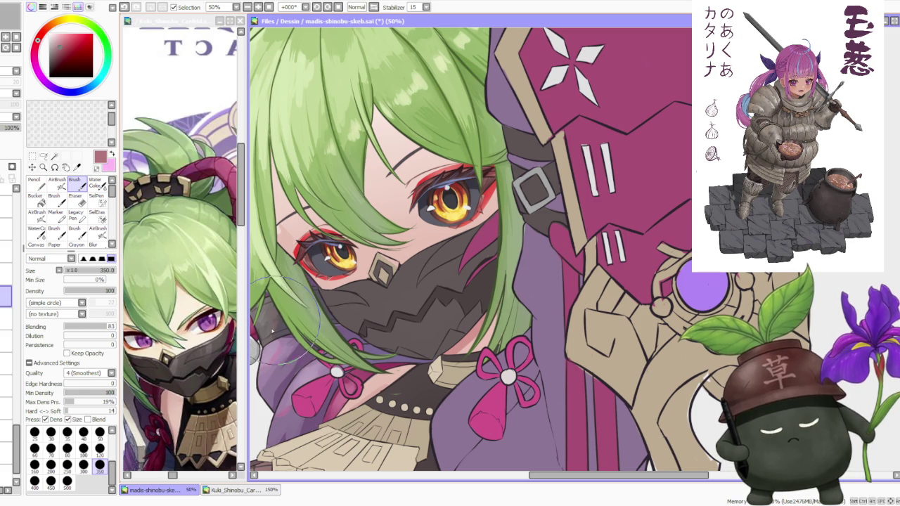
left_click(280, 330, "alt")
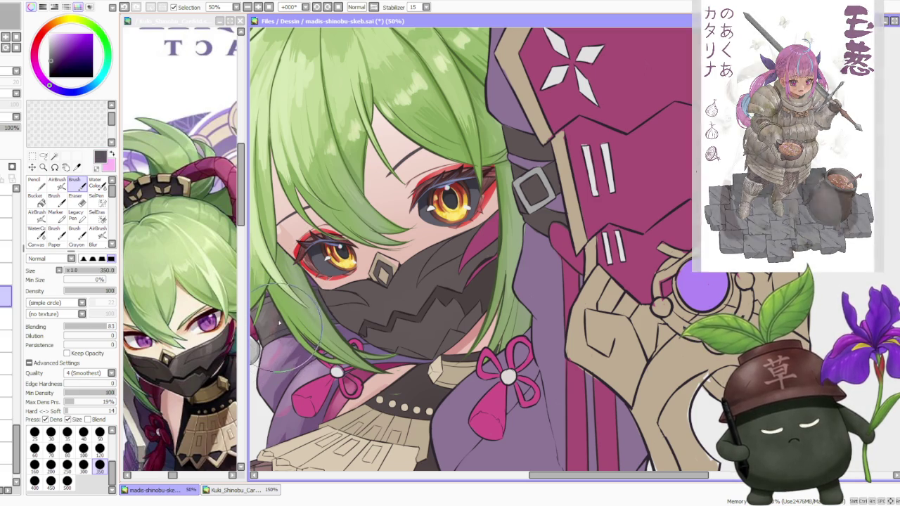
- Pick pinkish reds from the collar and necklace to touch up that area
scroll(281, 324, "down", 1)
scroll(309, 295, "down", 1)
scroll(334, 260, "down", 1)
scroll(344, 228, "down", 1)
scroll(348, 223, "up", 2)
scroll(348, 225, "up", 2)
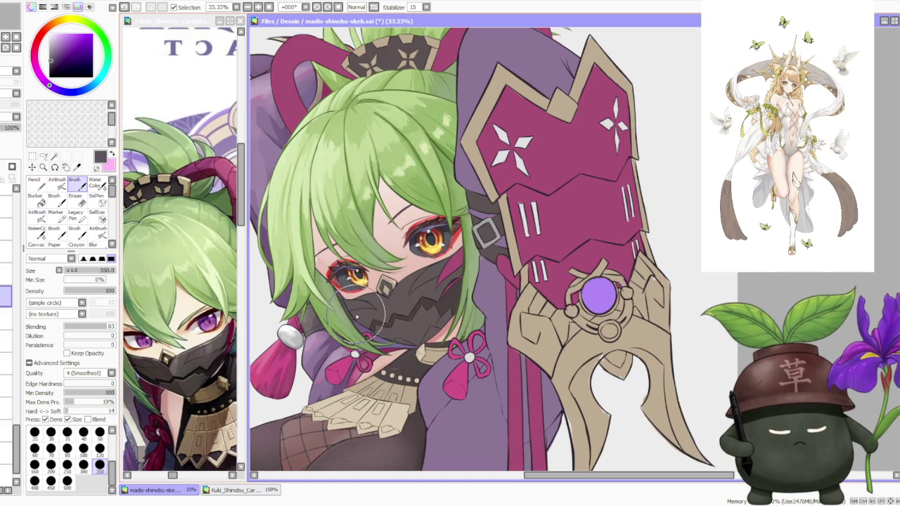
scroll(356, 316, "down", 1)
scroll(359, 281, "down", 2)
scroll(355, 232, "down", 1)
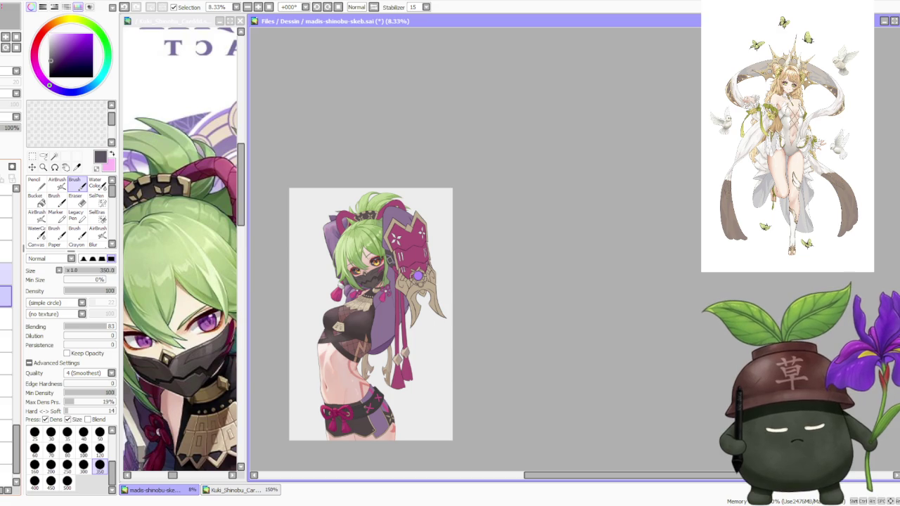
scroll(312, 301, "up", 4)
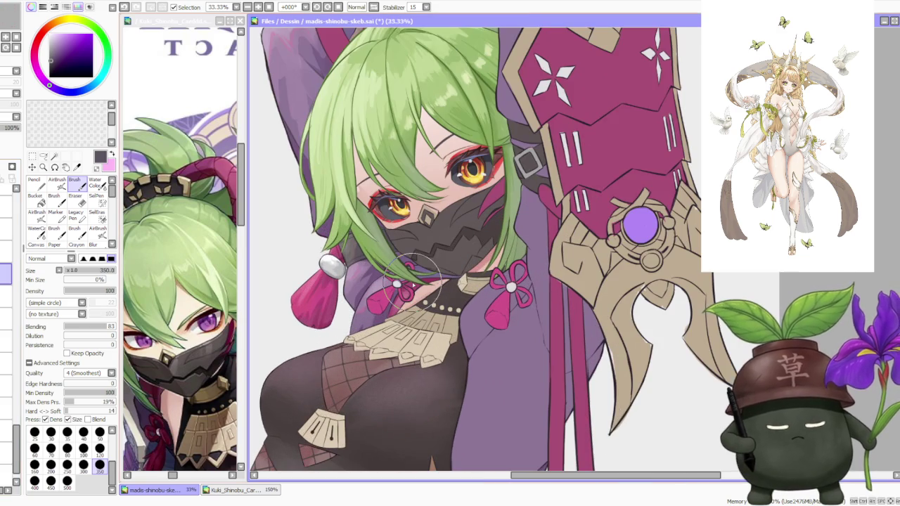
left_click(422, 276, "alt")
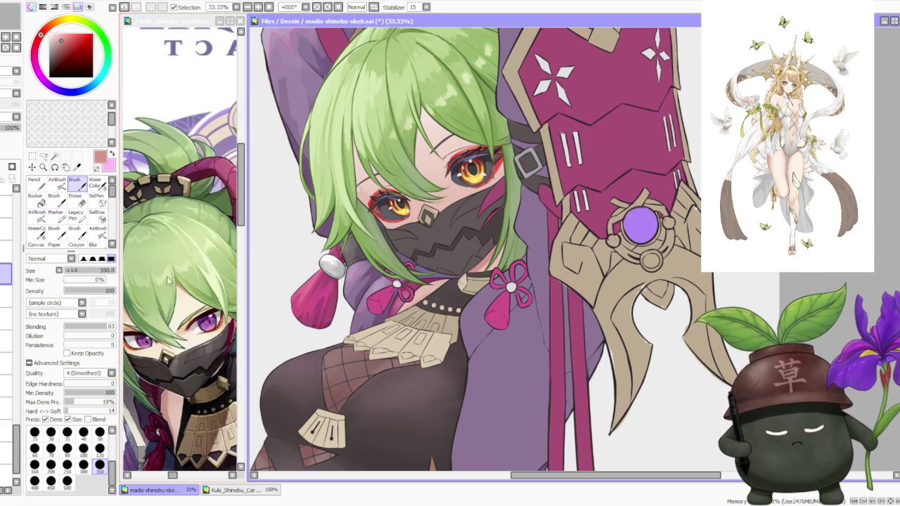
left_click(423, 273, "alt")
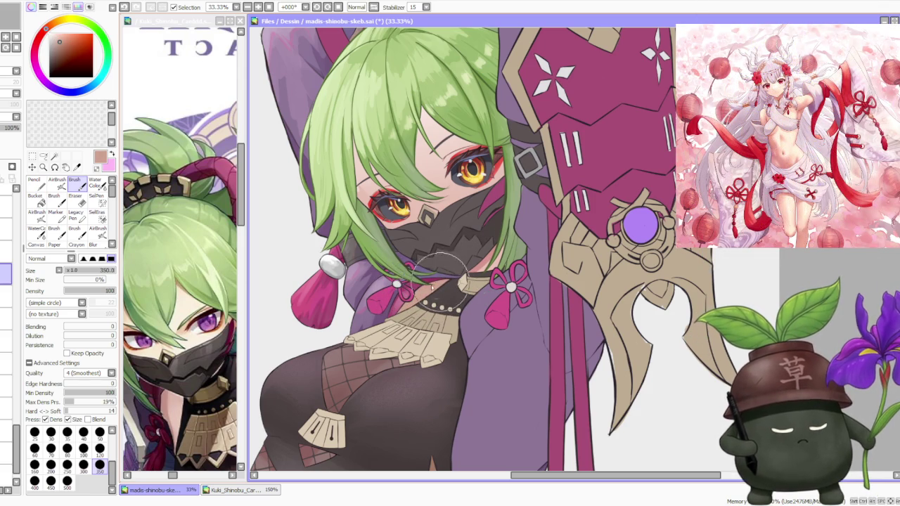
left_click(417, 274, "alt")
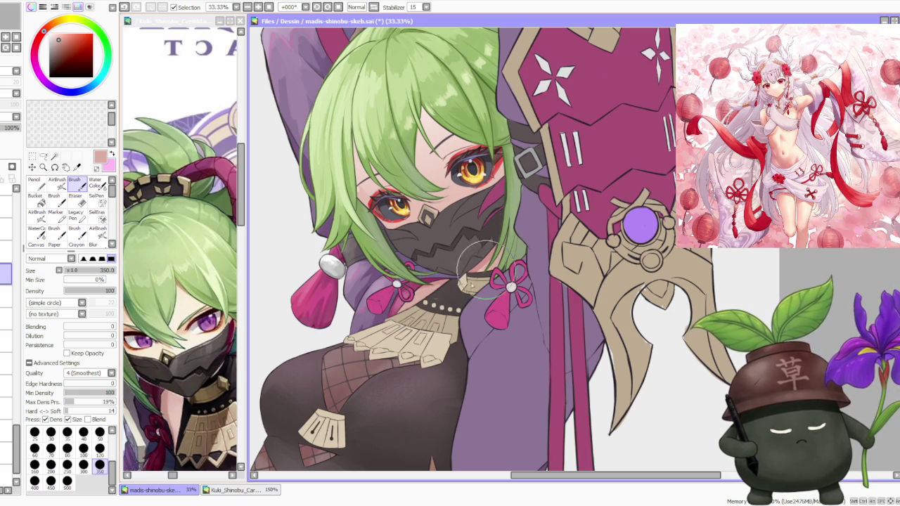
scroll(506, 279, "down", 1)
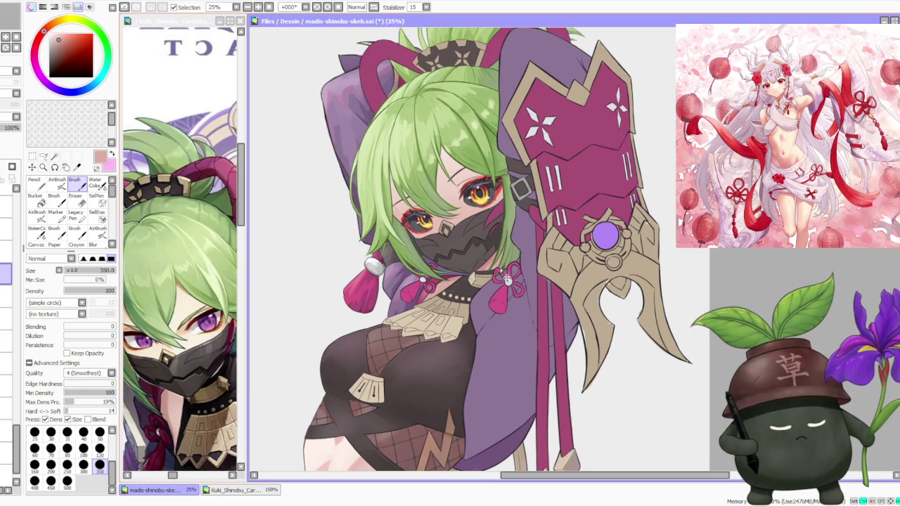
- Sample the necklace colour and set the Water Color tool to size 120
left_click(457, 272, "alt")
left_click(99, 447)
scroll(320, 246, "down", 2)
scroll(320, 246, "up", 4)
scroll(320, 250, "up", 1)
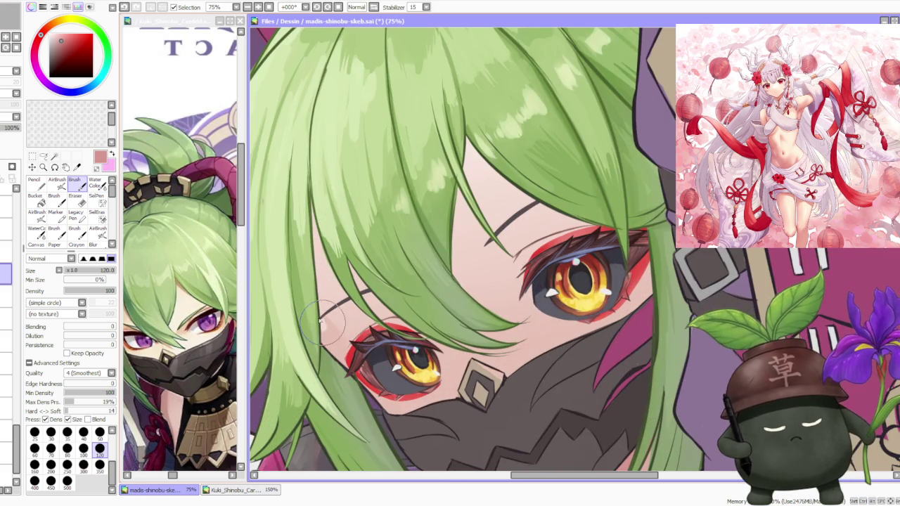
key("w")
left_click(99, 457)
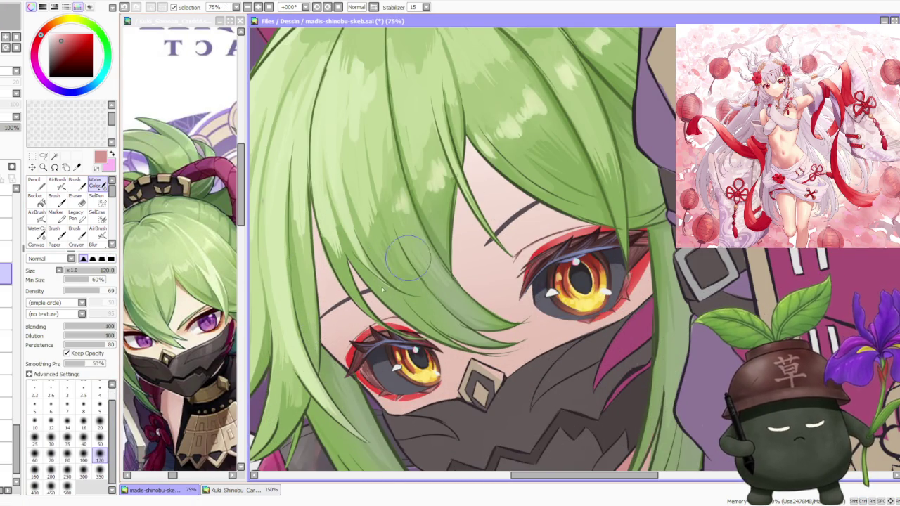
- Switch to the Brush tool and paint a magenta stroke beside the mask near the eye
scroll(410, 279, "down", 3)
scroll(449, 253, "down", 2)
scroll(495, 242, "up", 2)
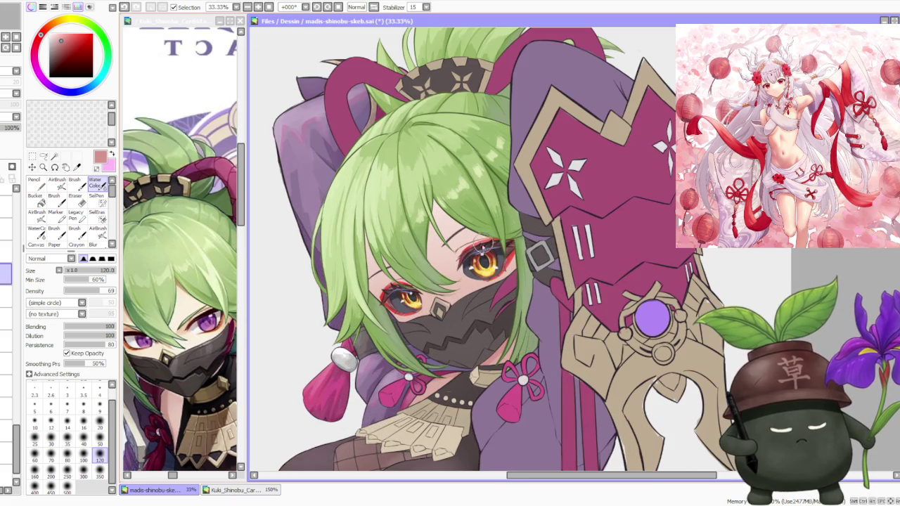
key("b")
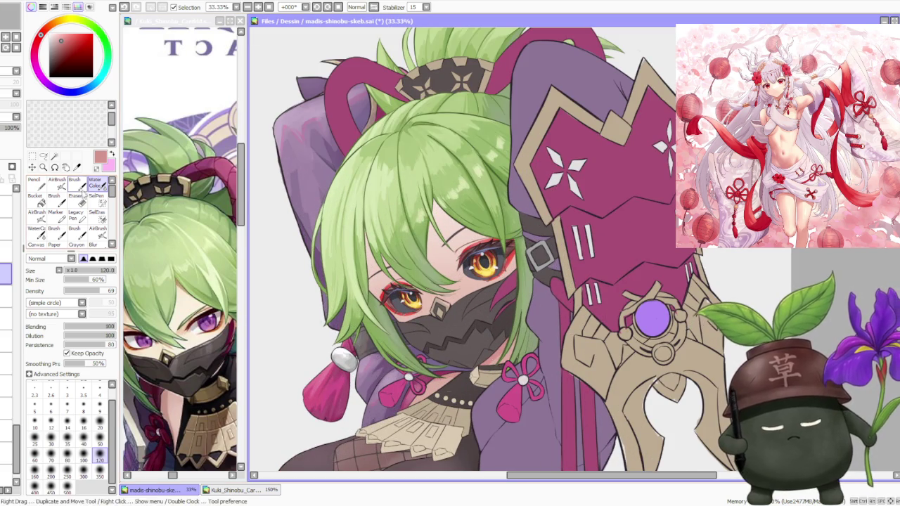
scroll(355, 274, "up", 1)
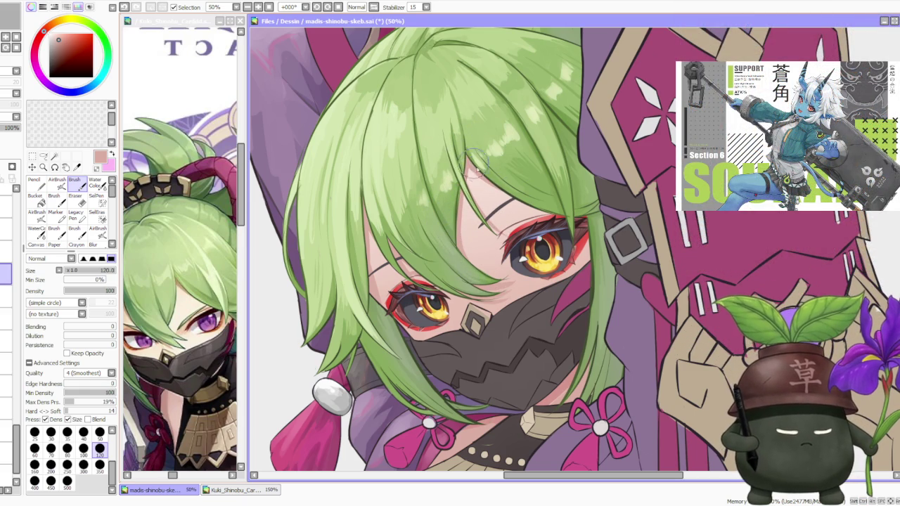
left_click_drag(562, 309, 587, 280)
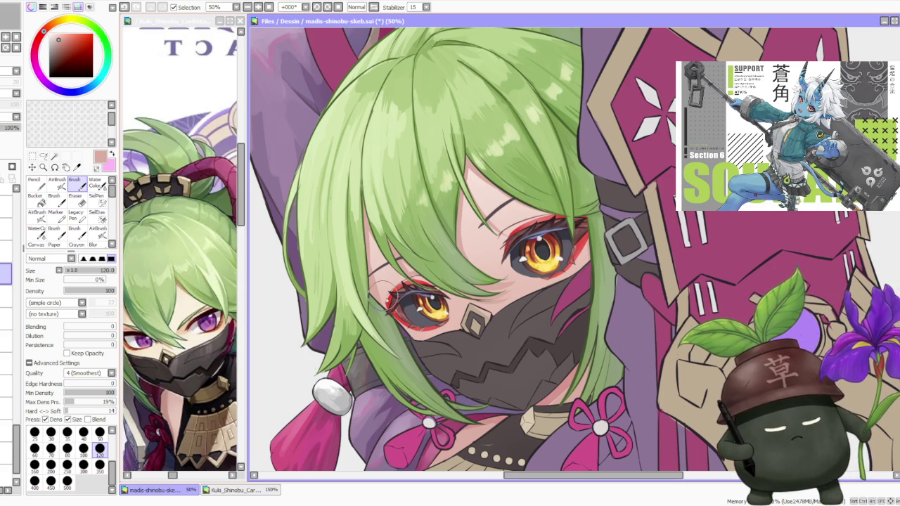
- Enlarge the brush to size 350 and sample a deeper rose from the canvas
scroll(485, 252, "down", 4)
scroll(485, 252, "down", 1)
scroll(490, 150, "up", 2)
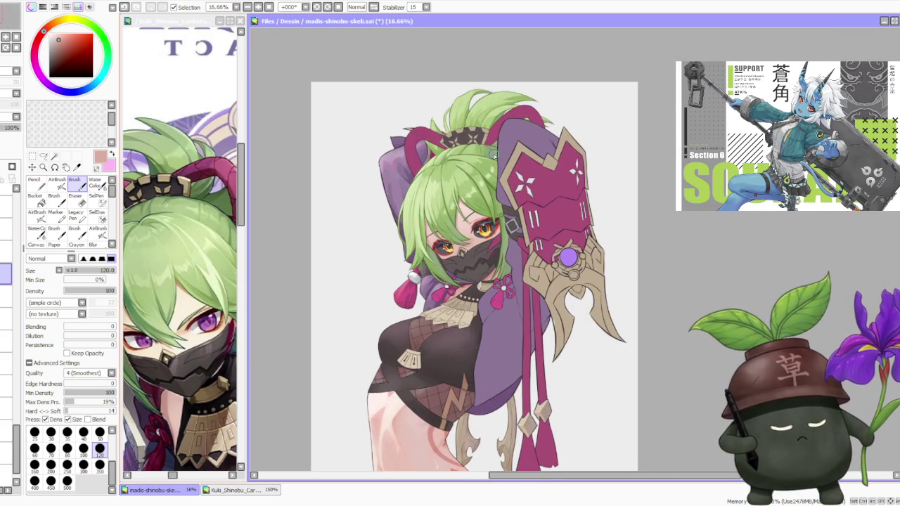
scroll(485, 171, "down", 1)
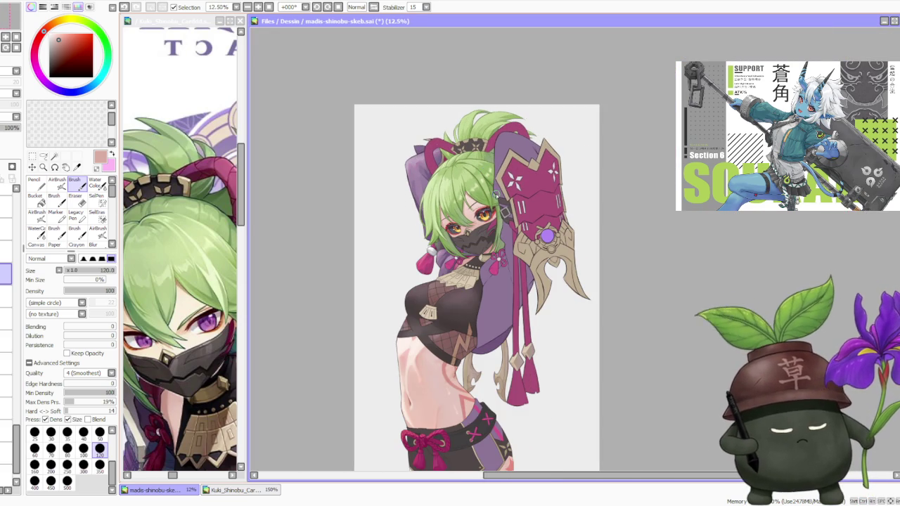
scroll(495, 193, "up", 1)
scroll(495, 193, "up", 1)
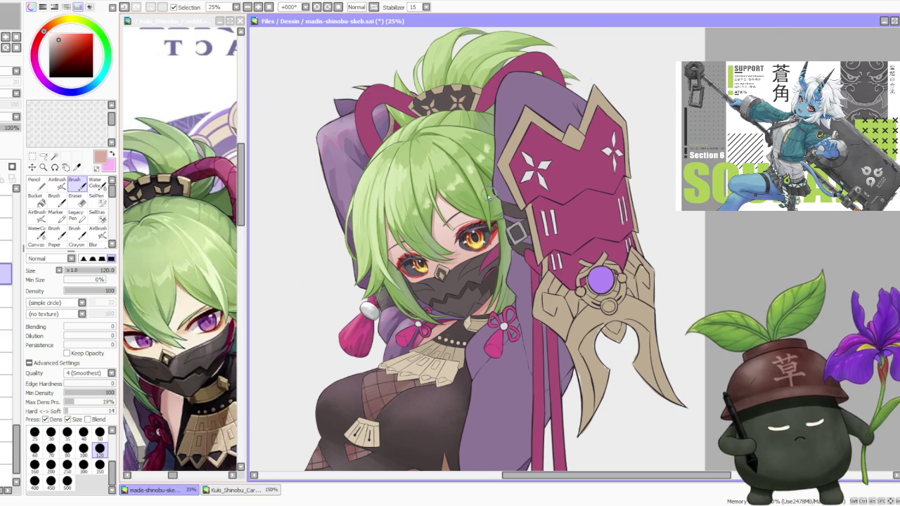
scroll(489, 192, "up", 2)
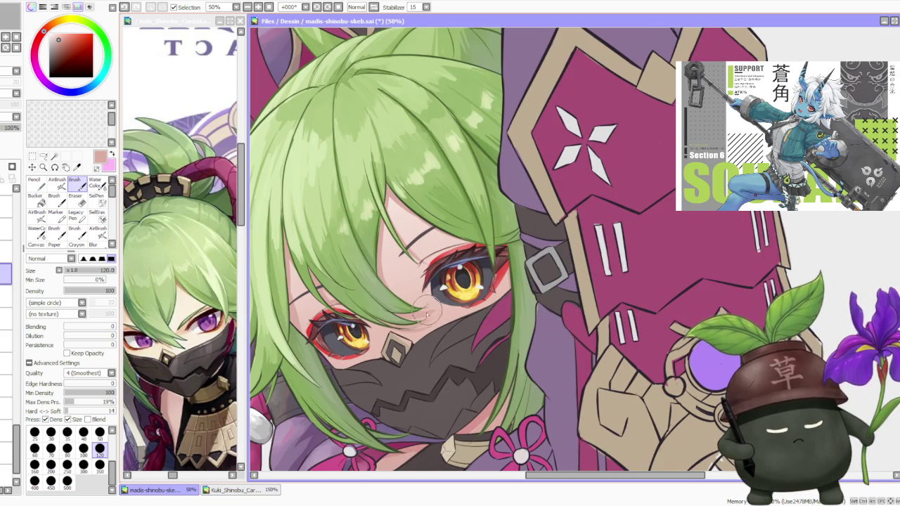
scroll(427, 309, "up", 2)
scroll(425, 322, "down", 3)
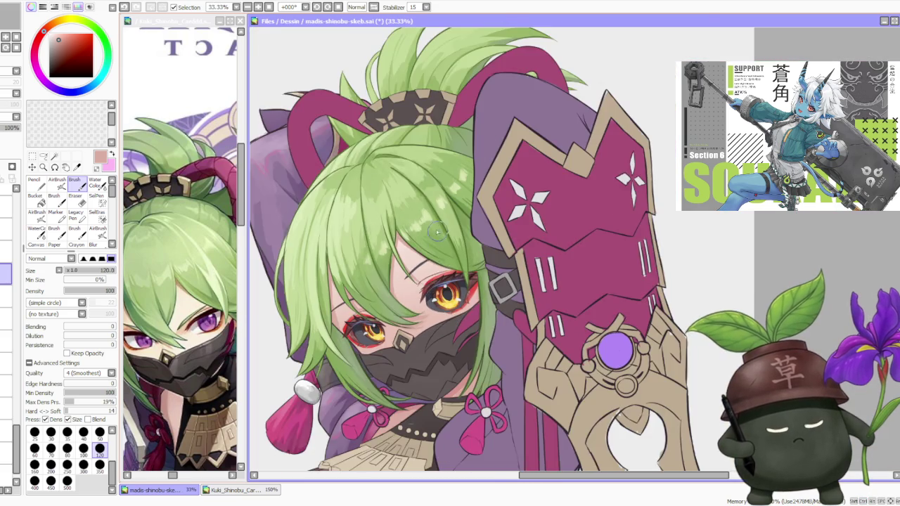
scroll(438, 233, "down", 3)
scroll(437, 219, "down", 1)
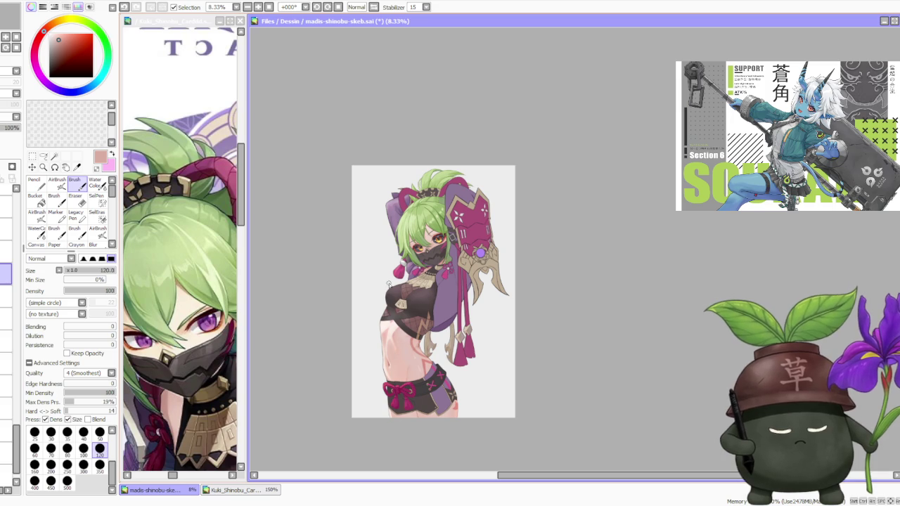
scroll(442, 337, "up", 2)
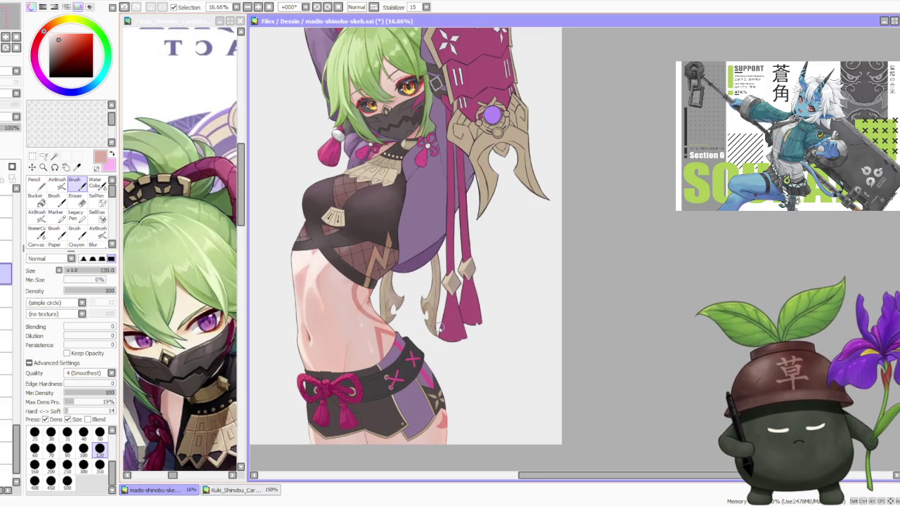
scroll(439, 328, "down", 1)
left_click(100, 465)
left_click(419, 180, "alt")
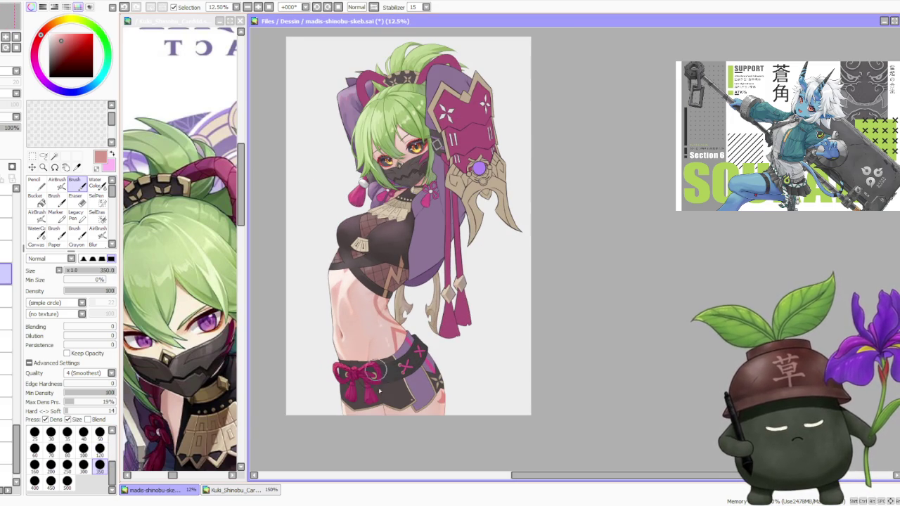
scroll(372, 351, "up", 2)
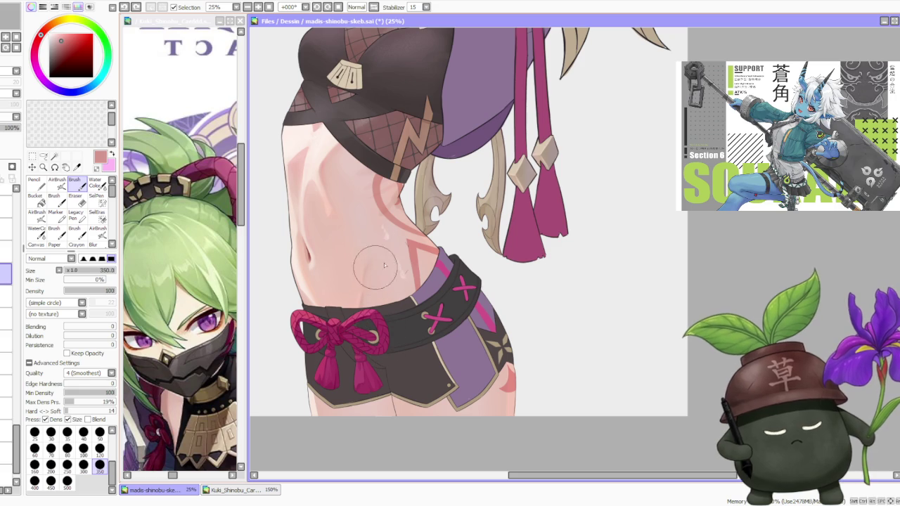
- Sample the waist colour and switch to the Water Color blending tool
left_click(403, 204, "alt")
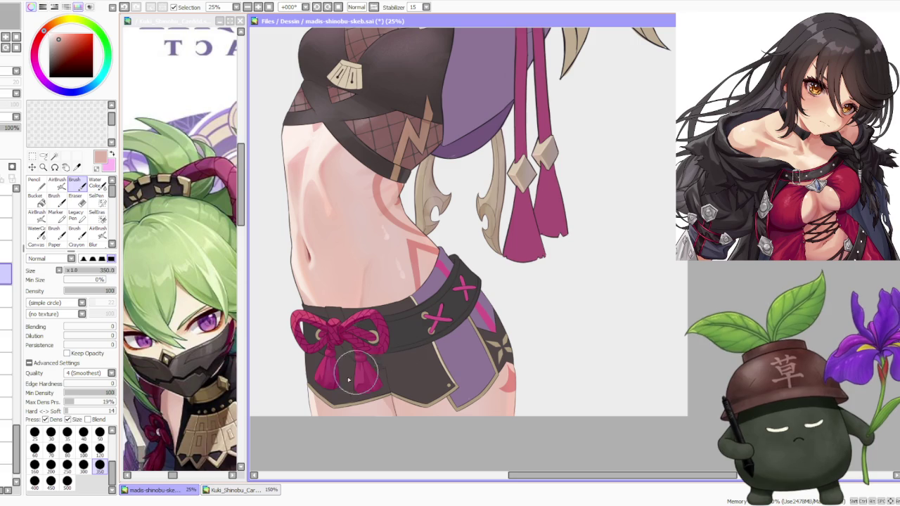
key("c")
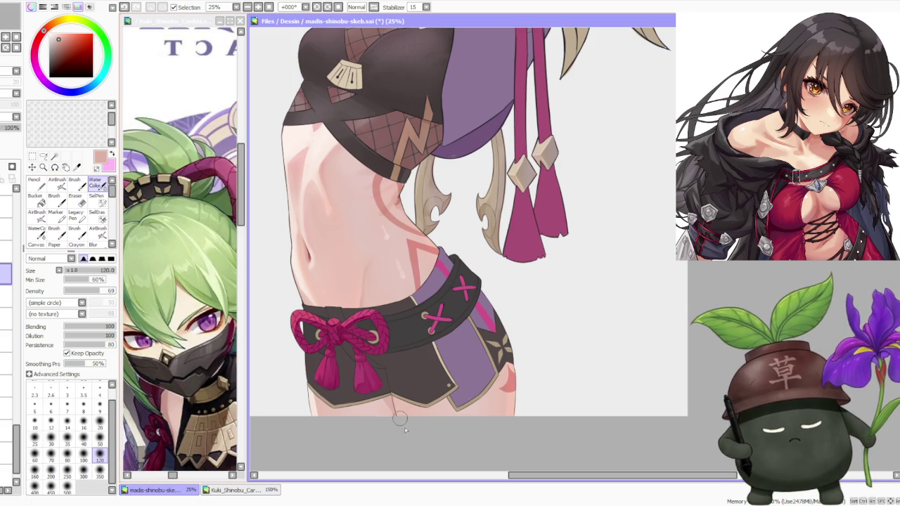
scroll(413, 450, "down", 3)
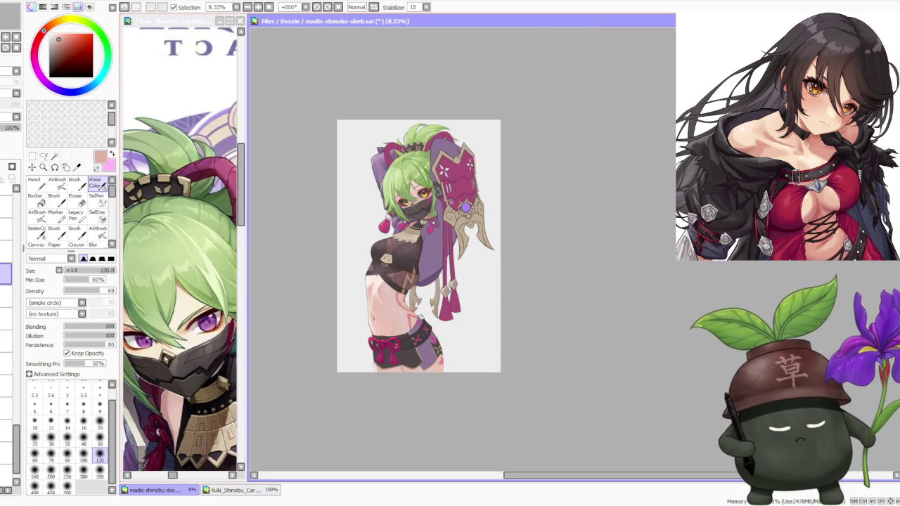
scroll(419, 338, "up", 2)
scroll(375, 363, "down", 1)
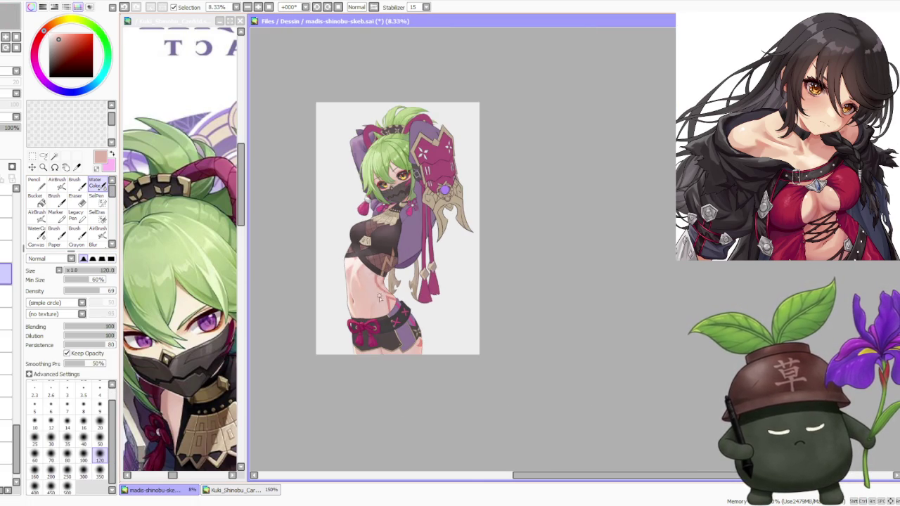
scroll(402, 199, "up", 2)
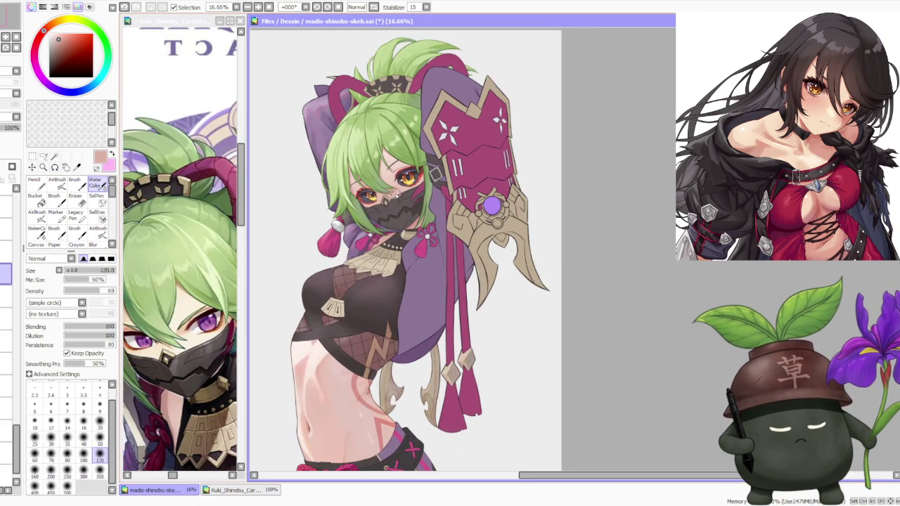
- Adjust the tool panel settings and select the soft AirBrush
scroll(395, 200, "down", 1)
scroll(392, 204, "down", 1)
scroll(391, 191, "down", 1)
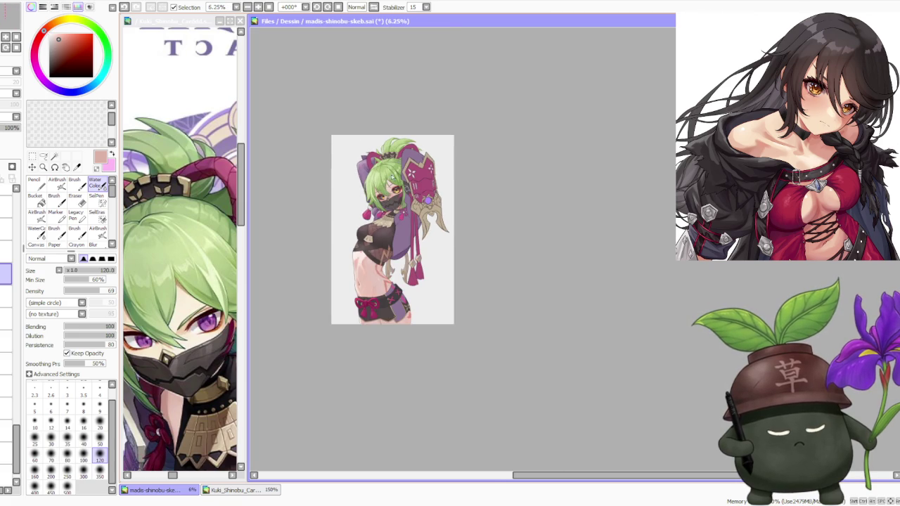
scroll(396, 153, "up", 1)
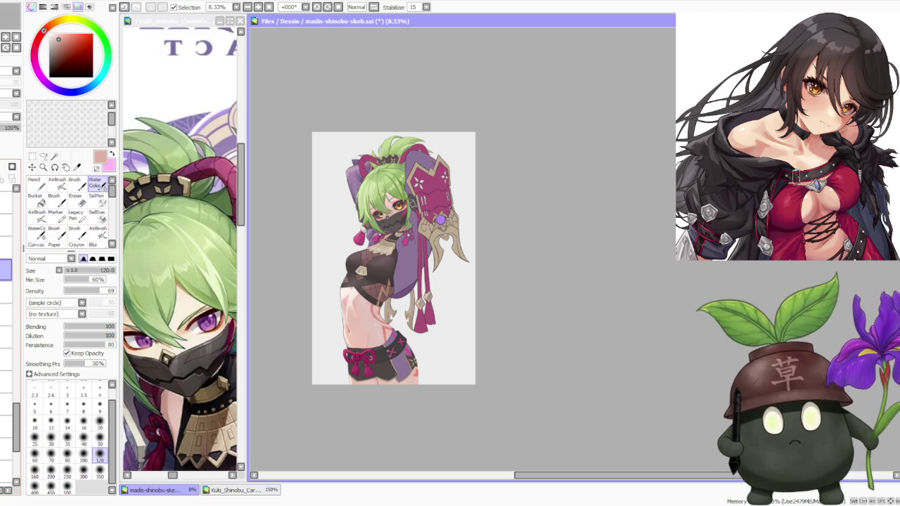
scroll(394, 357, "up", 2)
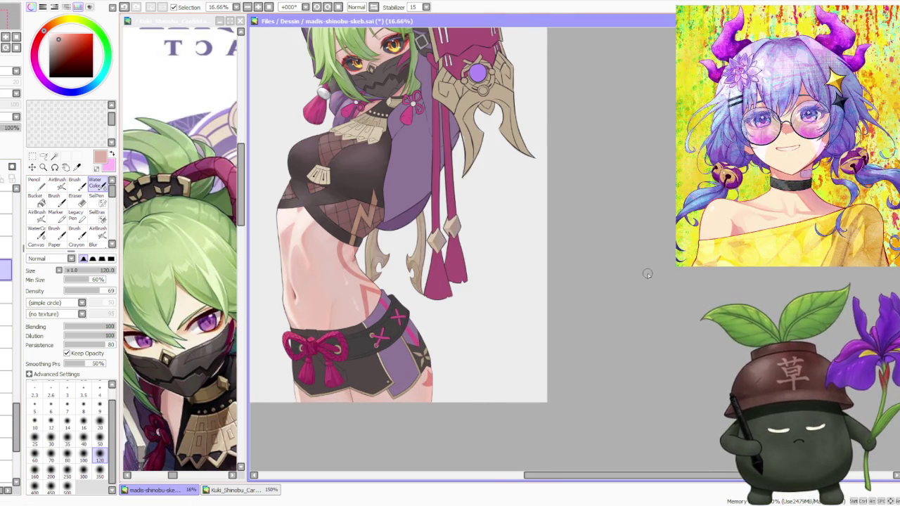
scroll(594, 285, "down", 1)
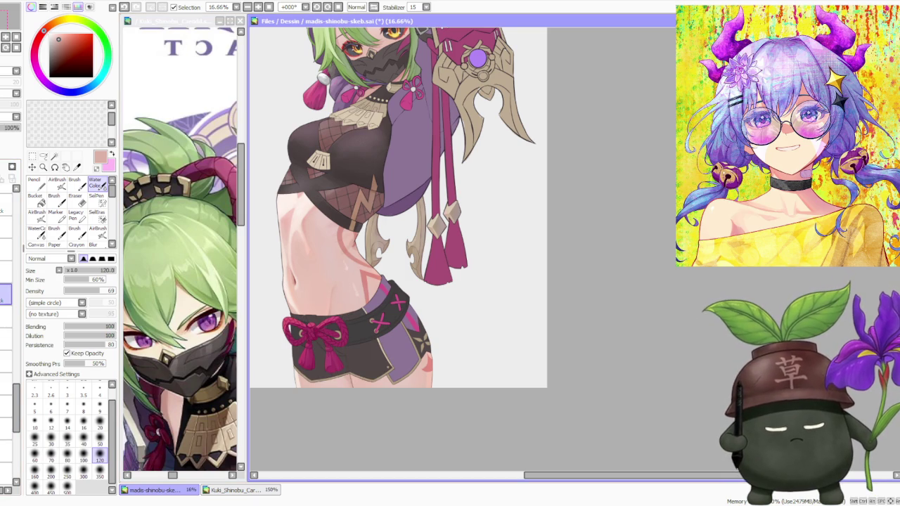
left_click(366, 140, "alt")
- Set the Brush to size 500, sample a darker colour, and paint a faint waist stroke
left_click(74, 182)
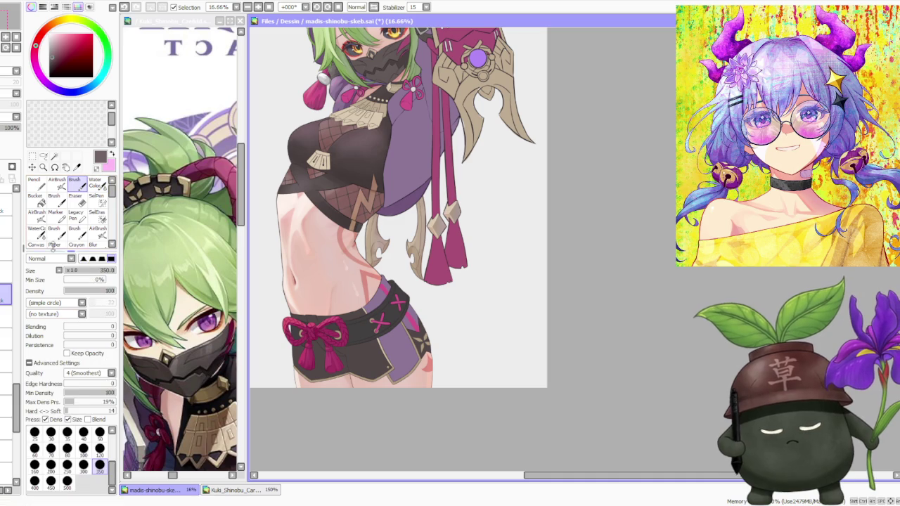
left_click(57, 183)
left_click(67, 458)
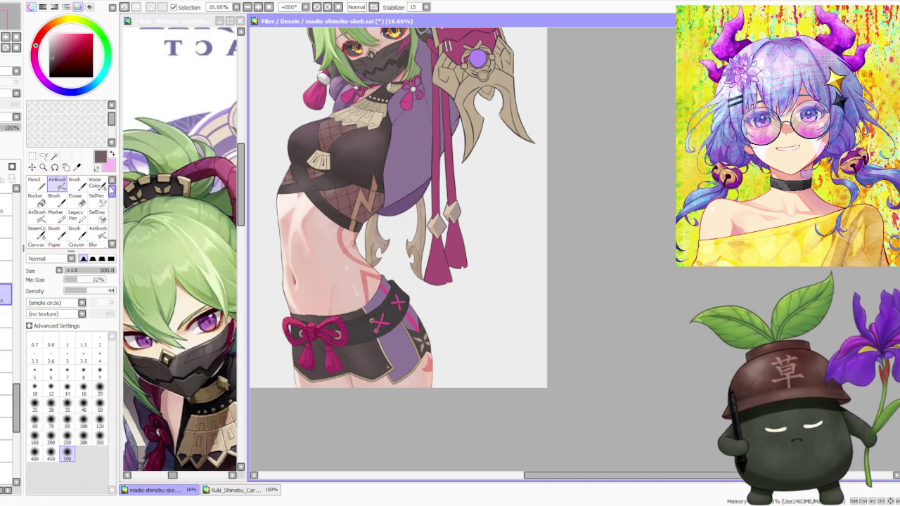
left_click(74, 181)
left_click(67, 481)
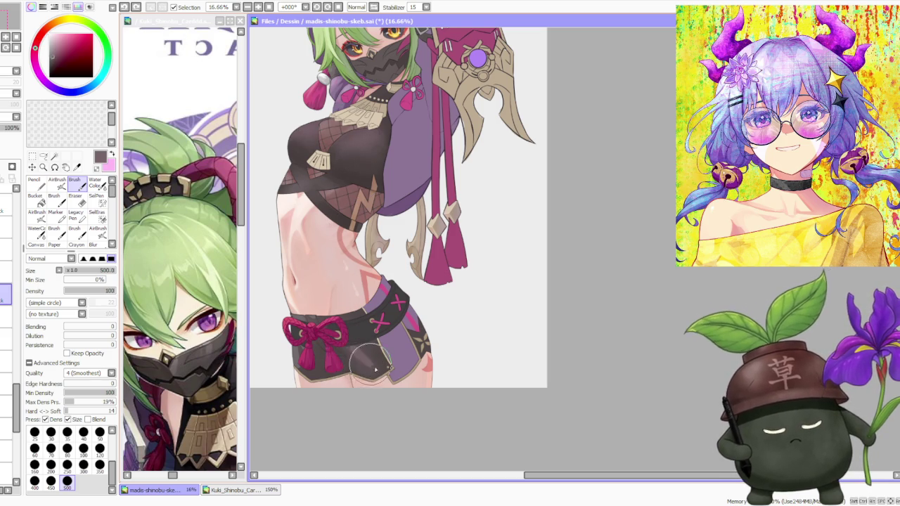
left_click(346, 349, "alt")
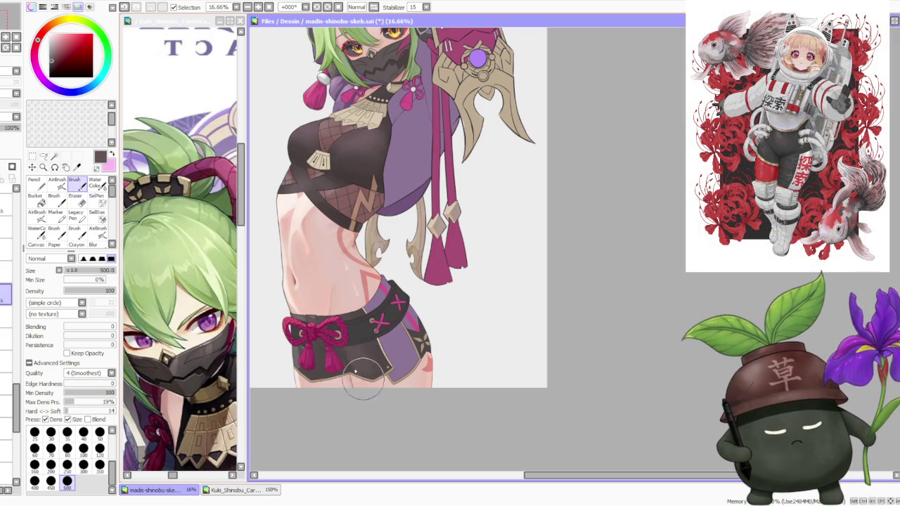
left_click_drag(317, 309, 349, 308)
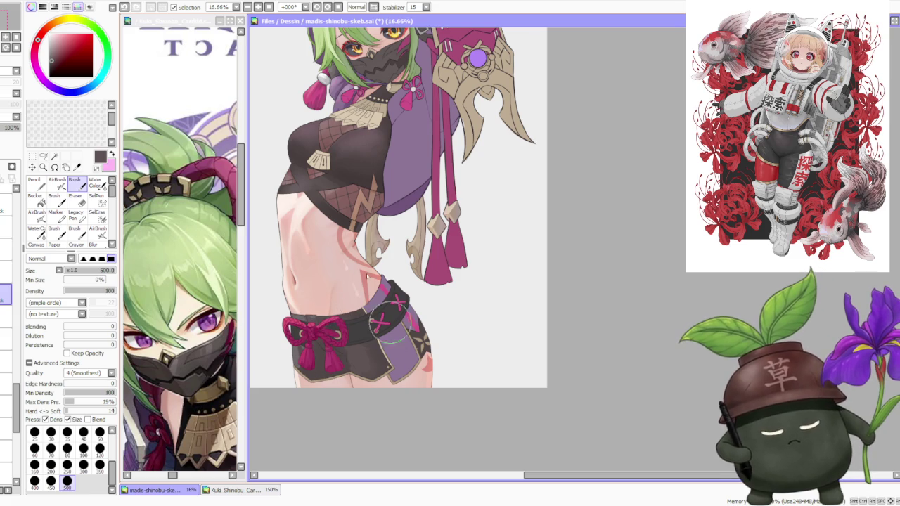
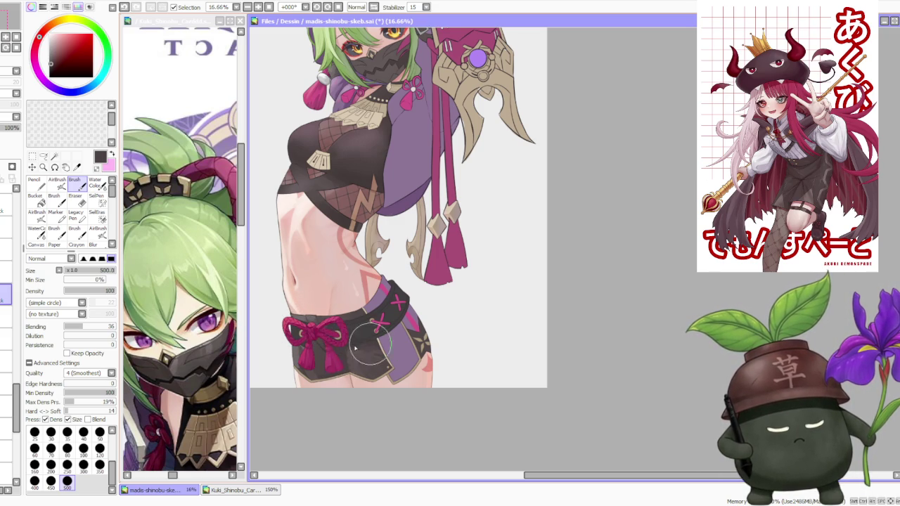
- Sample grey and shorts colours from the artwork and undo the faded stroke on the rope tassels
scroll(351, 331, "down", 1)
scroll(337, 315, "up", 1)
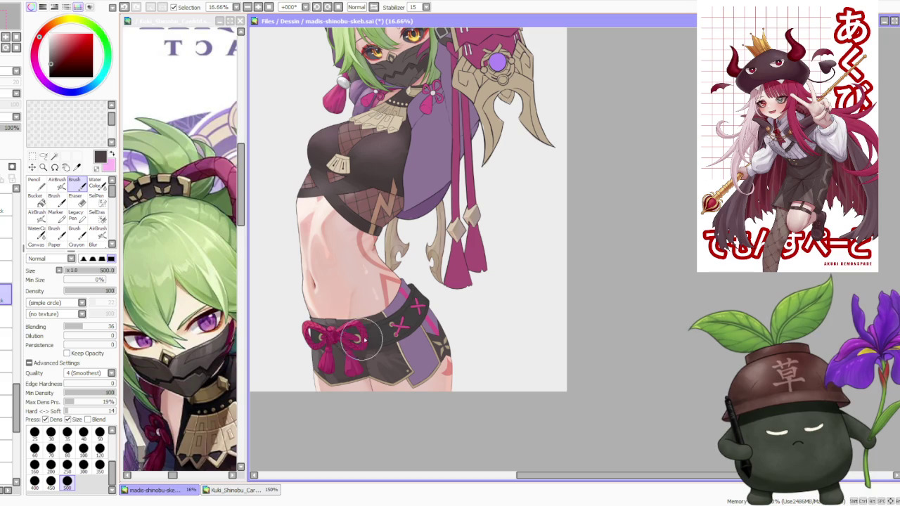
left_click(333, 322, "alt")
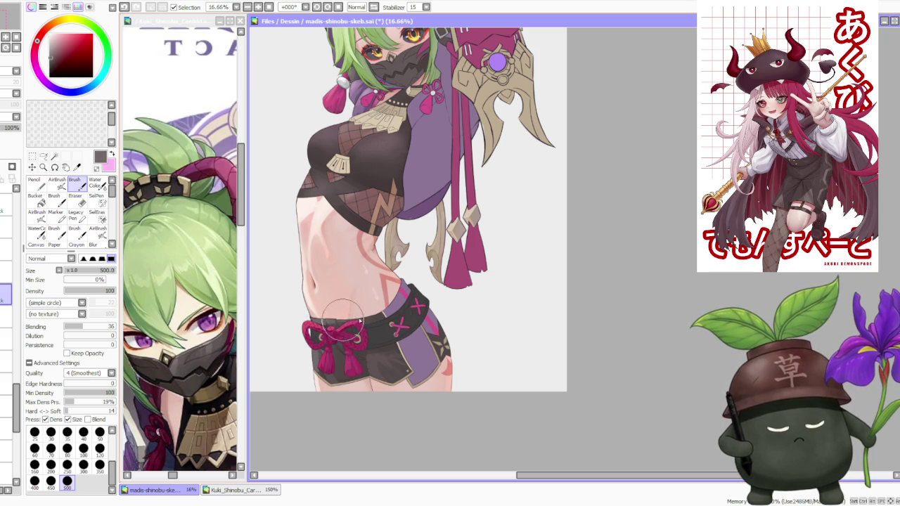
left_click(366, 352, "alt")
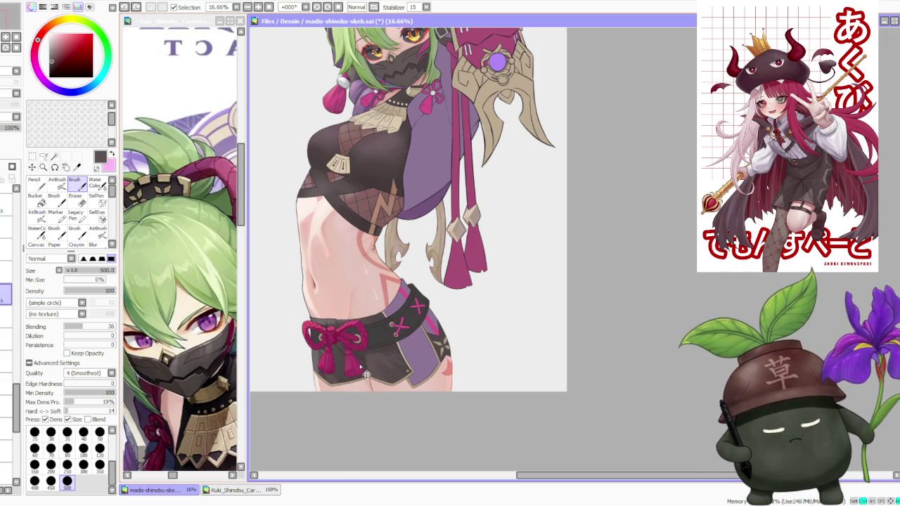
key("ctrl+z")
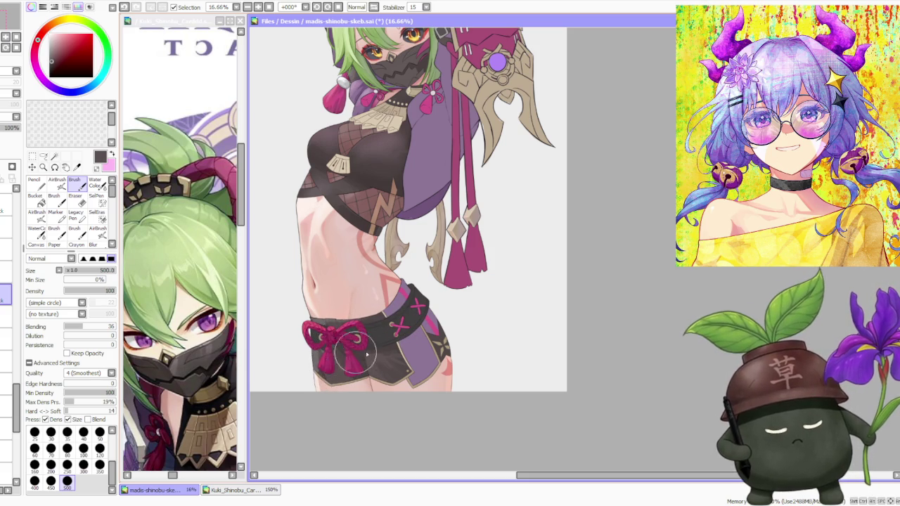
- Raise brush Blending to 82 and paint the purple patch on the shorts' right side dark
scroll(342, 362, "down", 2)
scroll(402, 342, "up", 2)
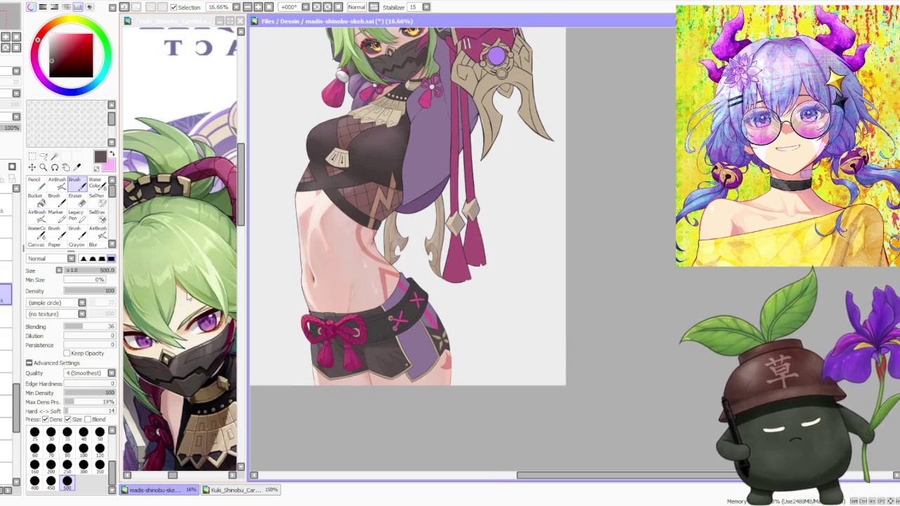
left_click(107, 326)
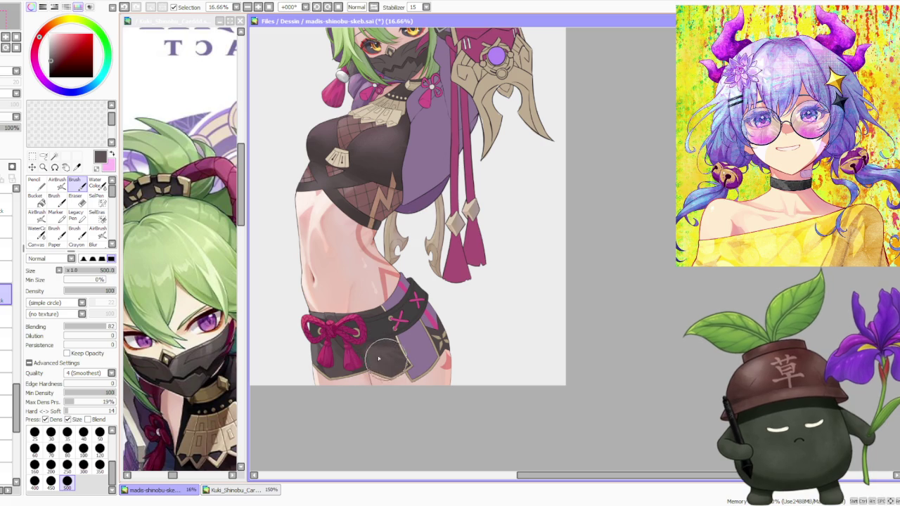
left_click_drag(396, 354, 380, 351)
left_click(333, 349, "alt")
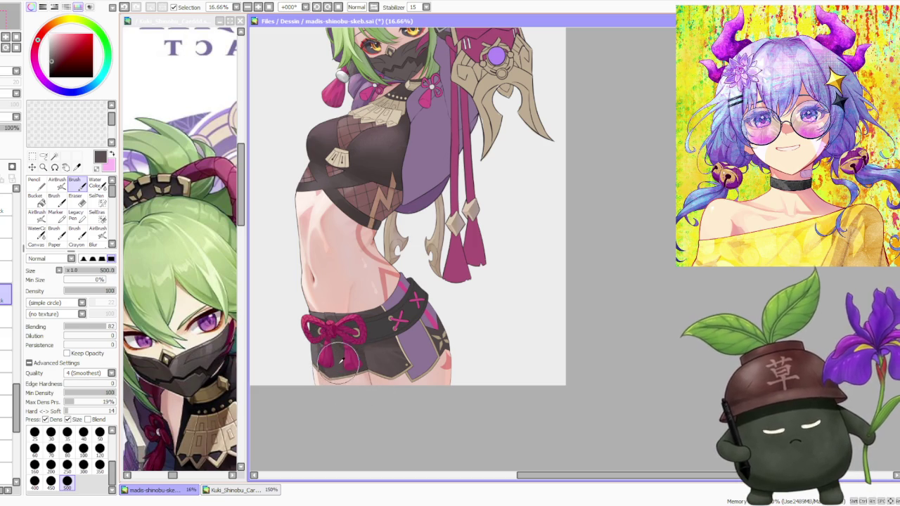
left_click(312, 346, "alt")
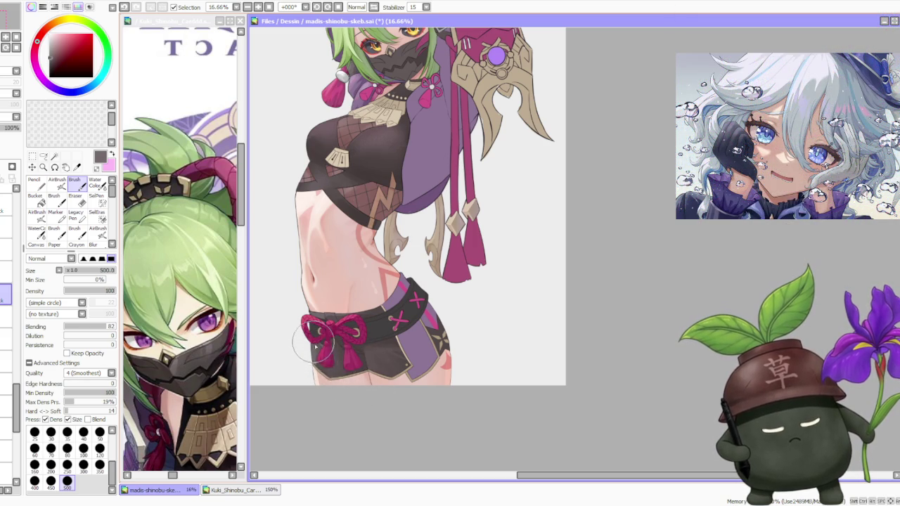
- Sample a near-black from the shorts and keep blending dark shading beneath the magenta bow
left_click(341, 345, "alt")
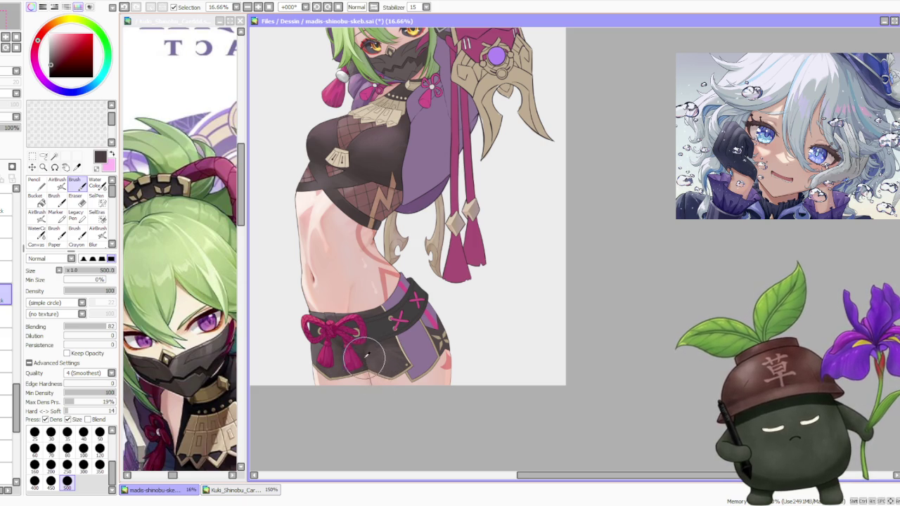
scroll(365, 302, "down", 2)
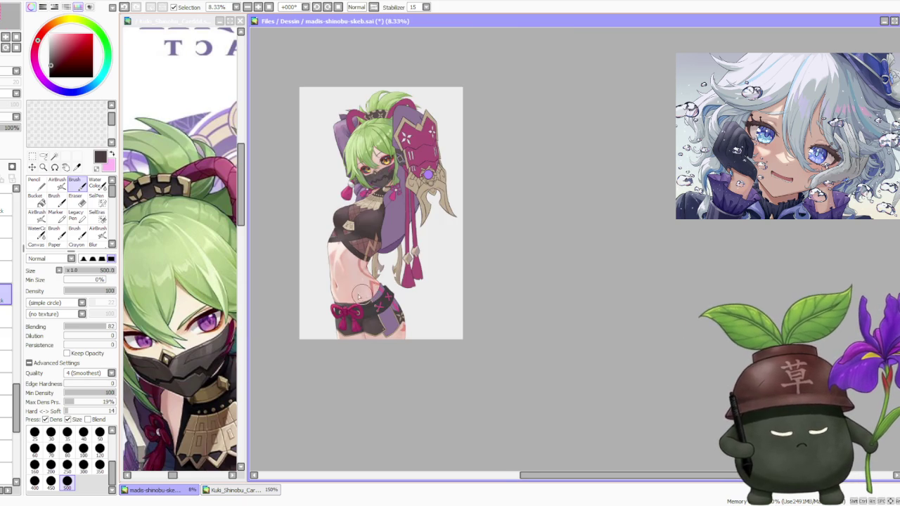
scroll(363, 293, "up", 2)
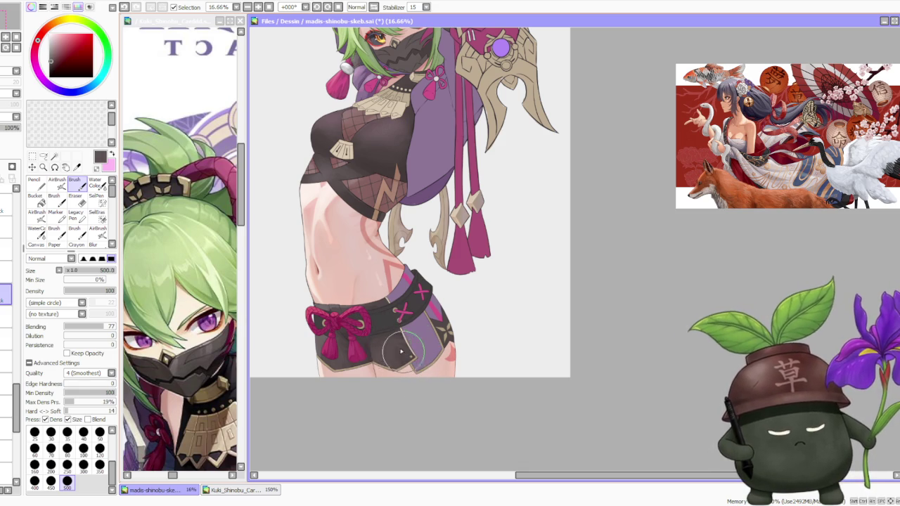
scroll(379, 301, "down", 3)
scroll(380, 298, "up", 2)
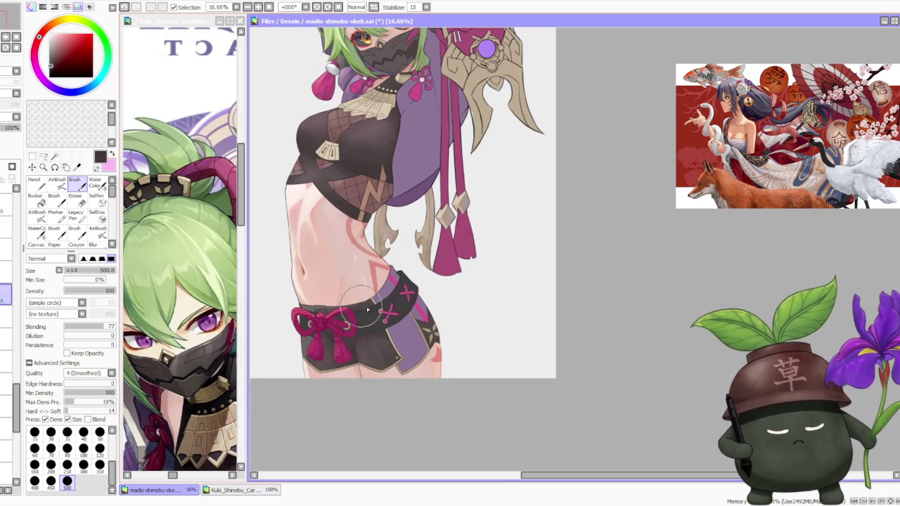
scroll(364, 308, "down", 2)
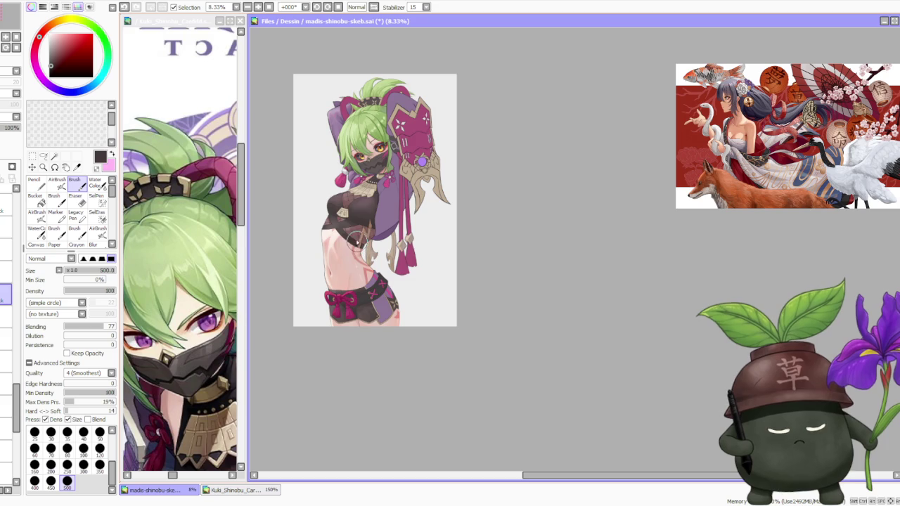
scroll(367, 200, "up", 2)
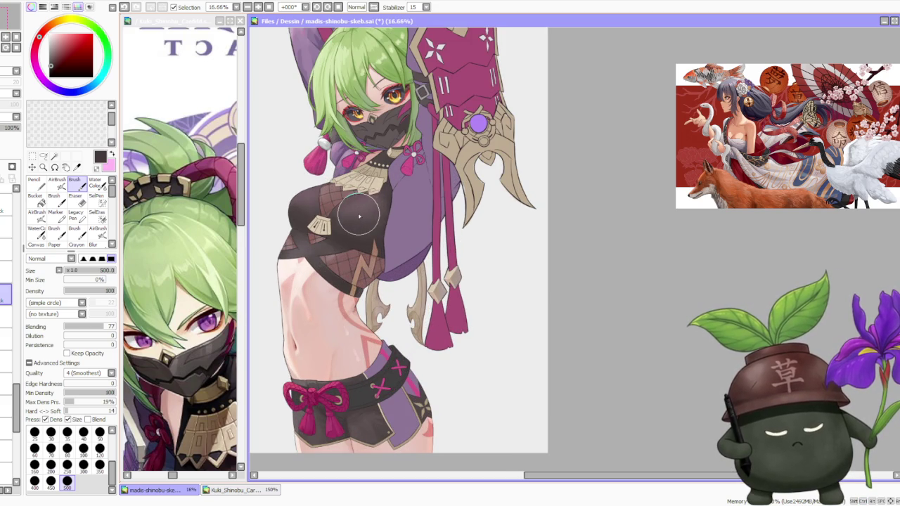
scroll(357, 212, "up", 4)
scroll(305, 216, "down", 4)
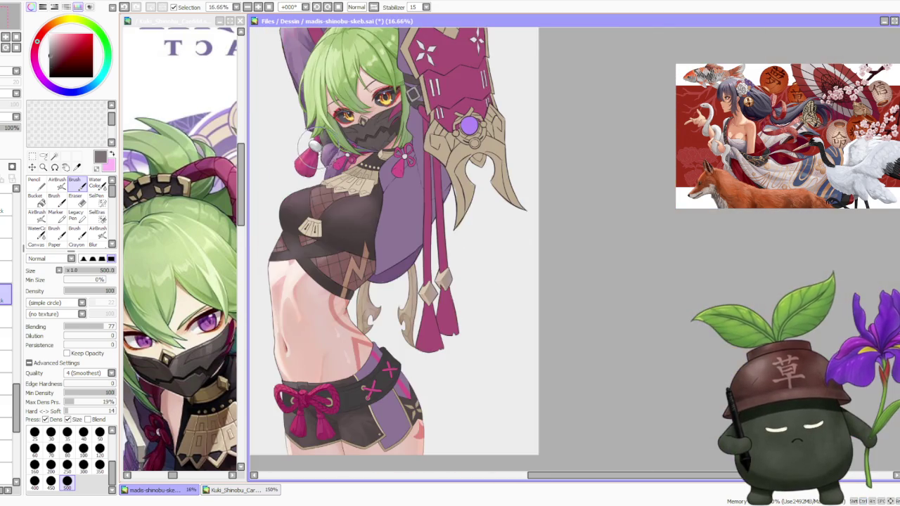
scroll(278, 365, "up", 1)
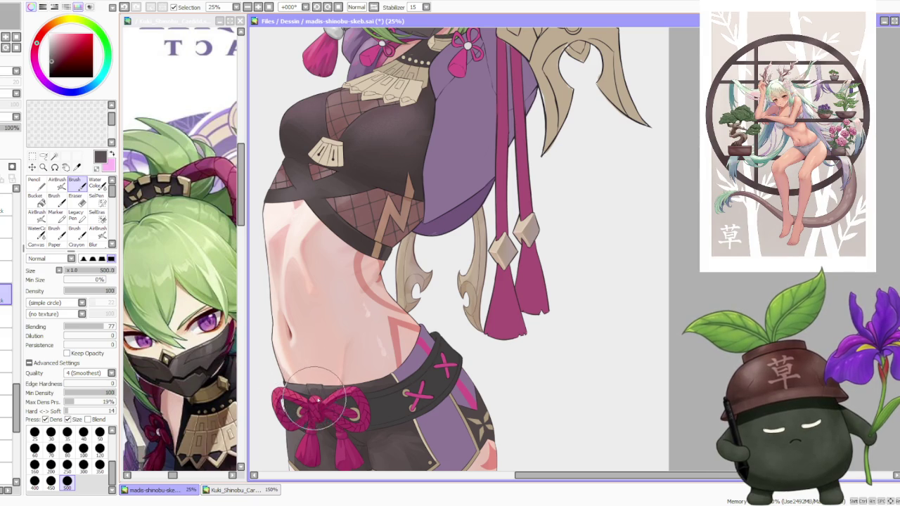
- Shade the shorts below the knot with a darker colour picked near the red knot
left_click(318, 397, "alt")
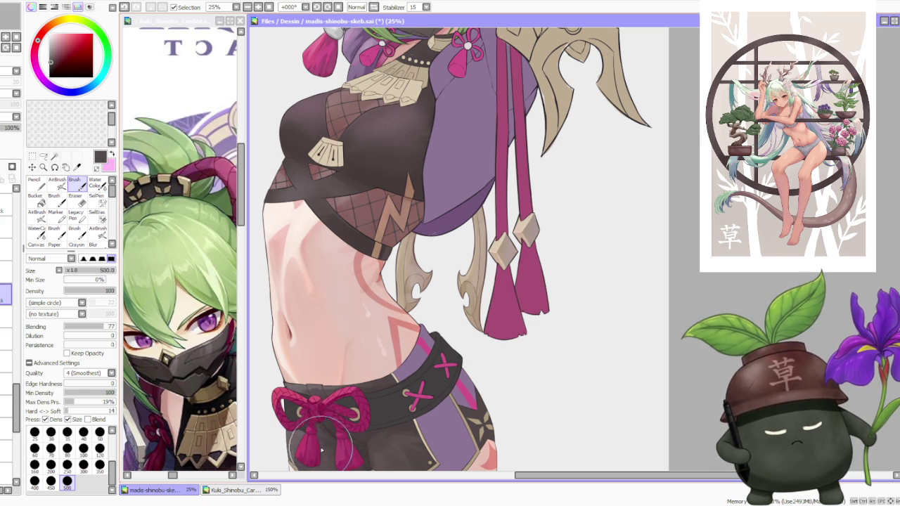
scroll(309, 407, "down", 2)
scroll(330, 415, "up", 2)
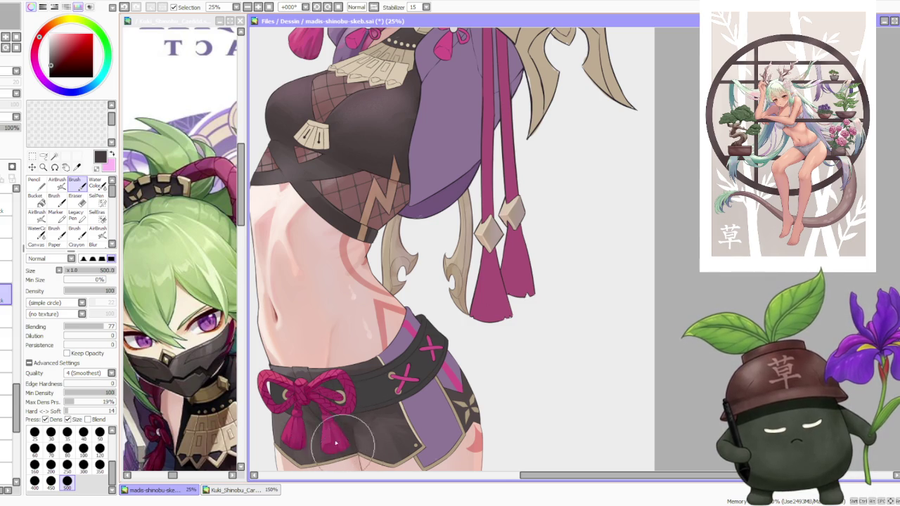
scroll(341, 436, "down", 2)
scroll(344, 394, "down", 1)
scroll(337, 338, "up", 2)
scroll(392, 324, "up", 1)
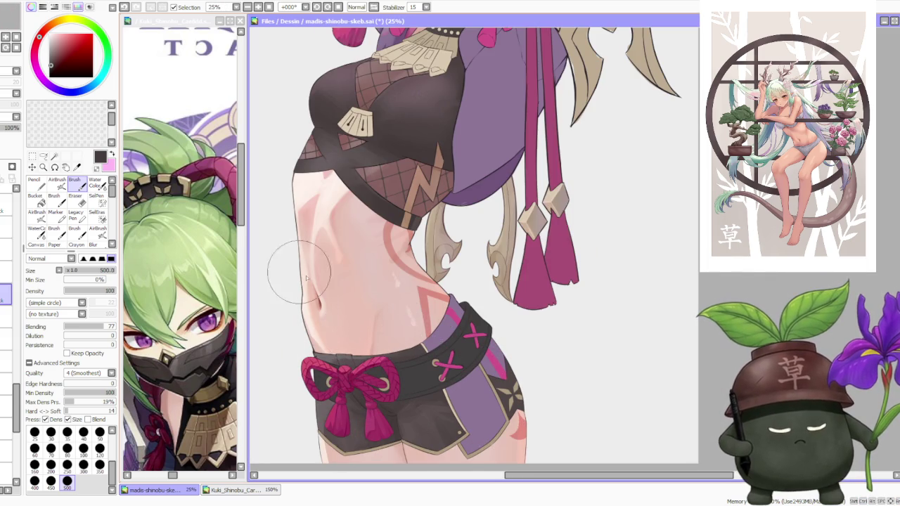
- Ready the soft airbrush with the Noise 02 texture at full strength
left_click(56, 184)
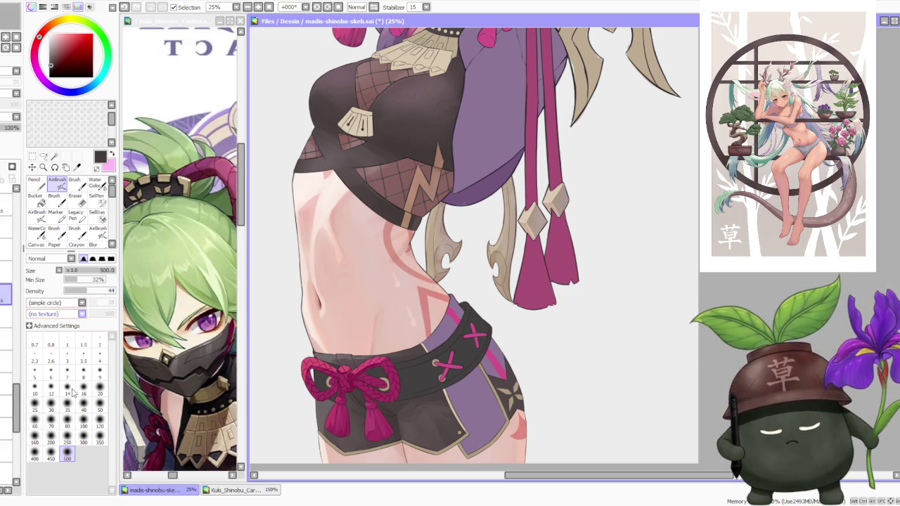
left_click(81, 313)
left_click(81, 319)
- Set the airbrush shape to Fuzzystatic
left_click(131, 211)
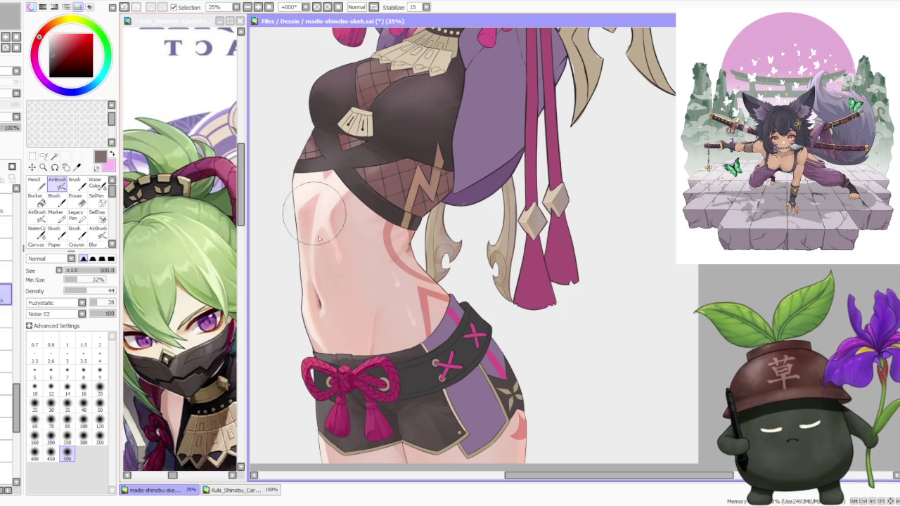
scroll(320, 393, "up", 2)
scroll(320, 393, "down", 1)
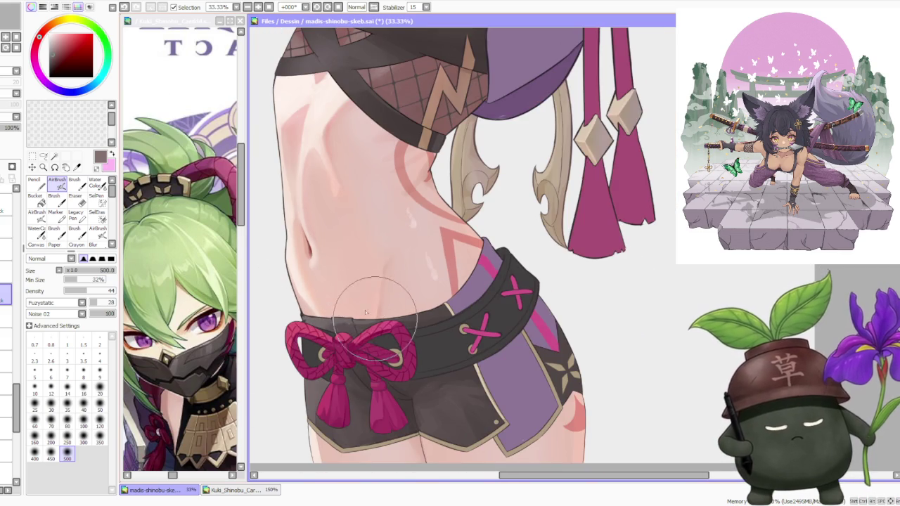
scroll(301, 320, "up", 1)
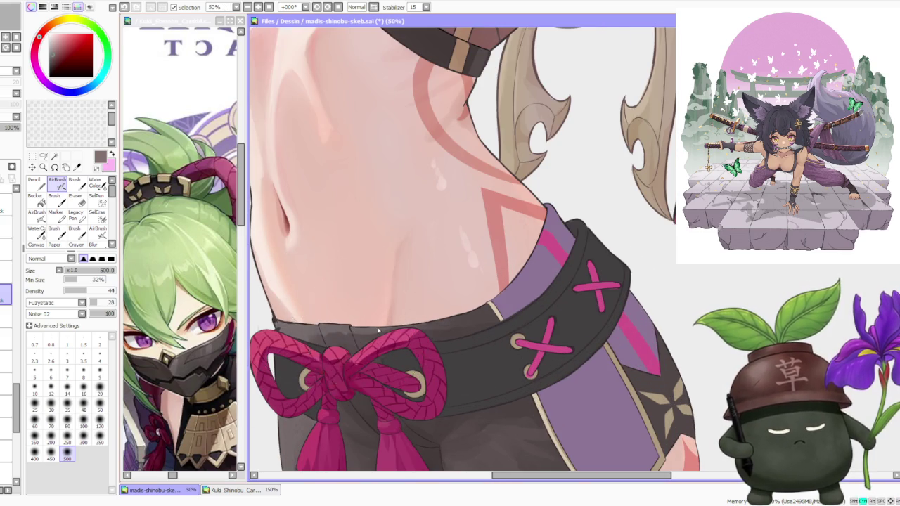
scroll(352, 310, "down", 1)
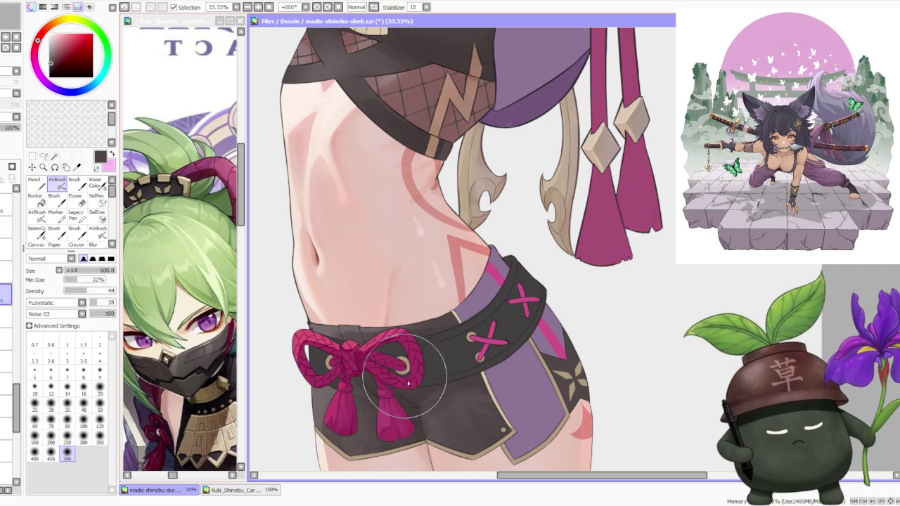
scroll(371, 371, "up", 1)
scroll(439, 362, "down", 1)
scroll(448, 350, "down", 2)
scroll(440, 226, "down", 1)
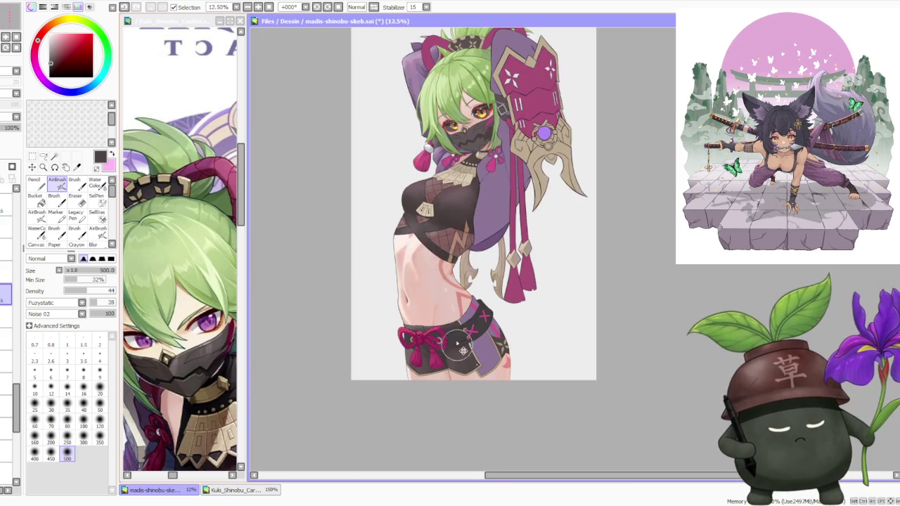
scroll(478, 237, "down", 1)
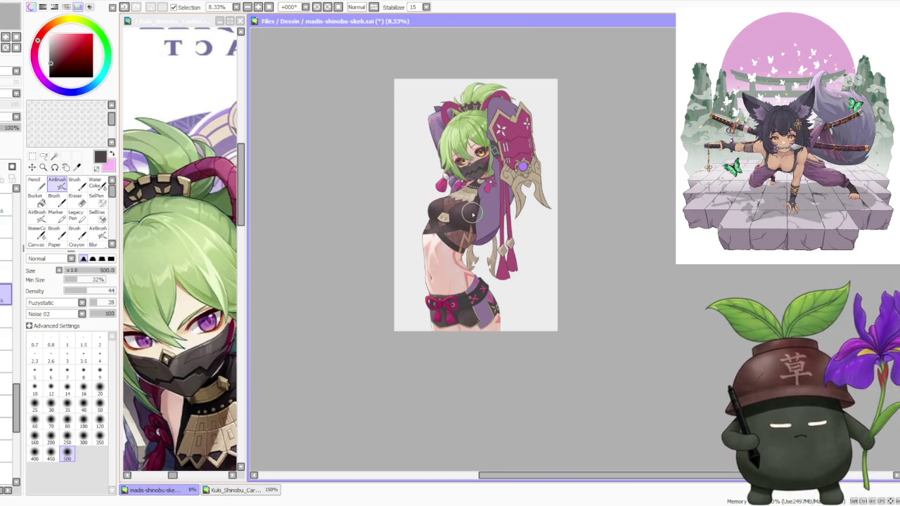
- Move to the layer above and load the regular brush with the torso's light beige skin tone
left_click(5, 274)
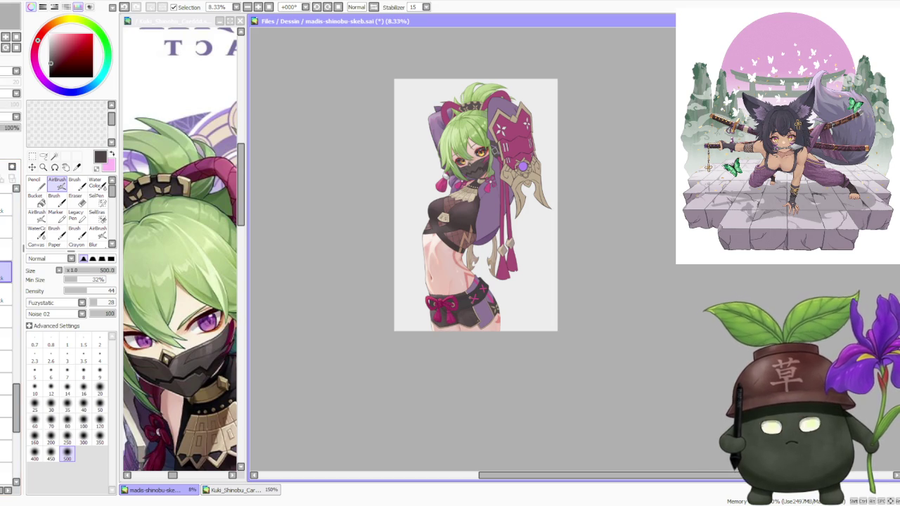
scroll(491, 350, "up", 2)
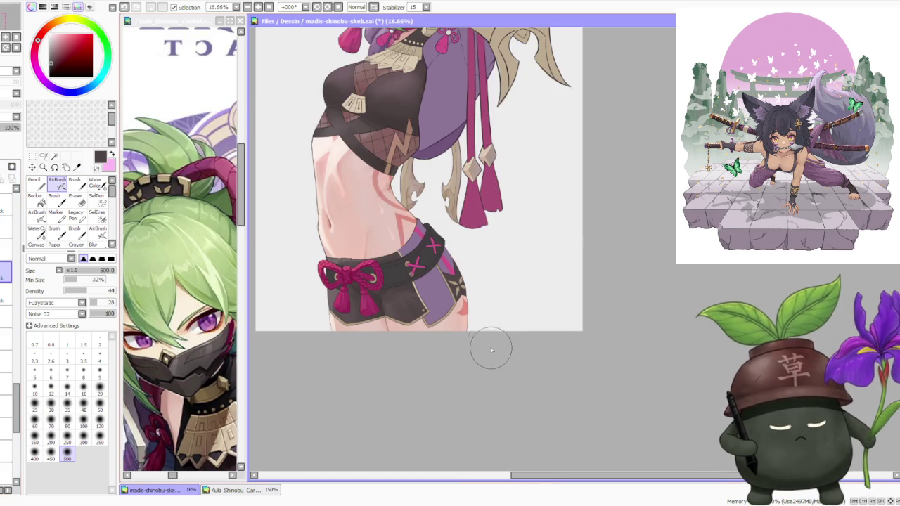
scroll(485, 344, "up", 2)
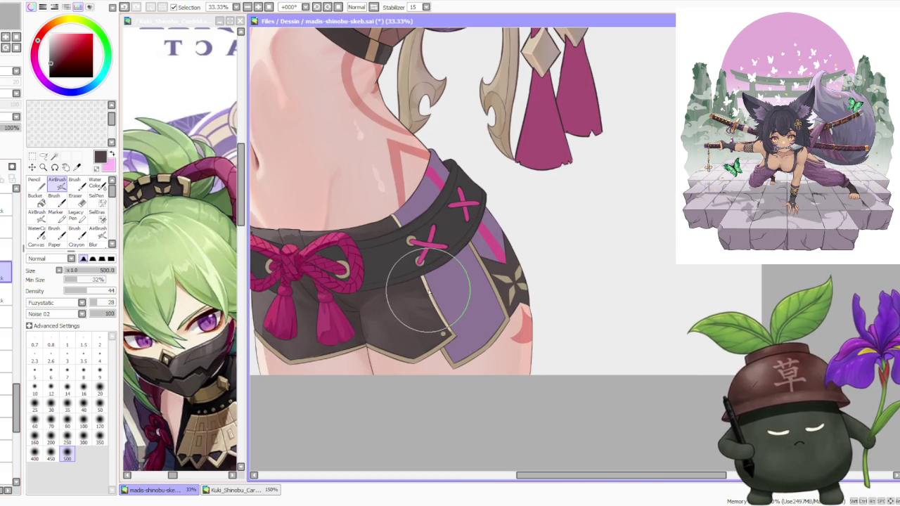
left_click(417, 302, "alt")
scroll(417, 302, "down", 1)
left_click(74, 181)
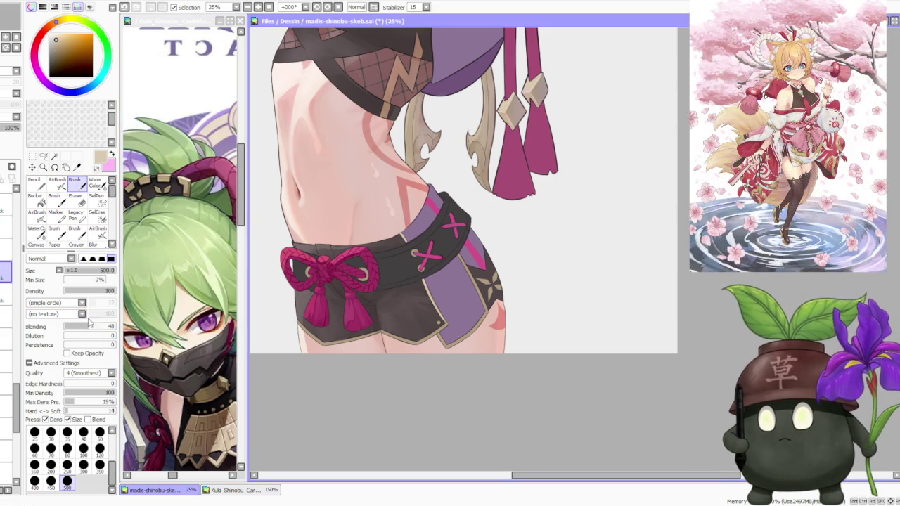
- At Blending 8, shade the lower shorts near the purple panel with a darker, redder tone
left_click_drag(99, 326, 68, 326)
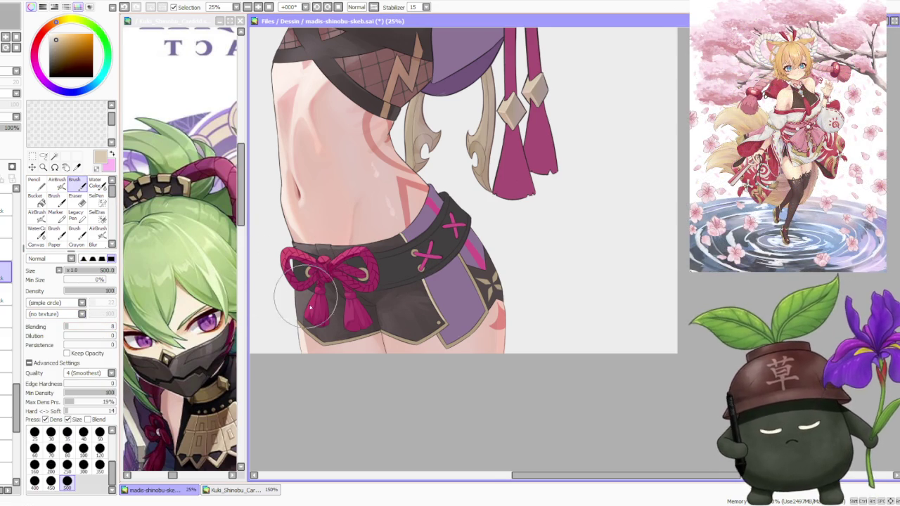
scroll(292, 322, "up", 1)
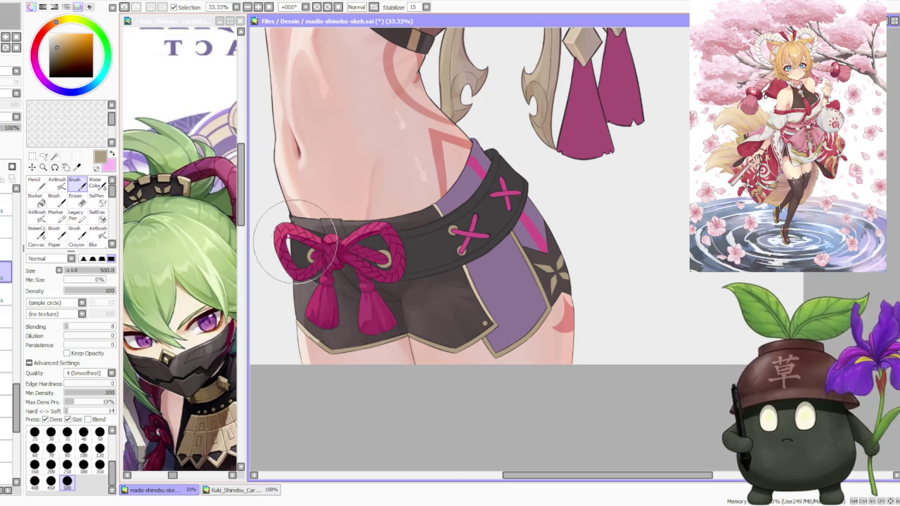
left_click_drag(52, 32, 55, 26)
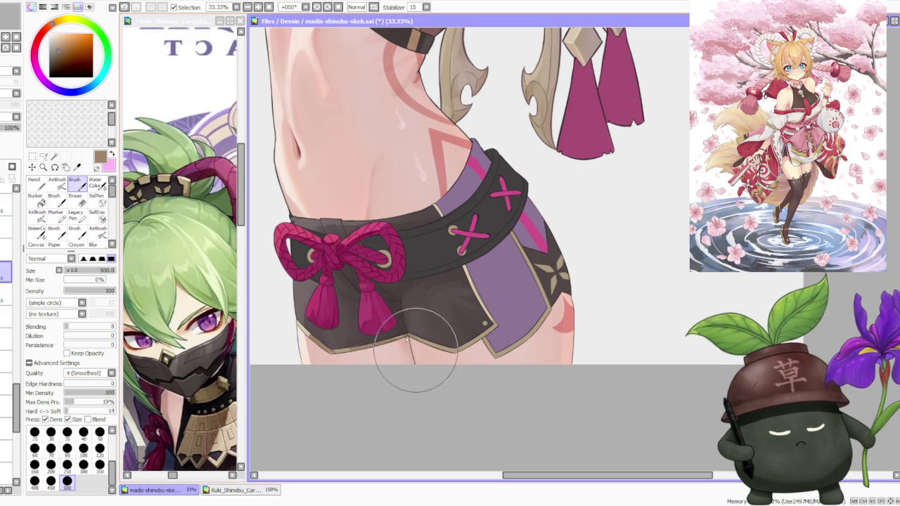
mouse_move(418, 339)
left_mouse_down()
mouse_move(411, 321)
mouse_move(482, 301)
mouse_move(466, 282)
mouse_move(485, 338)
left_mouse_up()
left_click(485, 336, "alt")
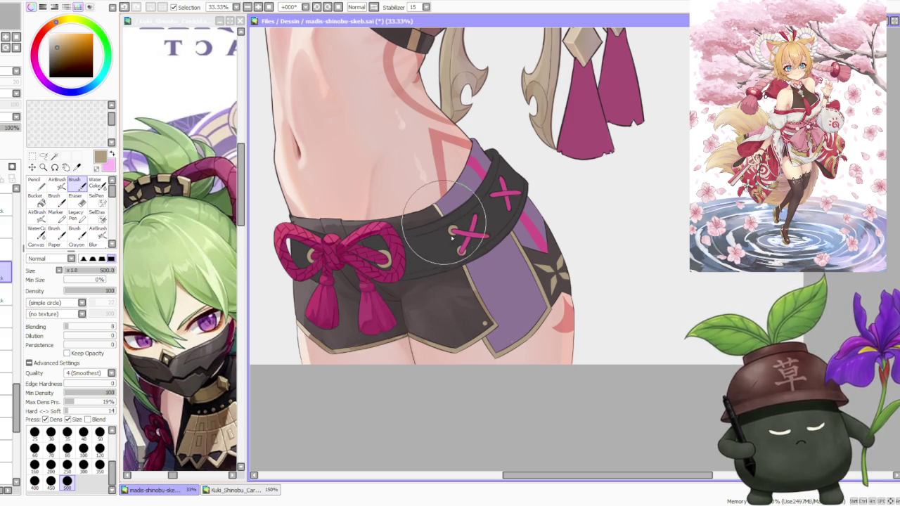
left_click(486, 317, "alt")
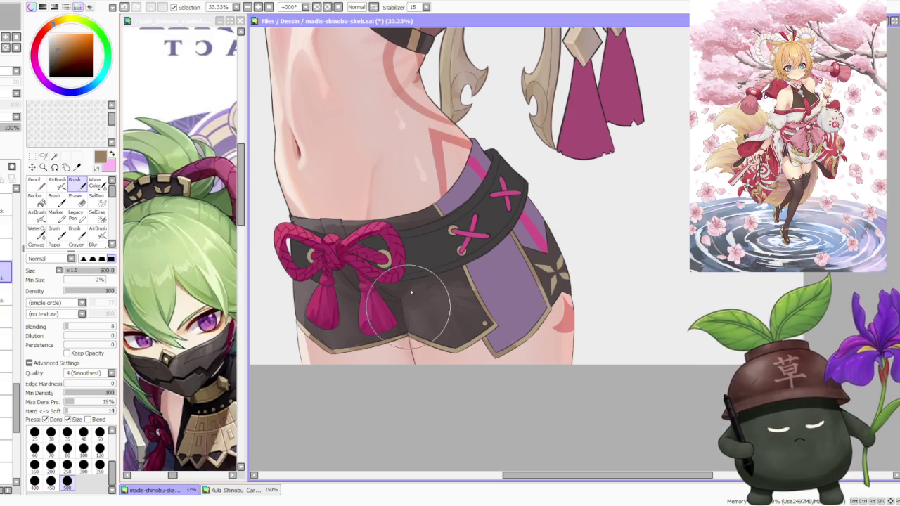
scroll(429, 252, "down", 1)
scroll(455, 238, "up", 1)
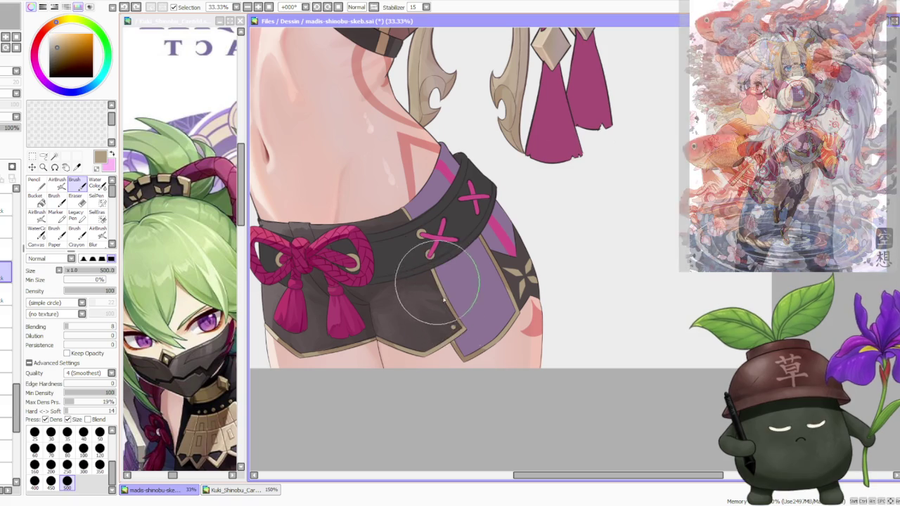
- At Blending 48, soften brown and dark grey shading around the tassel and the shorts' lower edge
left_click(88, 328)
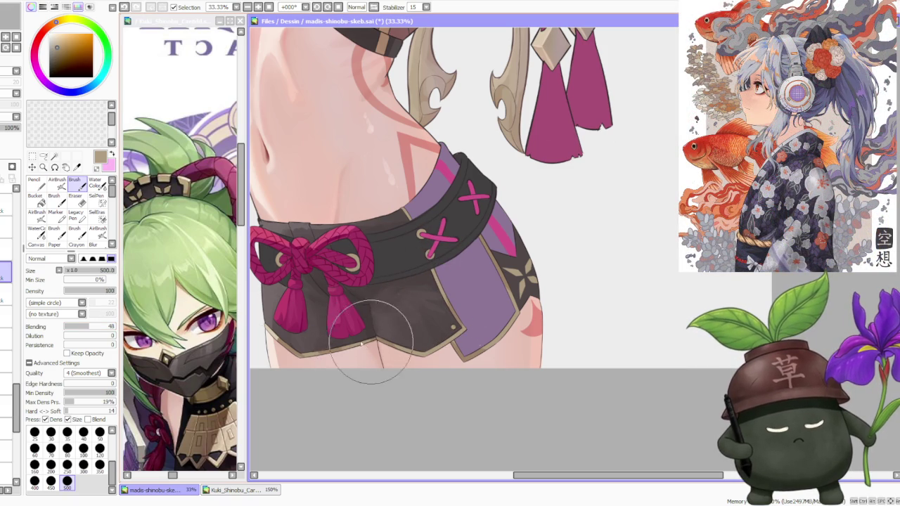
left_click(302, 359, "alt")
left_click_drag(330, 340, 357, 330)
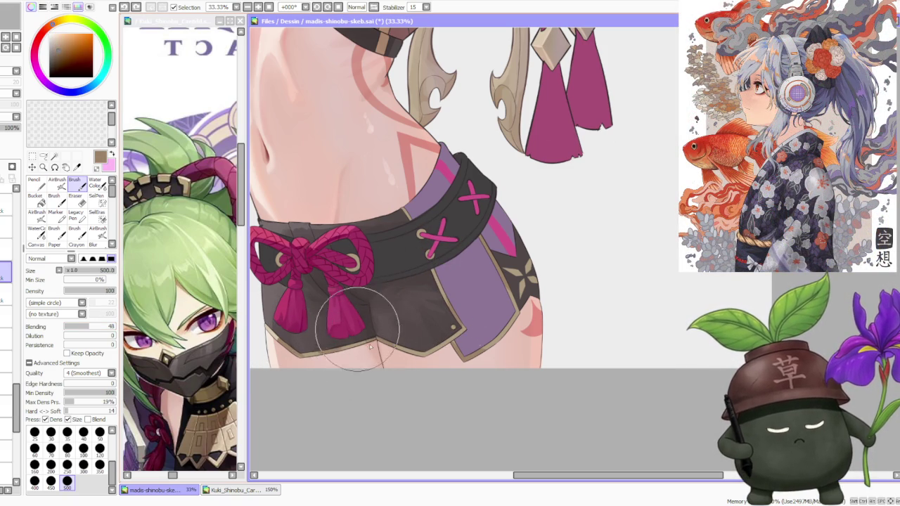
left_click(306, 356, "alt")
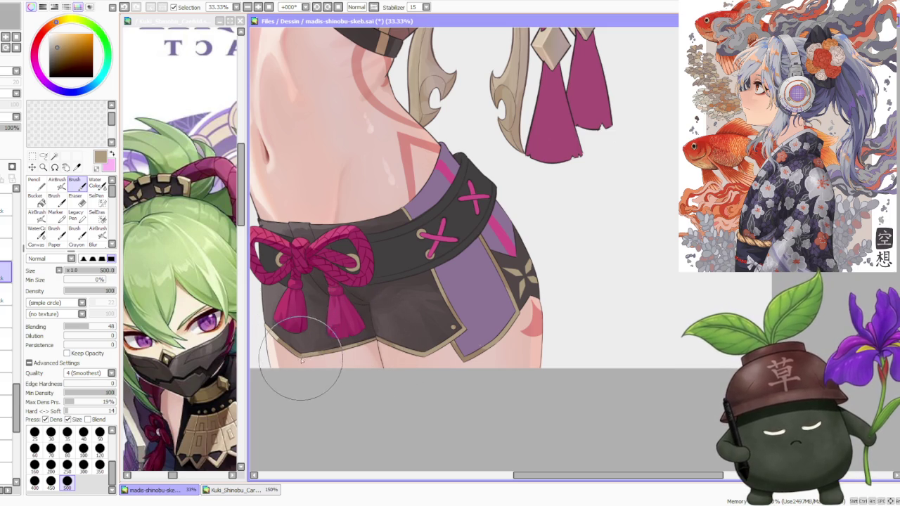
left_click_drag(296, 353, 307, 351)
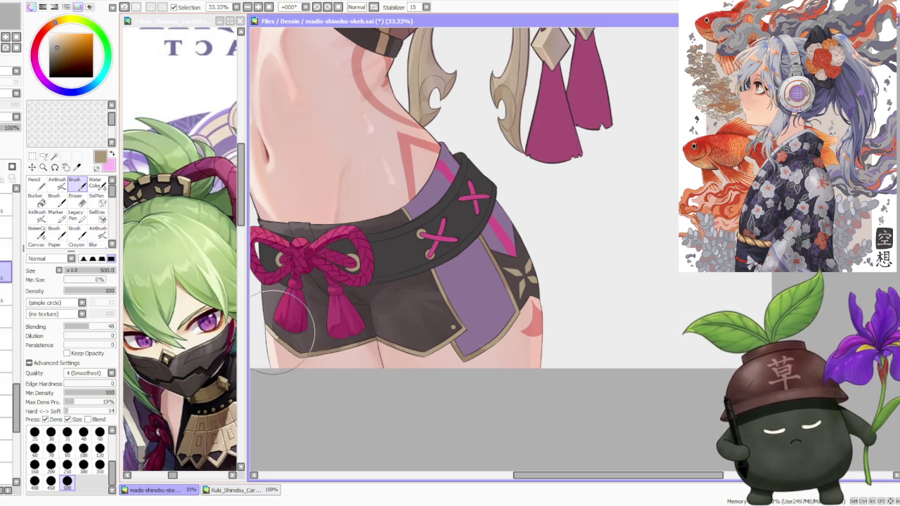
left_click(280, 343, "alt")
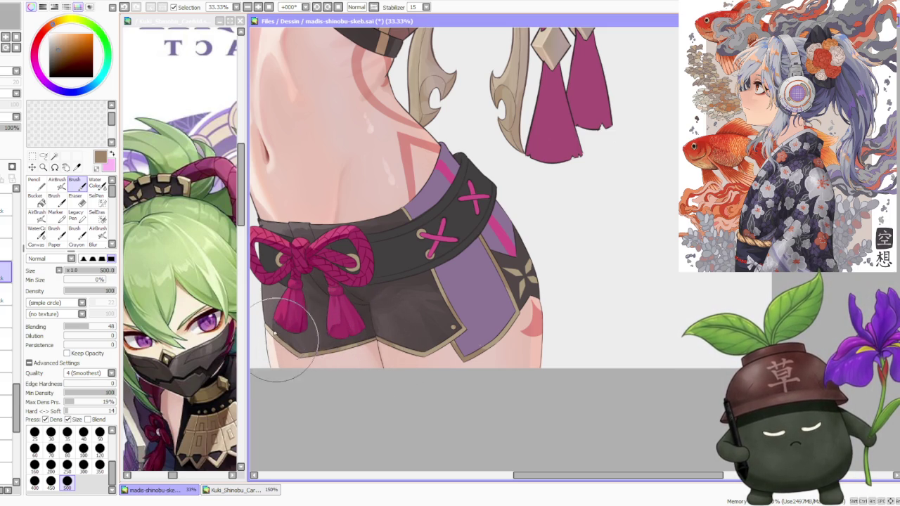
left_click(281, 366, "alt")
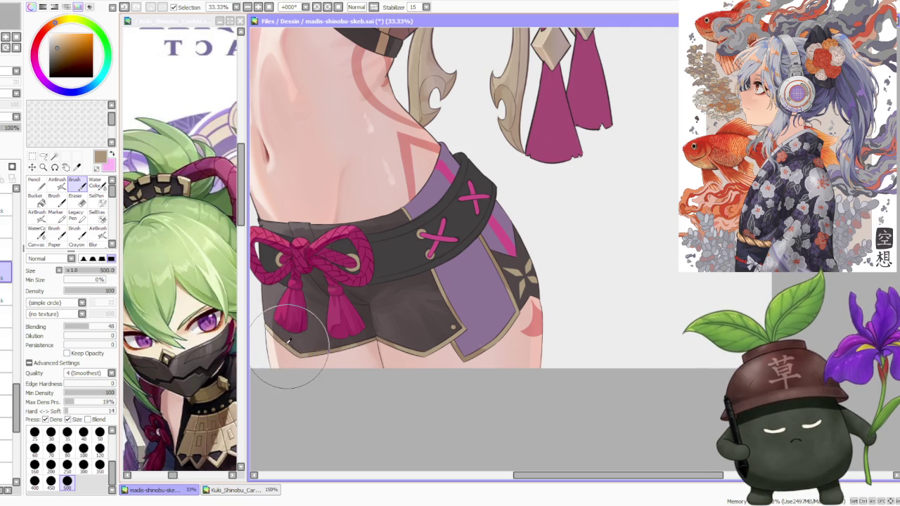
scroll(272, 311, "down", 2)
scroll(303, 260, "down", 1)
scroll(312, 251, "up", 1)
scroll(323, 277, "up", 1)
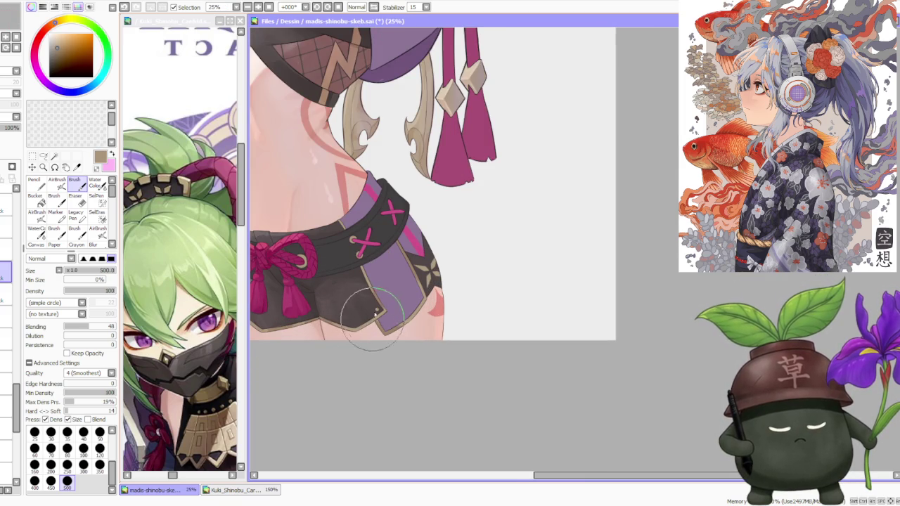
left_click(375, 298, "alt")
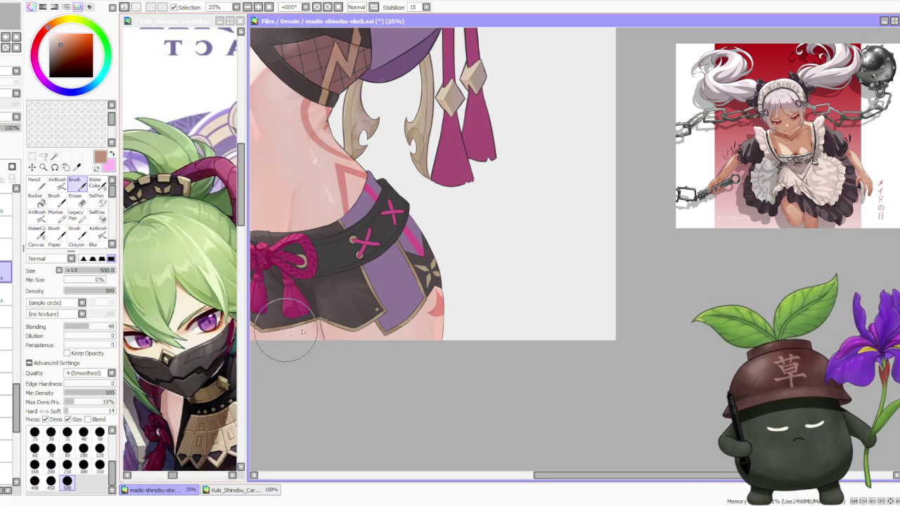
- Sample tan and reddish-brown tones near the shorts' hem for further shading
scroll(301, 324, "down", 2)
scroll(372, 278, "up", 2)
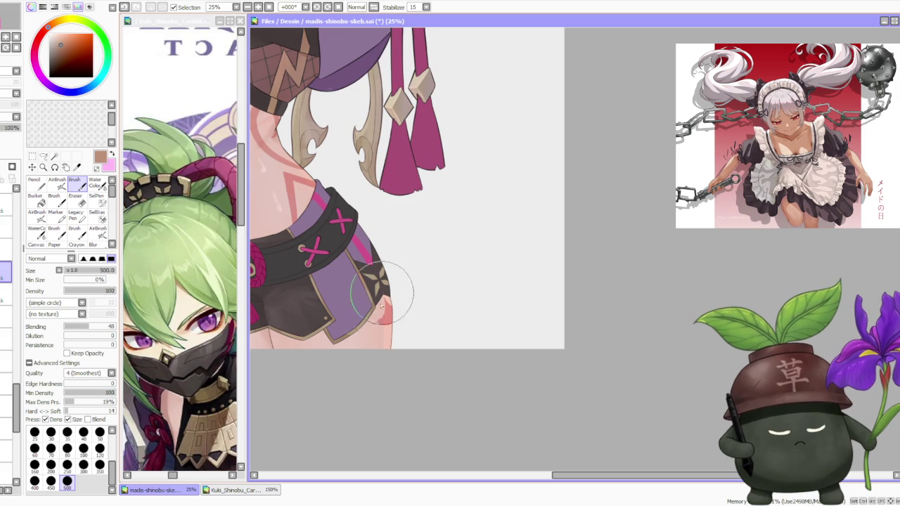
left_click(353, 332, "alt")
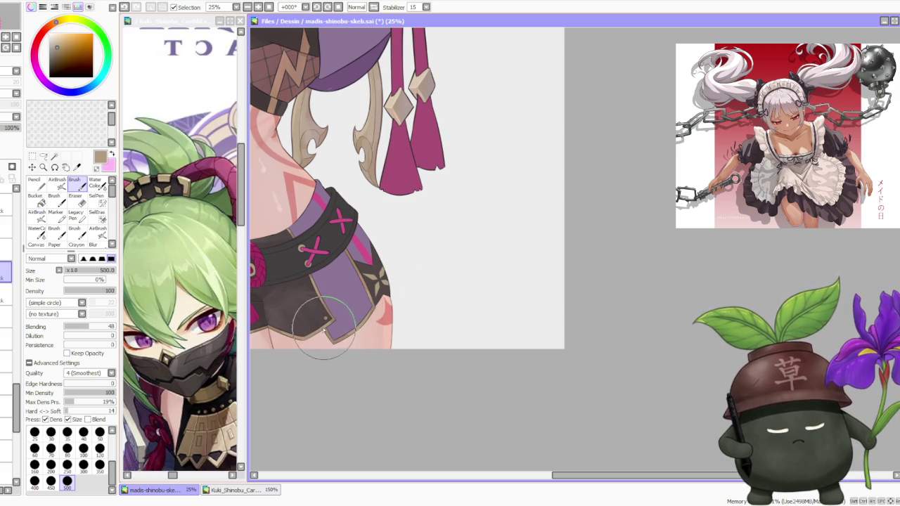
left_click(335, 340, "alt")
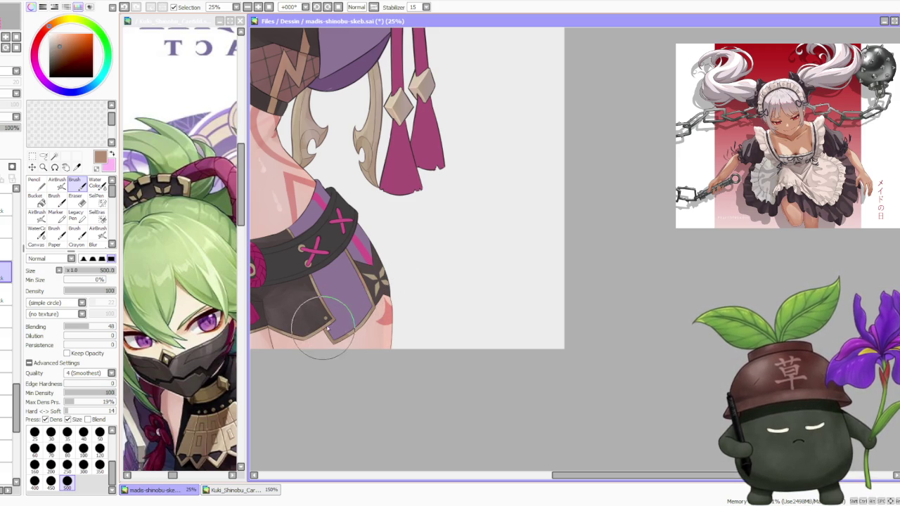
left_click(337, 342, "alt")
scroll(348, 250, "down", 3)
scroll(334, 207, "up", 2)
scroll(368, 251, "up", 2)
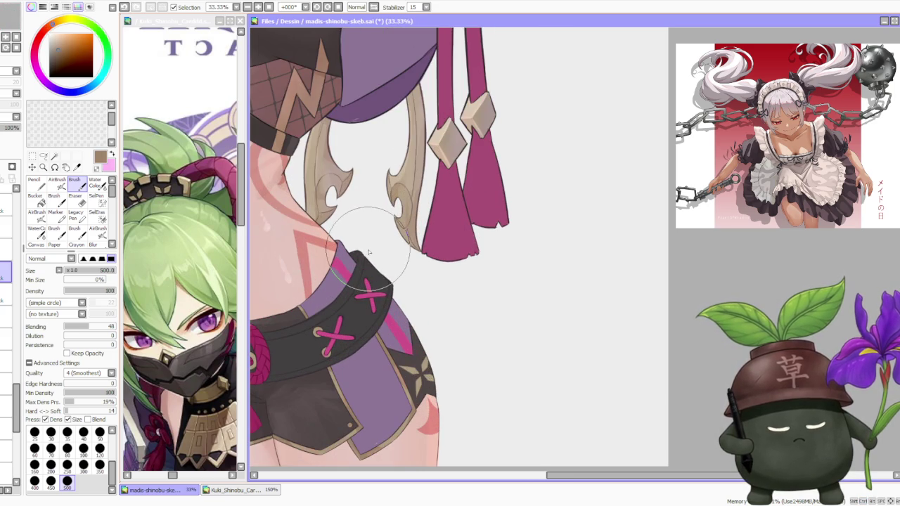
scroll(367, 253, "down", 1)
scroll(366, 249, "down", 1)
scroll(362, 246, "down", 1)
scroll(357, 243, "down", 1)
scroll(355, 238, "up", 1)
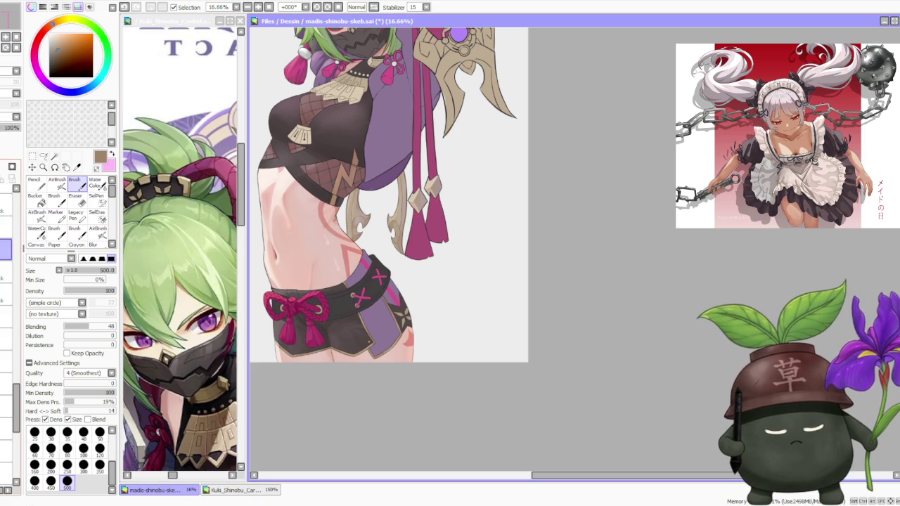
scroll(288, 295, "up", 1)
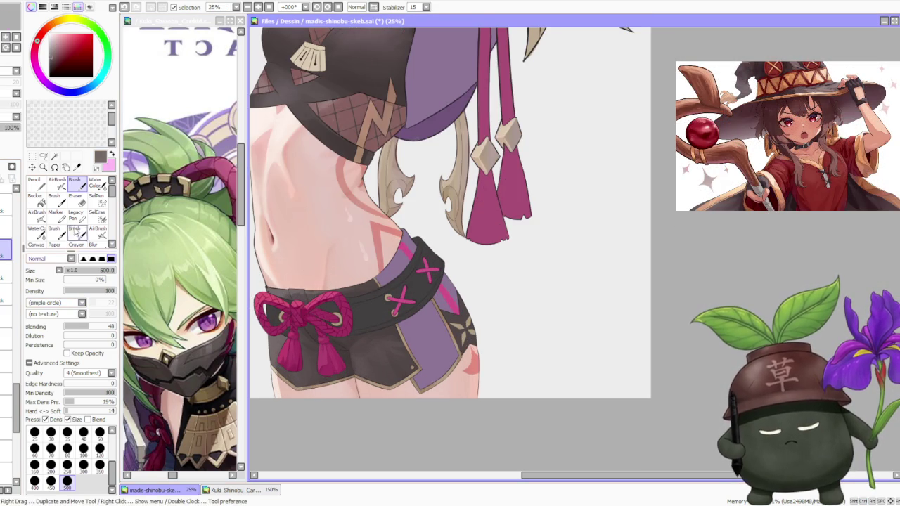
- With the brush, sample lighter greys from the shorts and brush faint light shading across them
key("v")
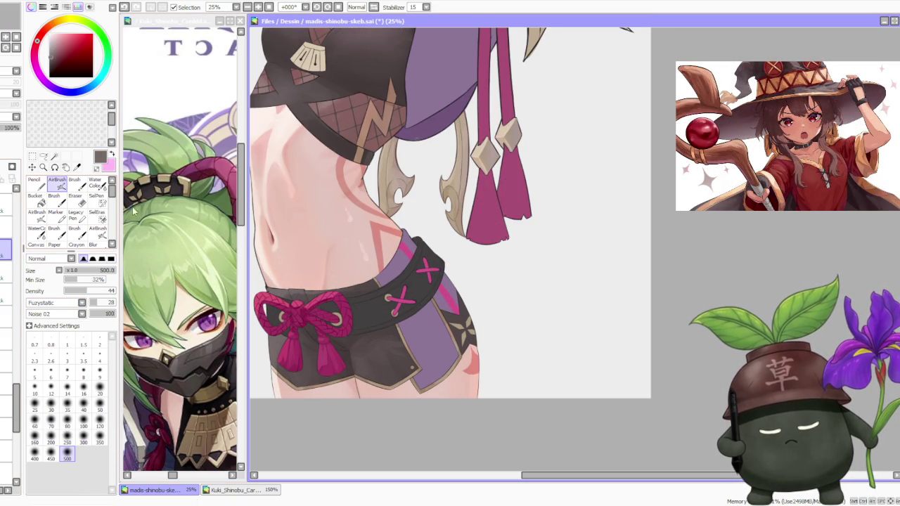
key("b")
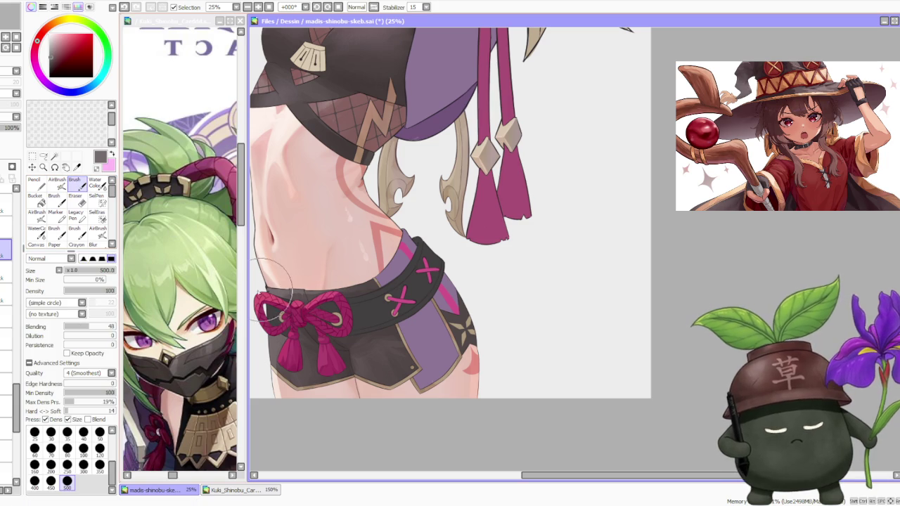
left_click(273, 287, "alt")
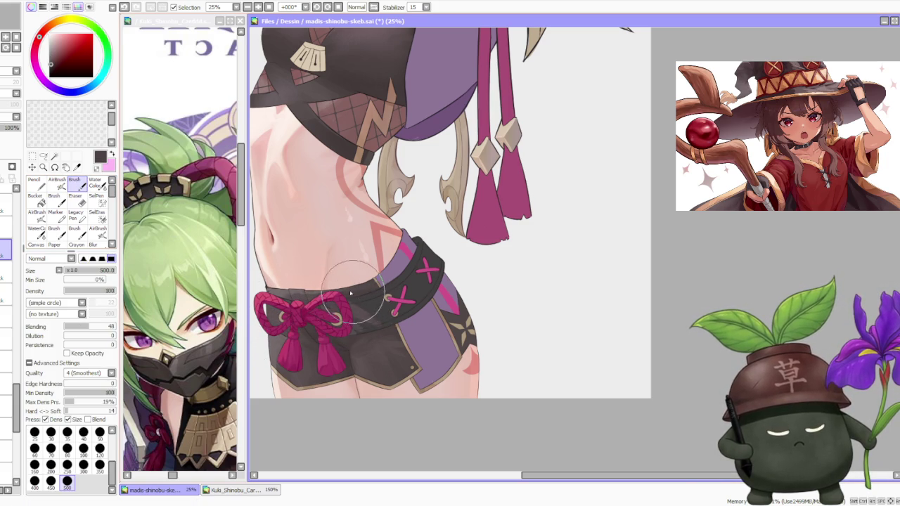
left_click(310, 298, "alt")
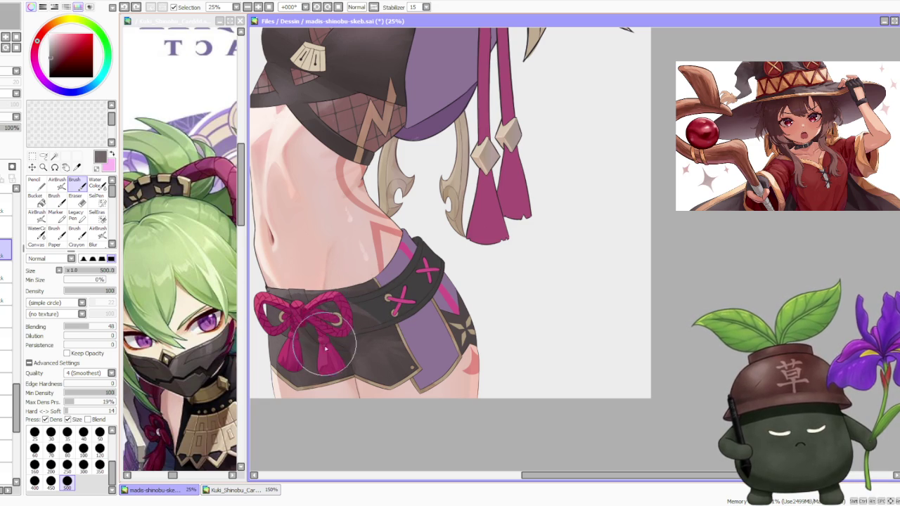
left_click(309, 281, "alt")
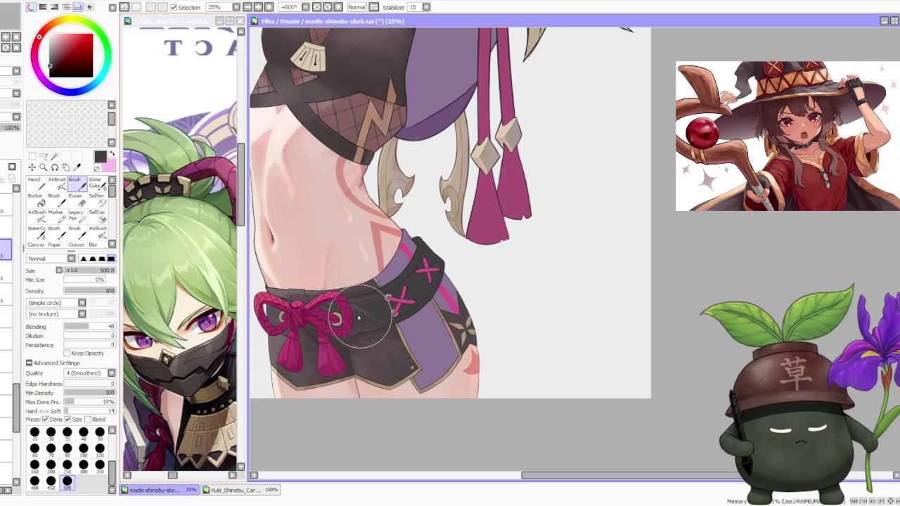
mouse_move(366, 335)
left_mouse_down()
mouse_move(391, 365)
mouse_move(330, 352)
left_mouse_up()
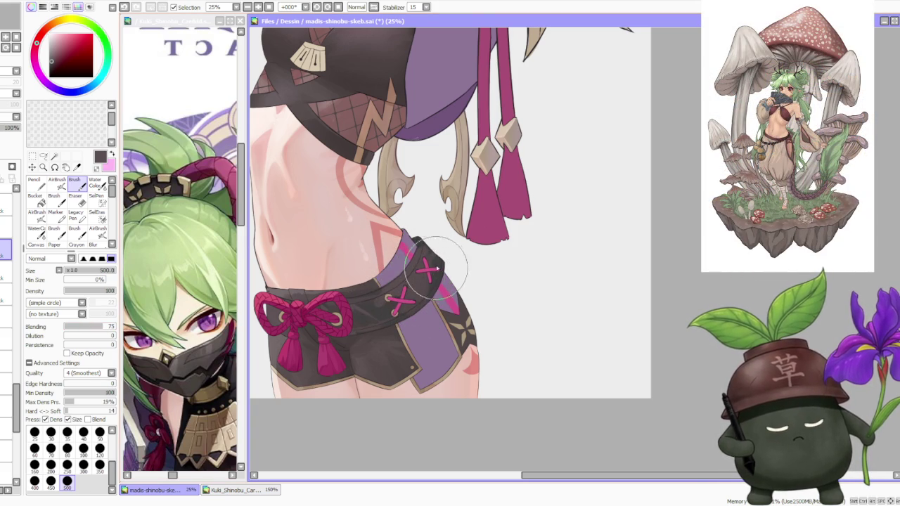
- Darken the purple area beside and above the pink X with dark reddish tones
left_click(413, 287, "alt")
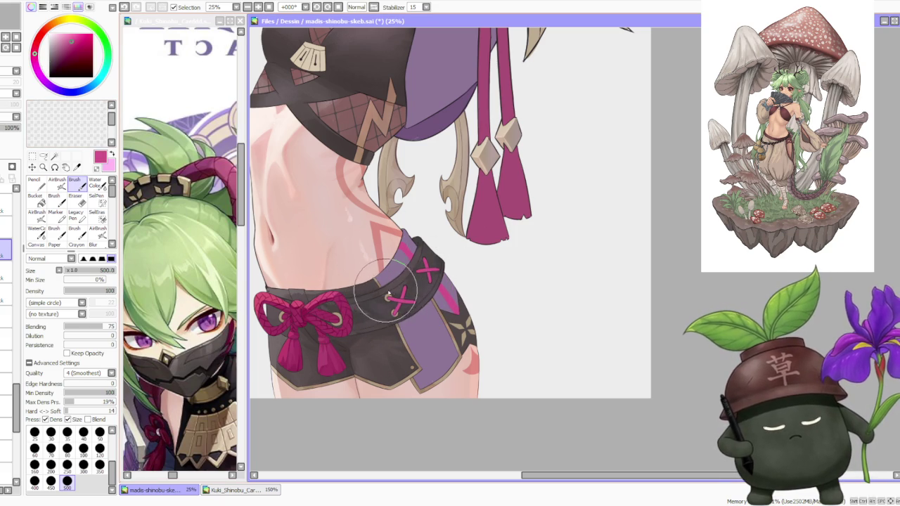
left_click(372, 314, "alt")
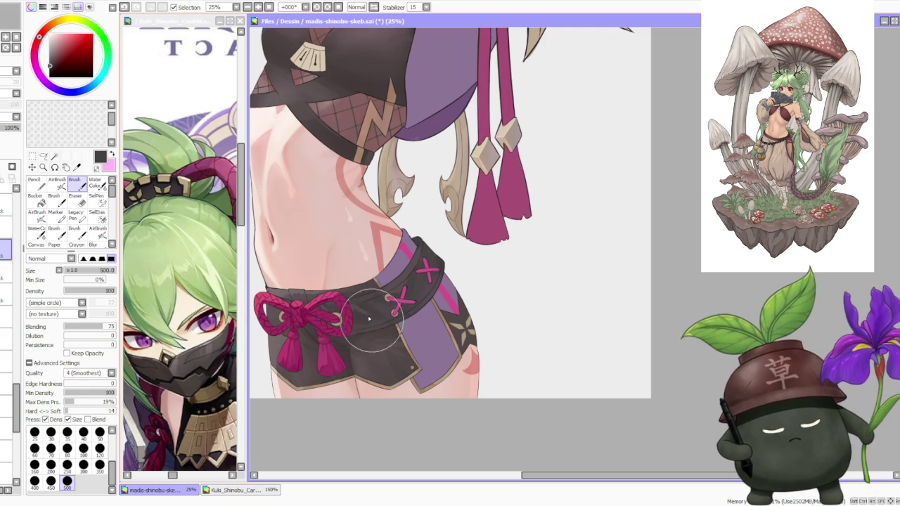
left_click(357, 327, "alt")
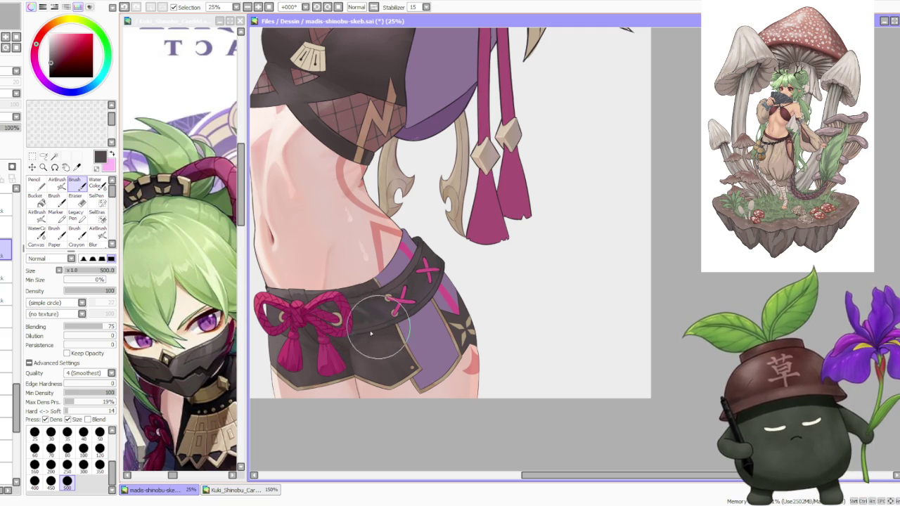
left_click(366, 325, "alt")
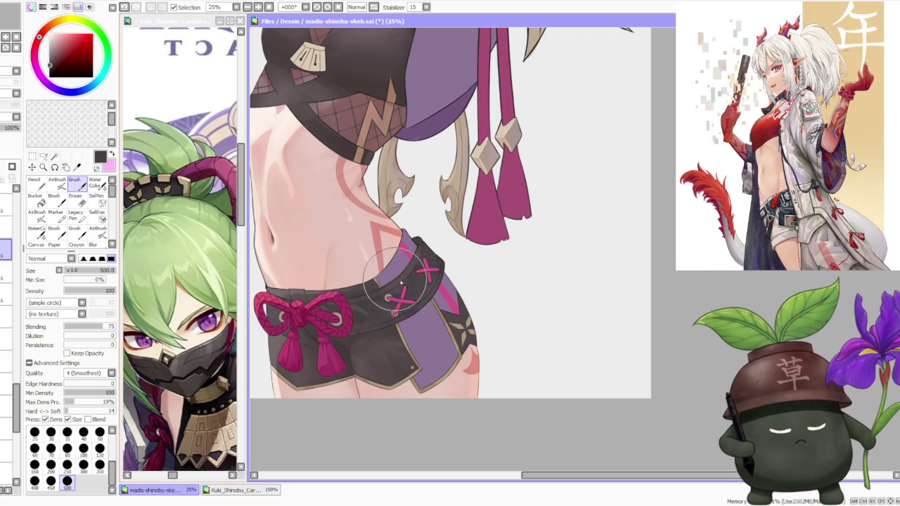
left_click_drag(418, 295, 422, 281)
left_click(384, 311, "alt")
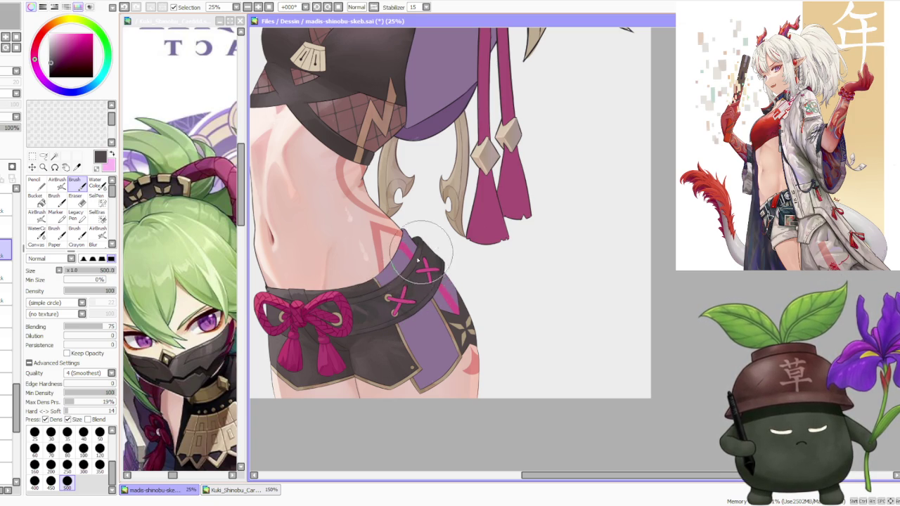
left_click_drag(422, 246, 432, 282)
- Darken the belt beside the bow with dark red, then pick muted pink-purple shading colours
left_click(350, 308, "alt")
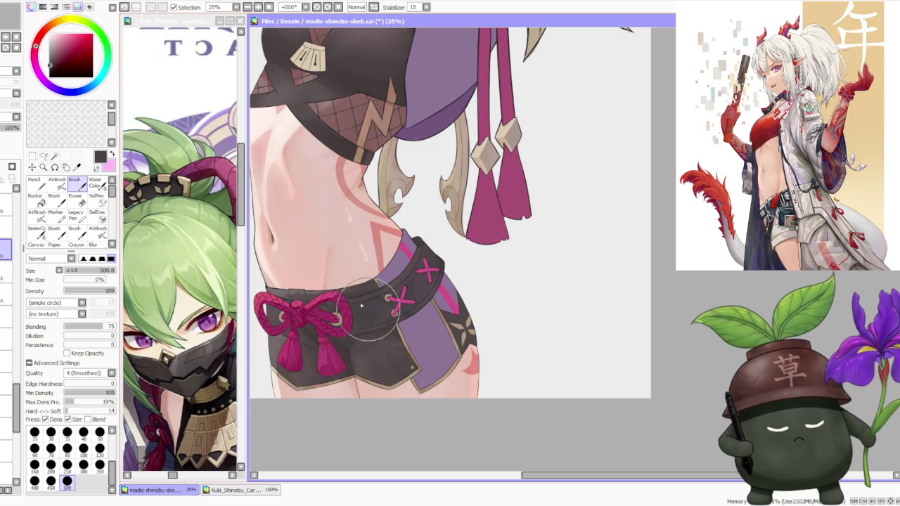
left_click_drag(373, 324, 381, 301)
left_click(376, 304, "alt")
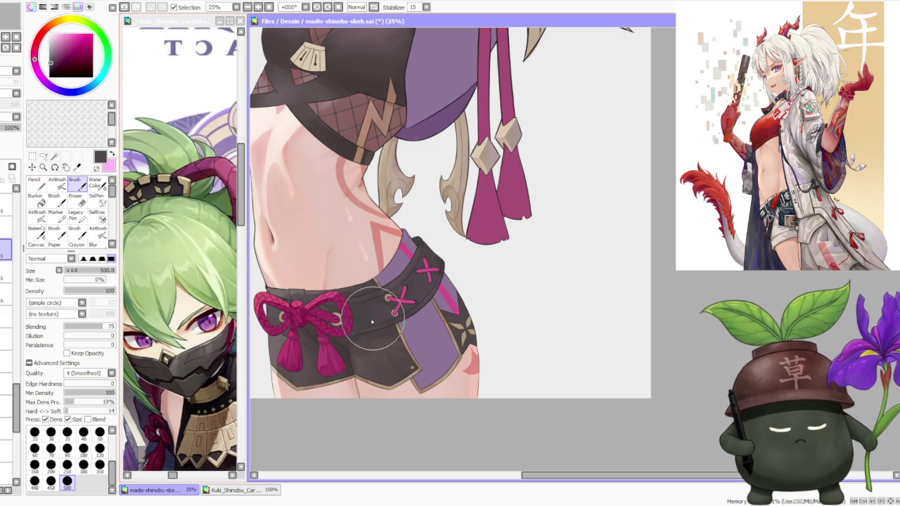
scroll(421, 244, "down", 3)
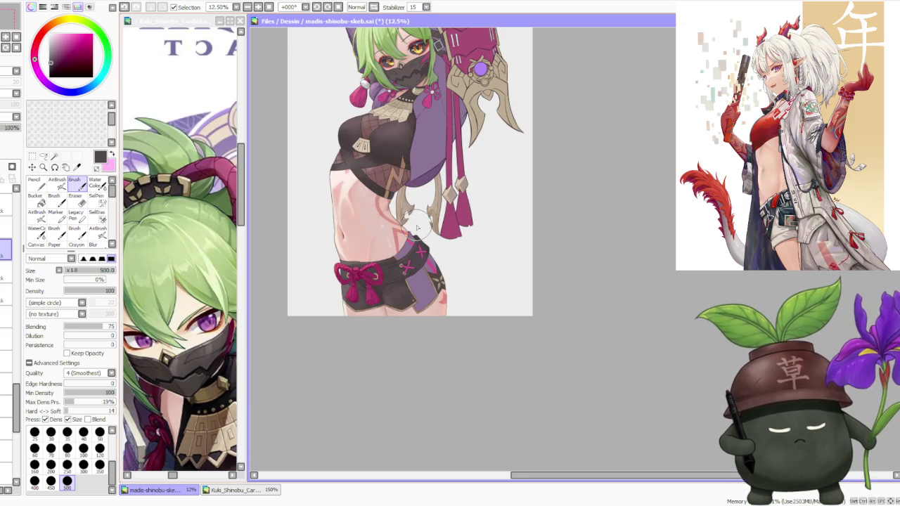
scroll(421, 239, "up", 3)
left_click(383, 225, "alt")
- Warm the waist skin with a redder tone and deepen the shorts with dark grey-black
left_click(305, 278, "alt")
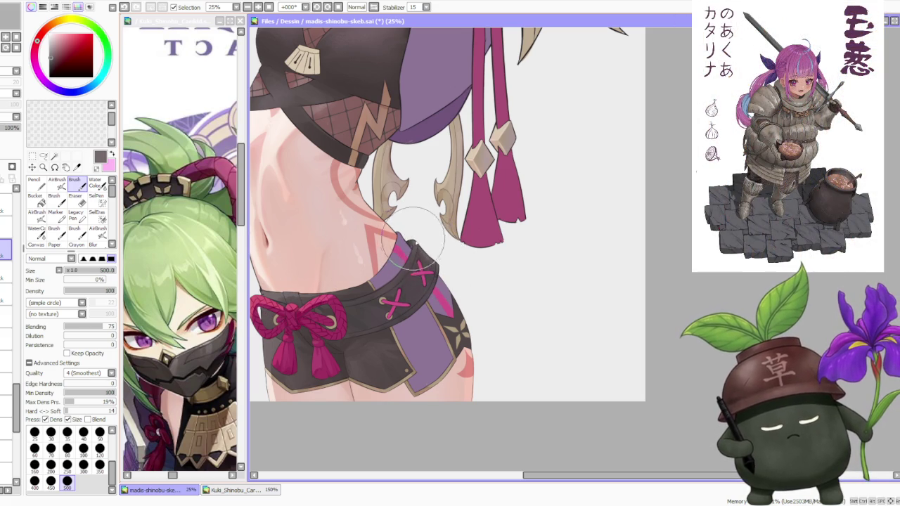
left_click(355, 325, "alt")
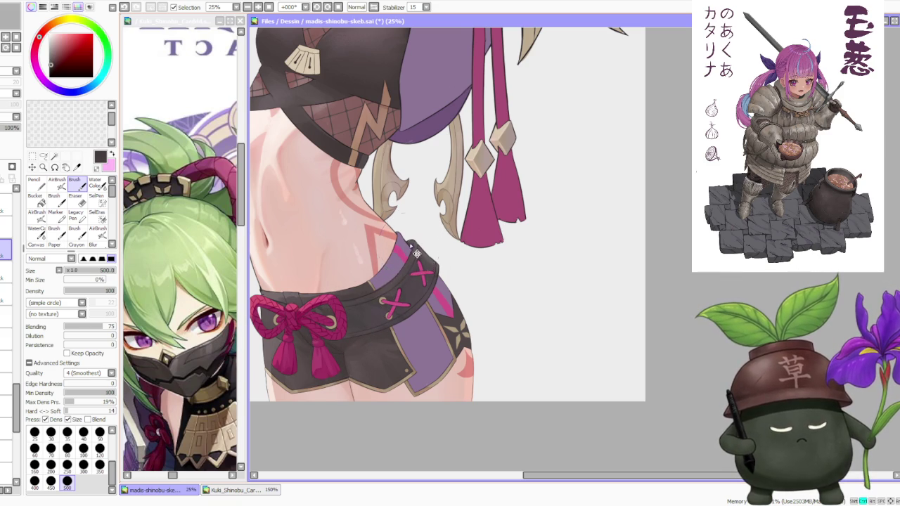
scroll(411, 248, "up", 1)
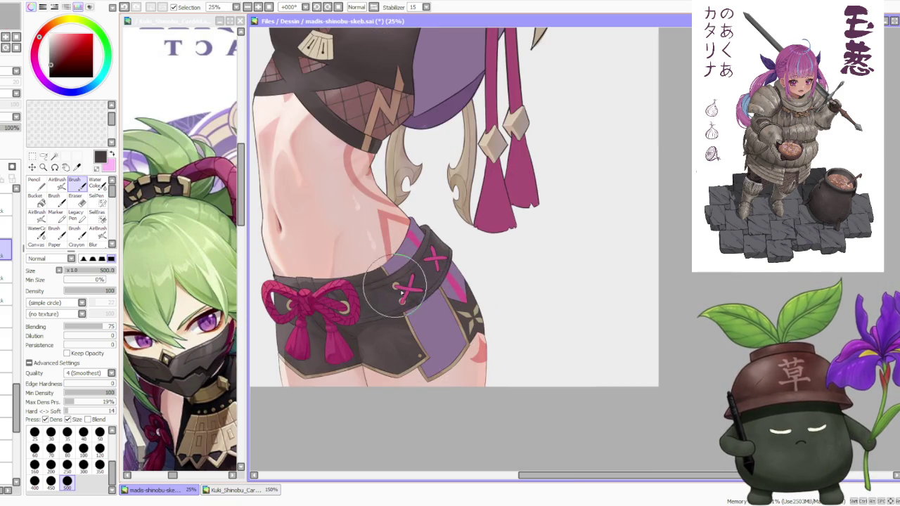
scroll(376, 313, "down", 2)
scroll(376, 313, "up", 2)
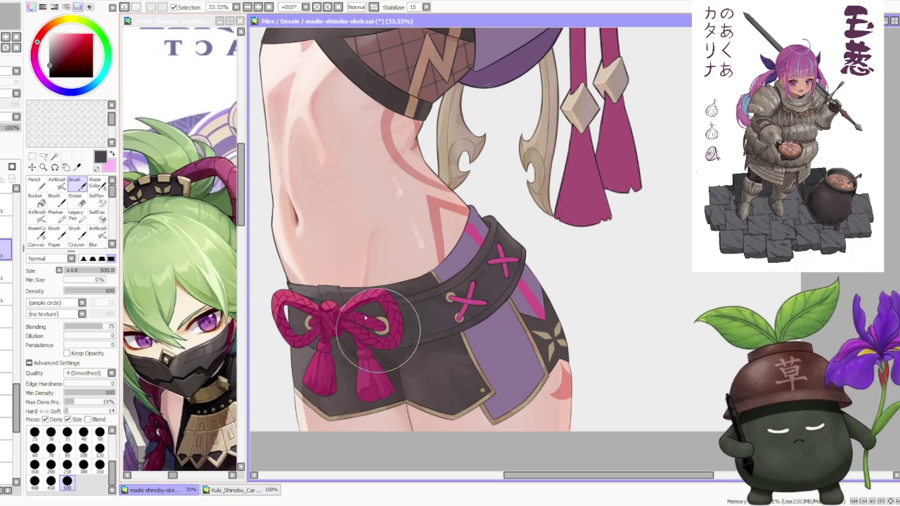
scroll(386, 266, "down", 4)
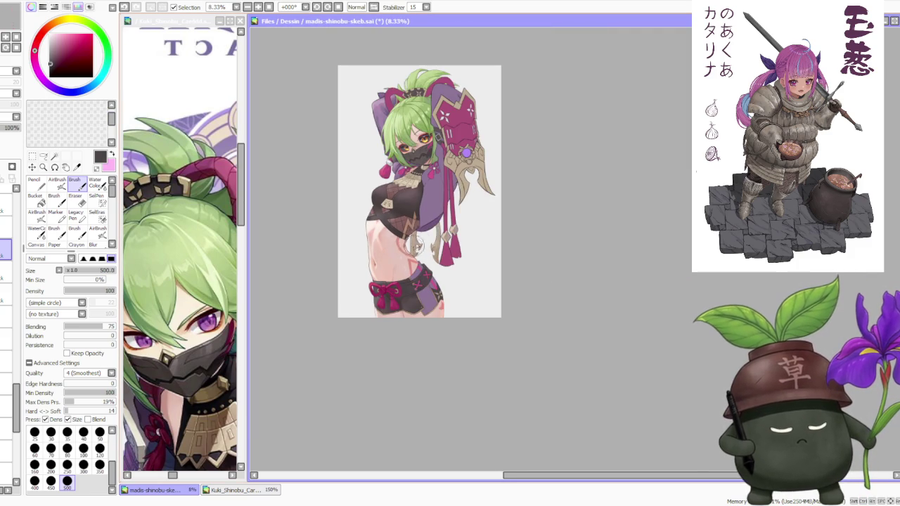
scroll(430, 235, "up", 2)
scroll(430, 235, "up", 2)
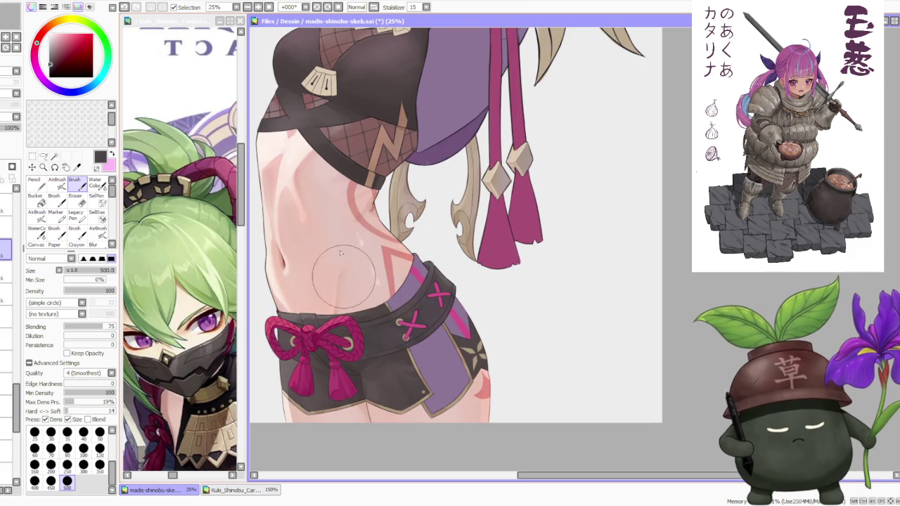
left_click(56, 181)
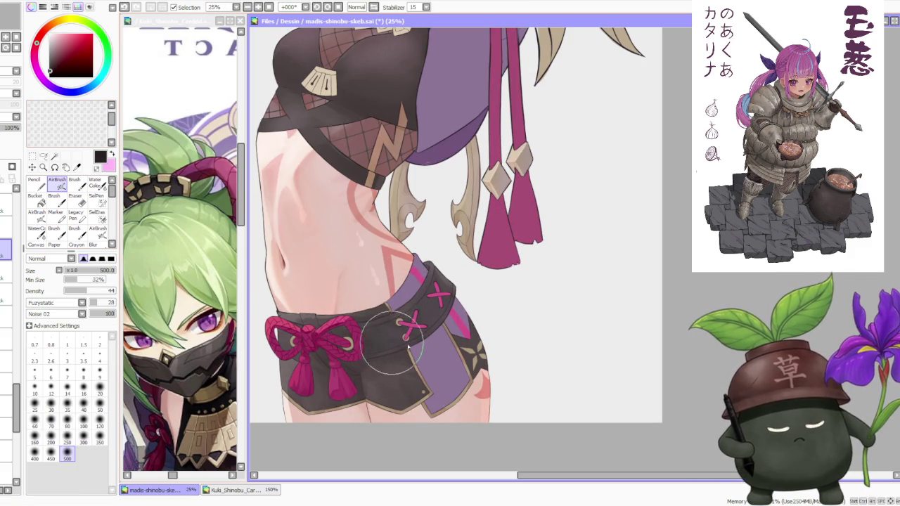
- Airbrush soft shading onto the shorts' belt and cross lacing
scroll(471, 299, "up", 2)
scroll(450, 295, "up", 1)
scroll(429, 292, "down", 1)
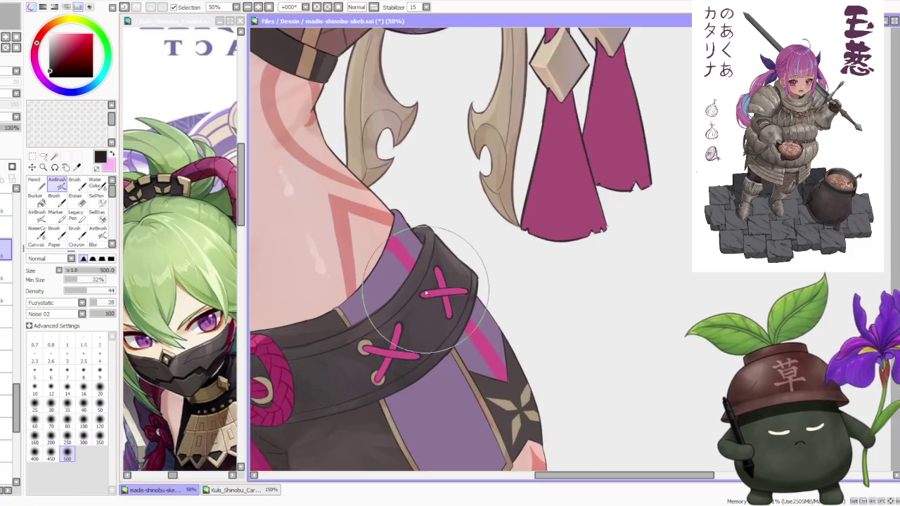
scroll(420, 289, "down", 1)
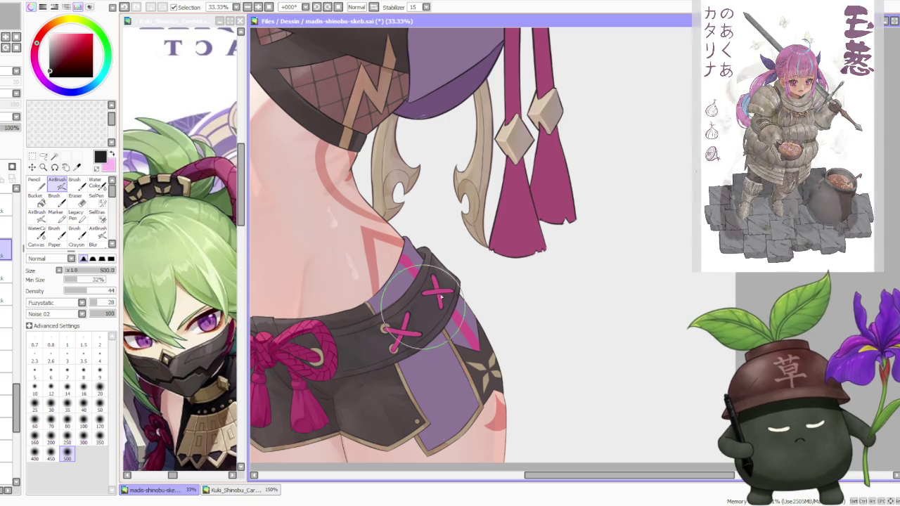
scroll(451, 301, "up", 3)
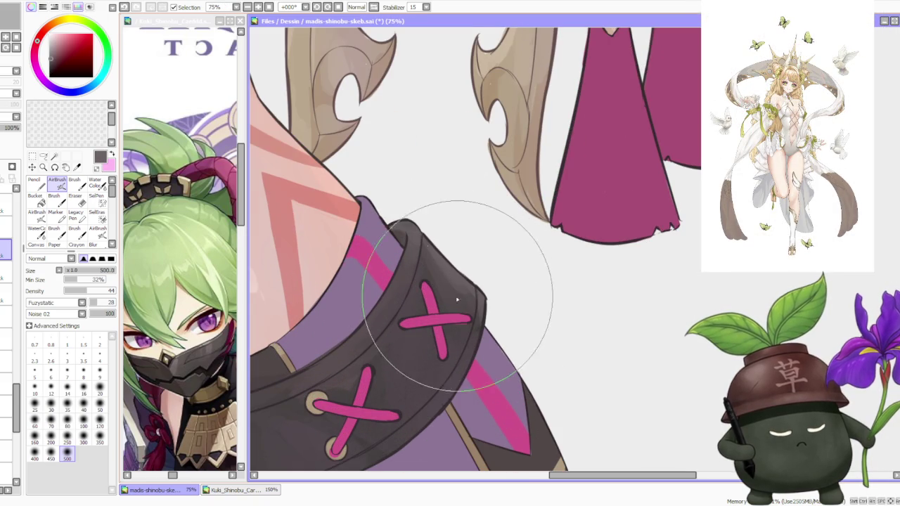
scroll(394, 225, "down", 2)
scroll(310, 246, "up", 2)
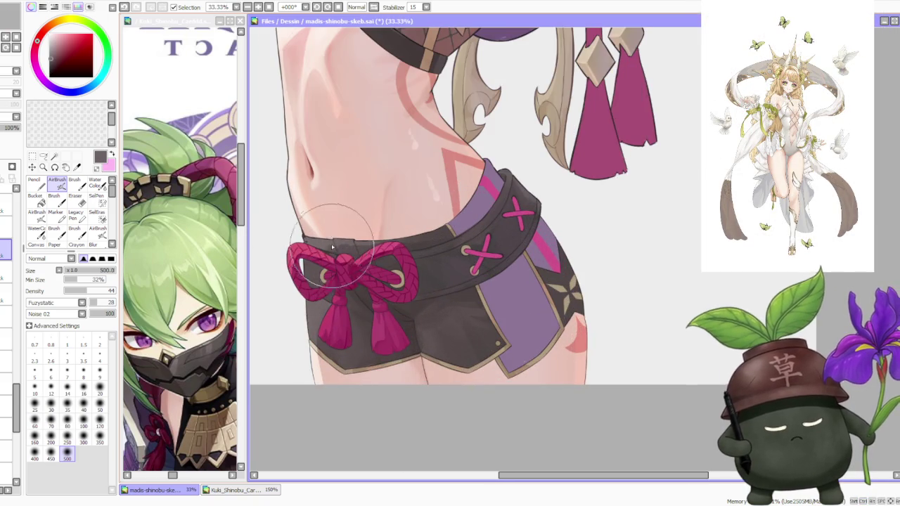
scroll(320, 244, "up", 1)
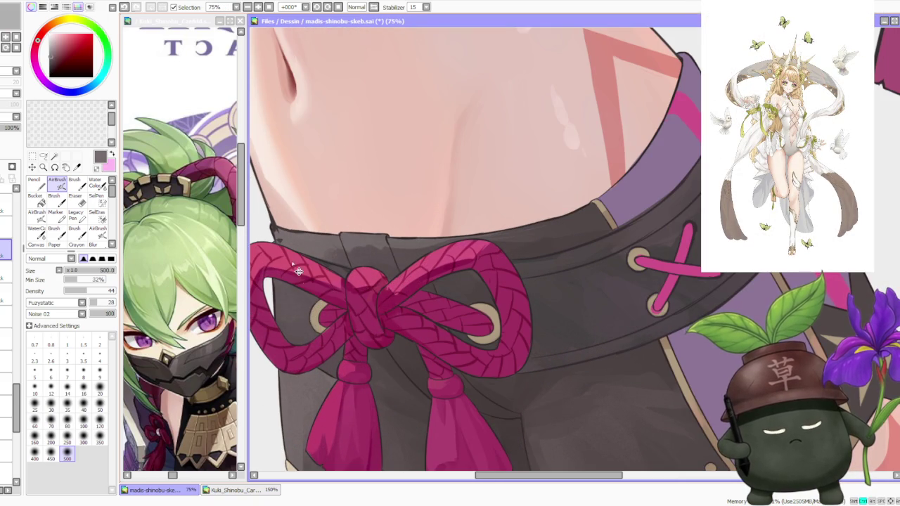
scroll(321, 287, "down", 3)
scroll(351, 246, "down", 1)
scroll(394, 197, "down", 3)
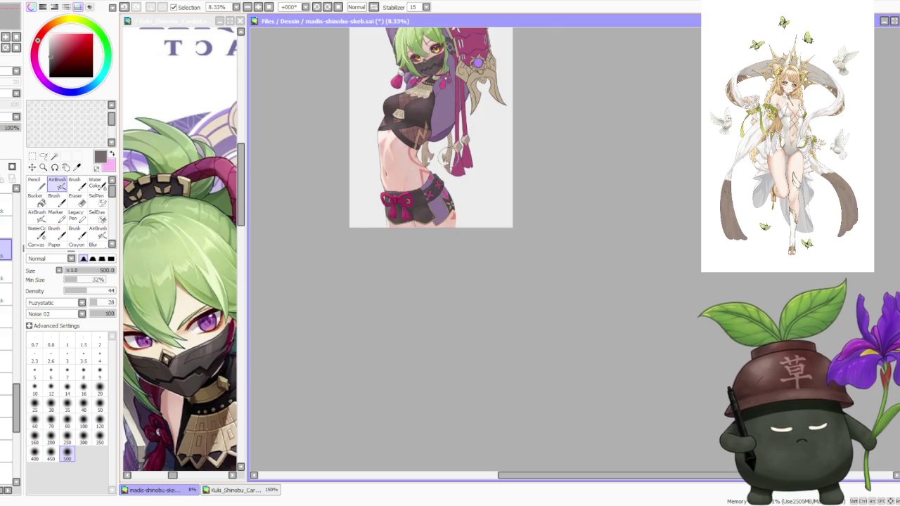
scroll(437, 138, "down", 2)
scroll(437, 138, "up", 1)
scroll(453, 148, "up", 1)
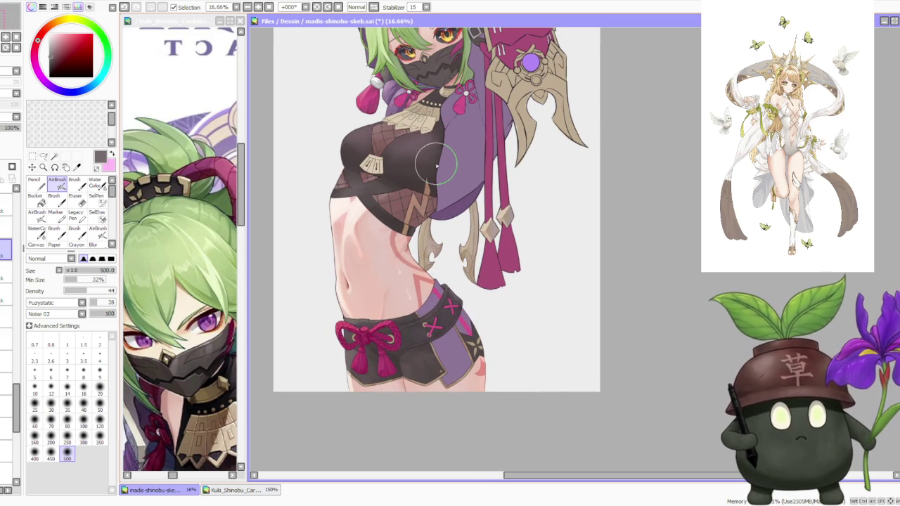
scroll(437, 166, "down", 1)
scroll(436, 166, "up", 1)
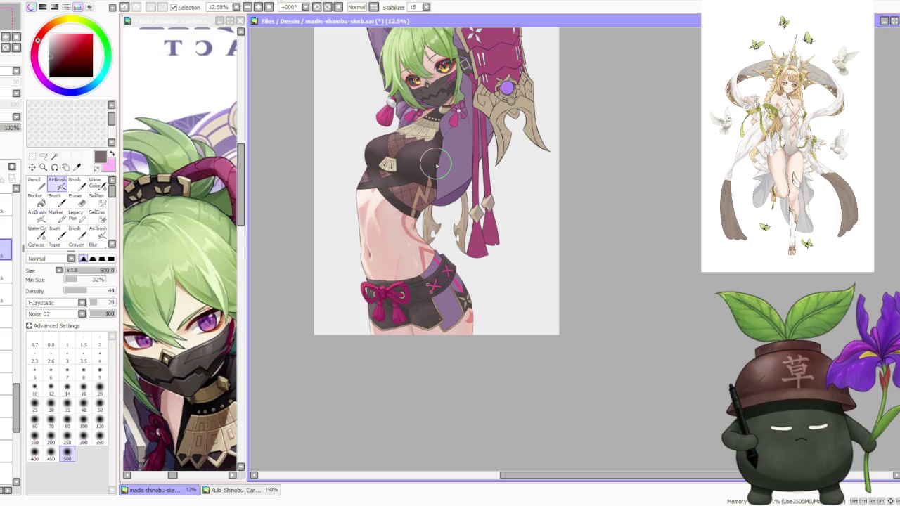
- Flip the canvas horizontally to check proportions, restore it, and step down through the layers
left_click(374, 7)
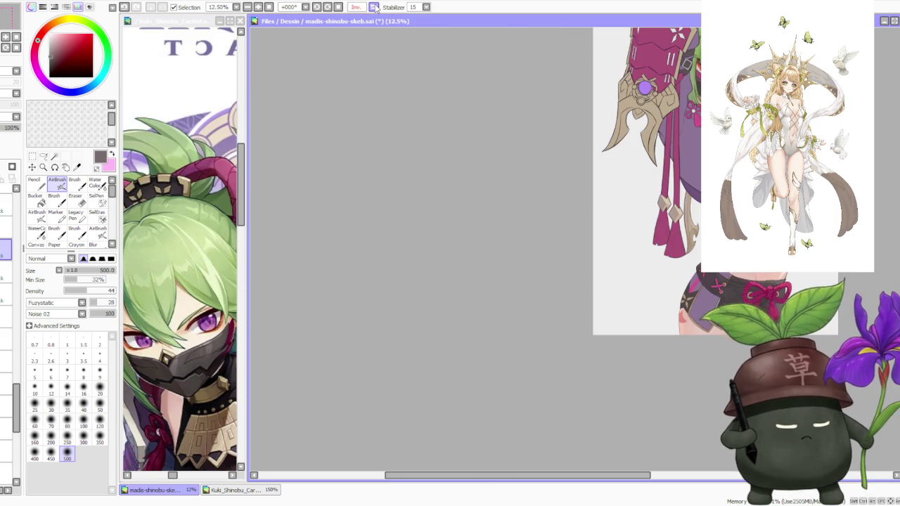
left_click(374, 7)
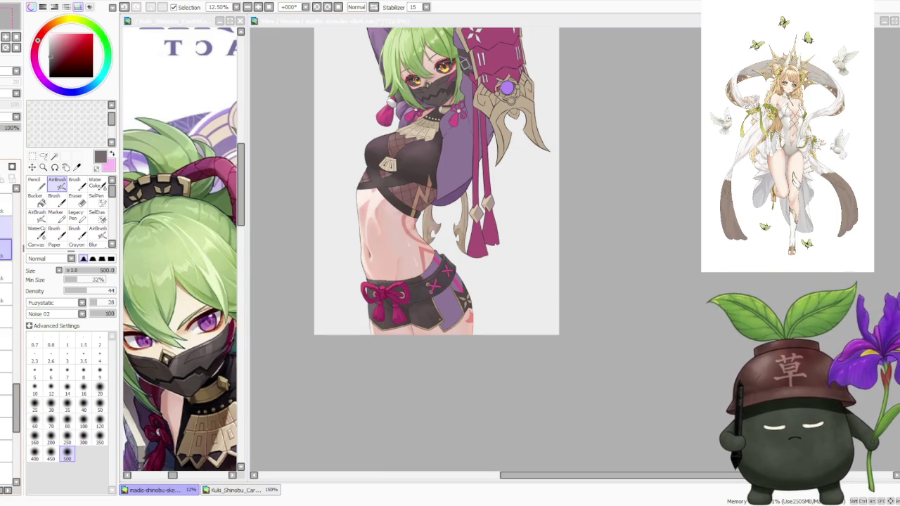
left_click(6, 227)
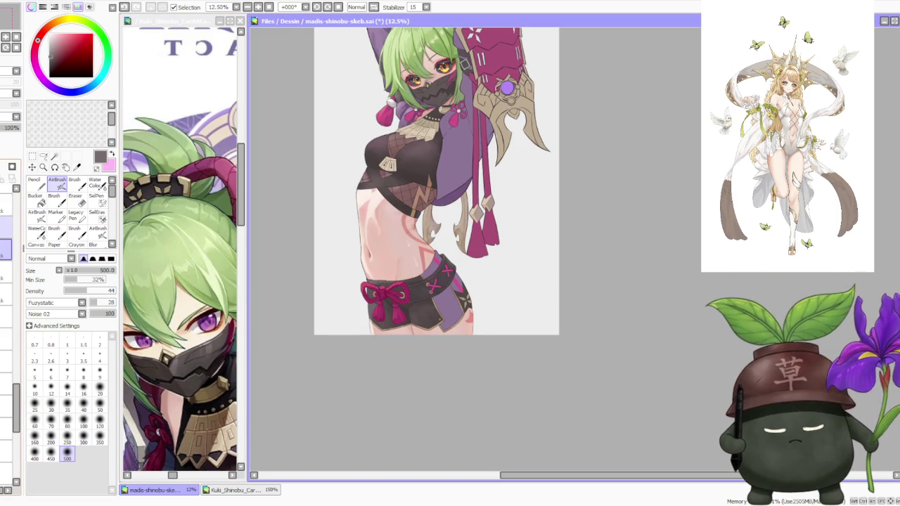
left_click(5, 359)
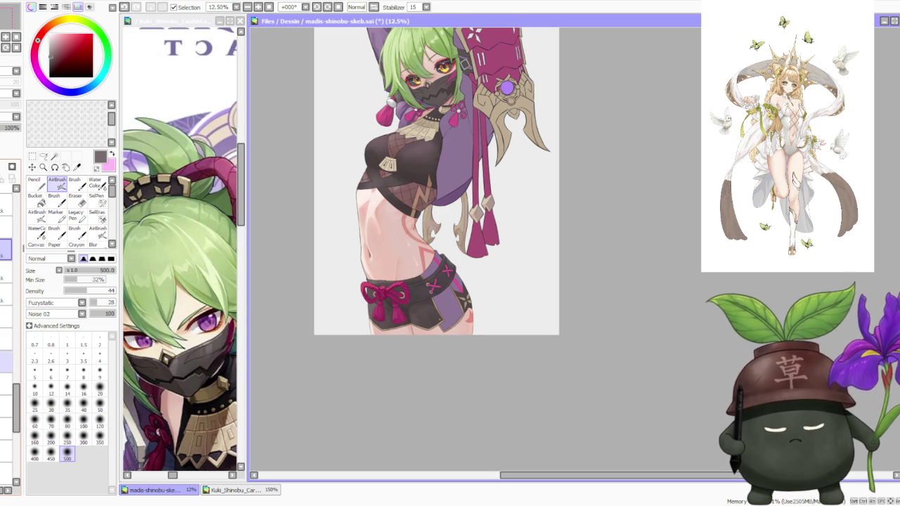
left_click(5, 383)
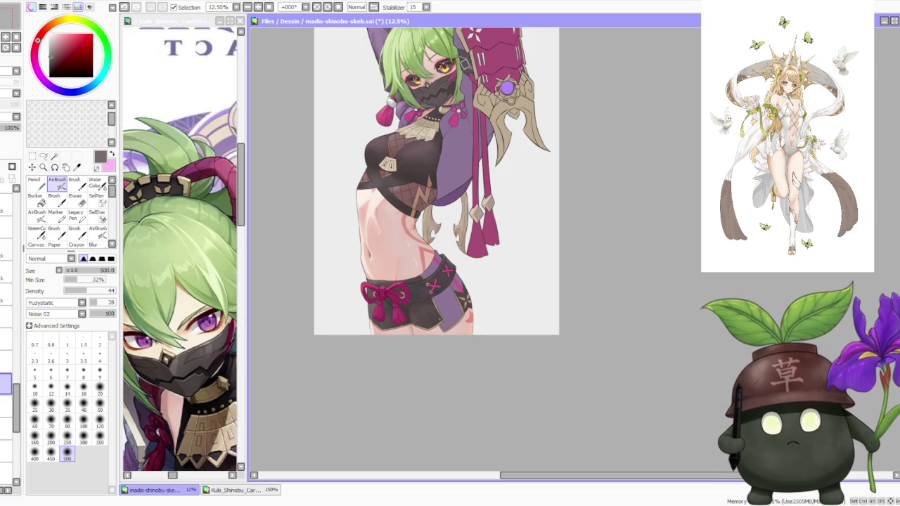
scroll(624, 371, "up", 1)
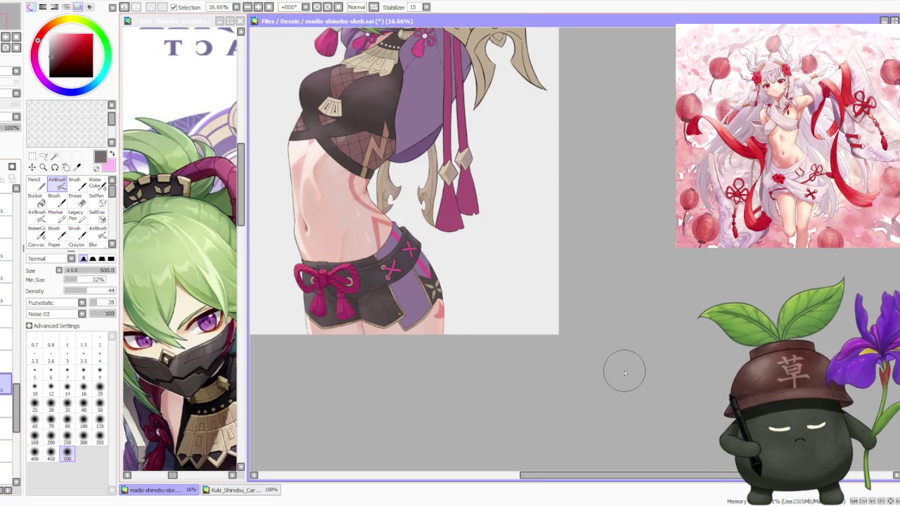
scroll(404, 235, "down", 2)
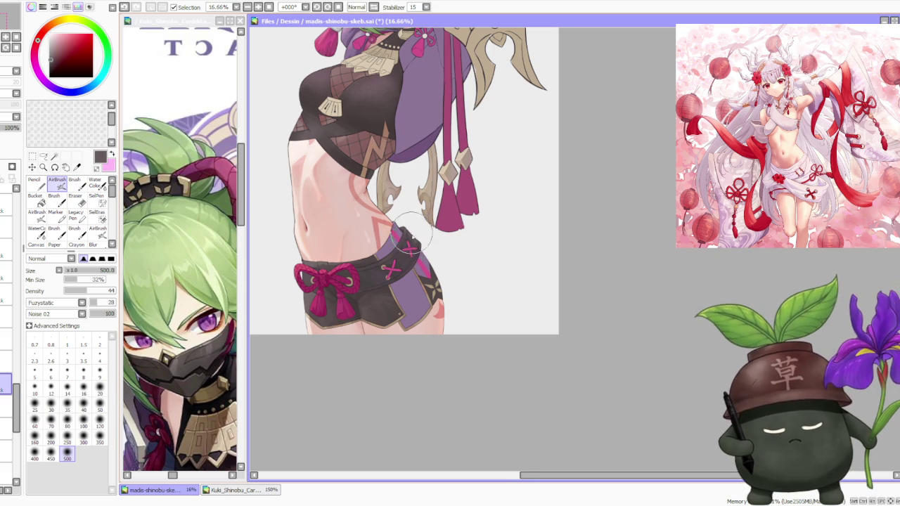
scroll(415, 243, "up", 2)
scroll(415, 244, "down", 1)
key("b")
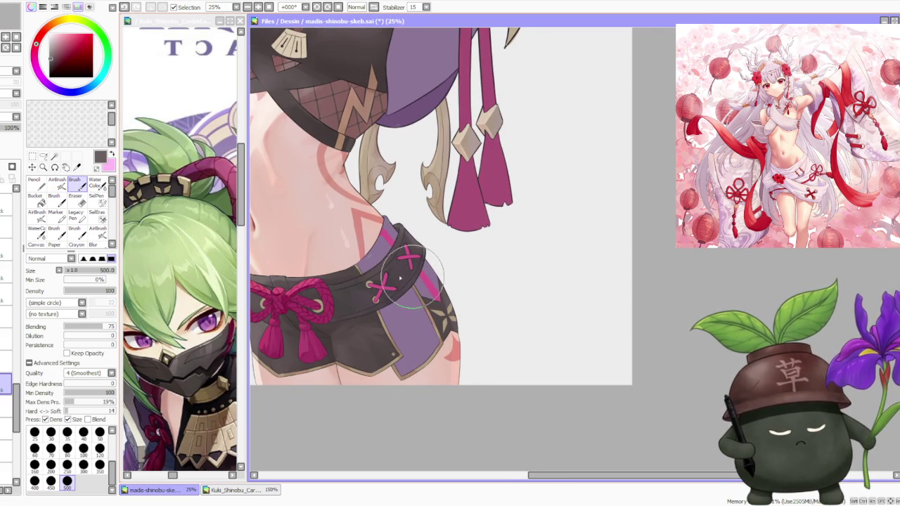
- Add dark magenta and red shading along the shorts' lower edge and the thigh by the star emblem
left_click(373, 292, "alt")
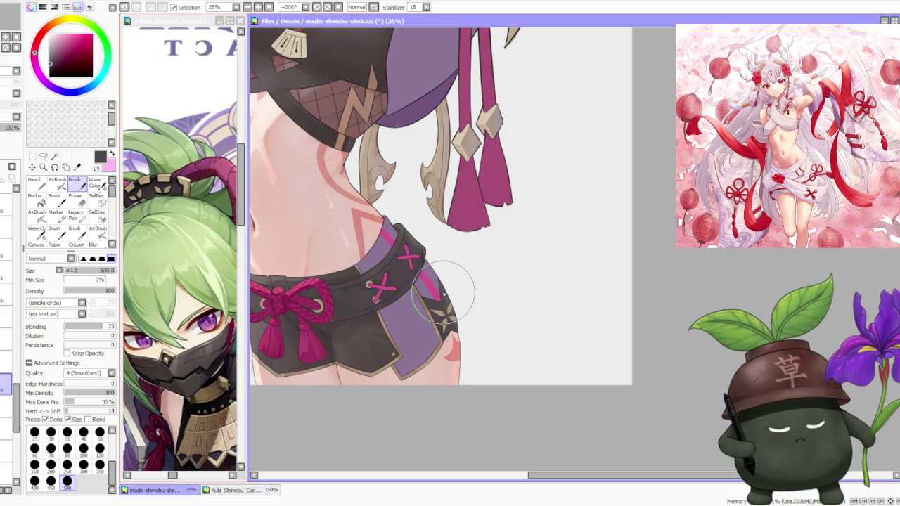
left_click(441, 315, "alt")
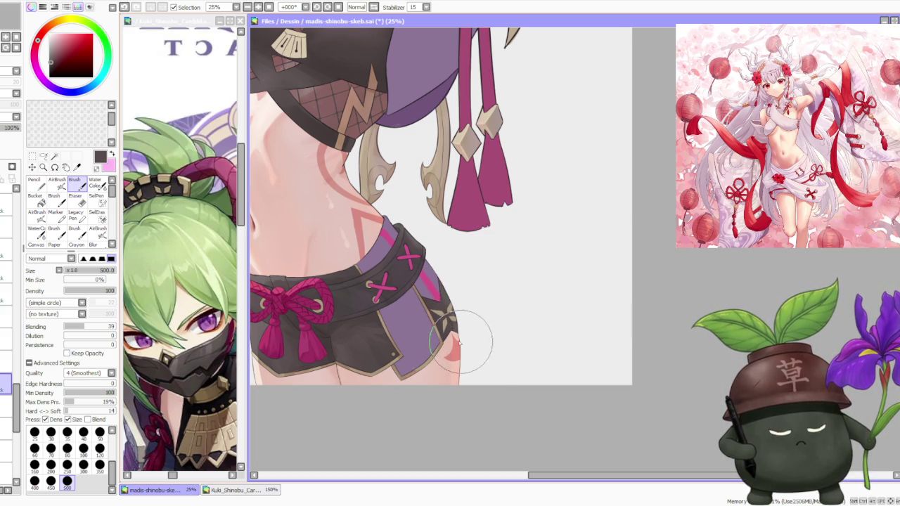
scroll(461, 345, "down", 2)
scroll(440, 276, "up", 1)
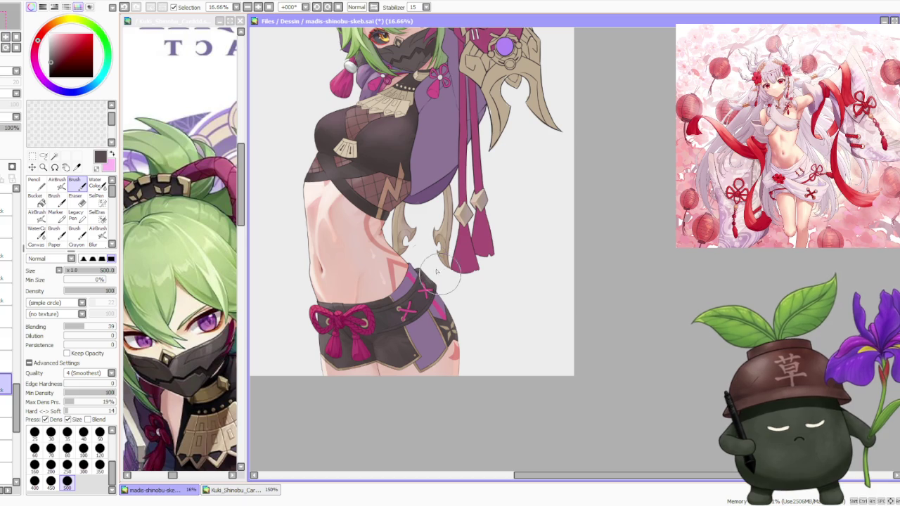
left_click(5, 360)
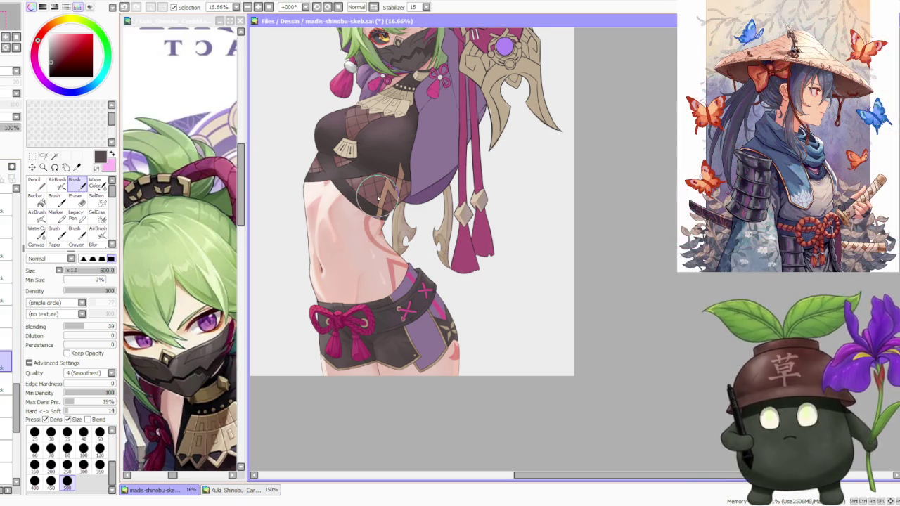
- Bring up the character reference image and zoom in and out to study it
left_click(182, 241)
scroll(182, 241, "down", 3)
scroll(182, 241, "down", 2)
scroll(182, 241, "up", 2)
scroll(182, 241, "down", 2)
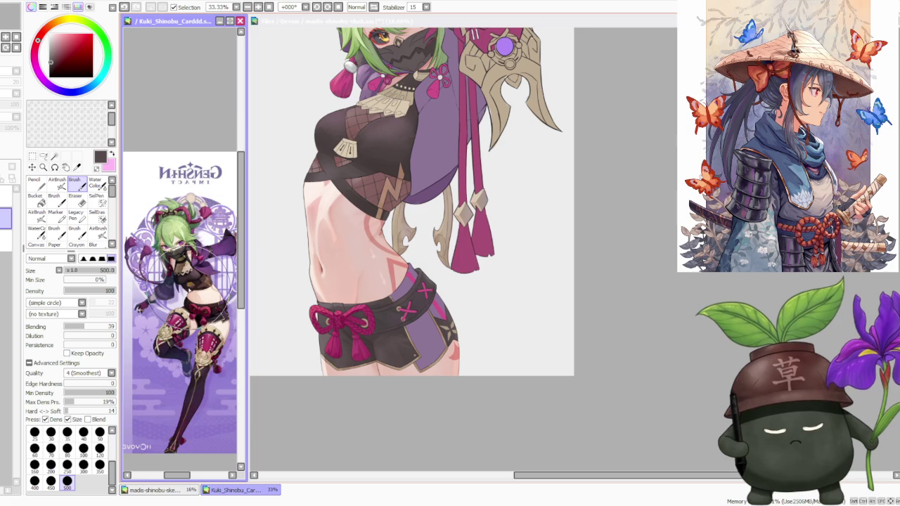
scroll(182, 281, "up", 1)
- Return to the ninja girl illustration and zoom the canvas back to 12.5%
left_click(626, 260)
scroll(395, 261, "down", 2)
scroll(408, 239, "down", 1)
scroll(416, 230, "up", 1)
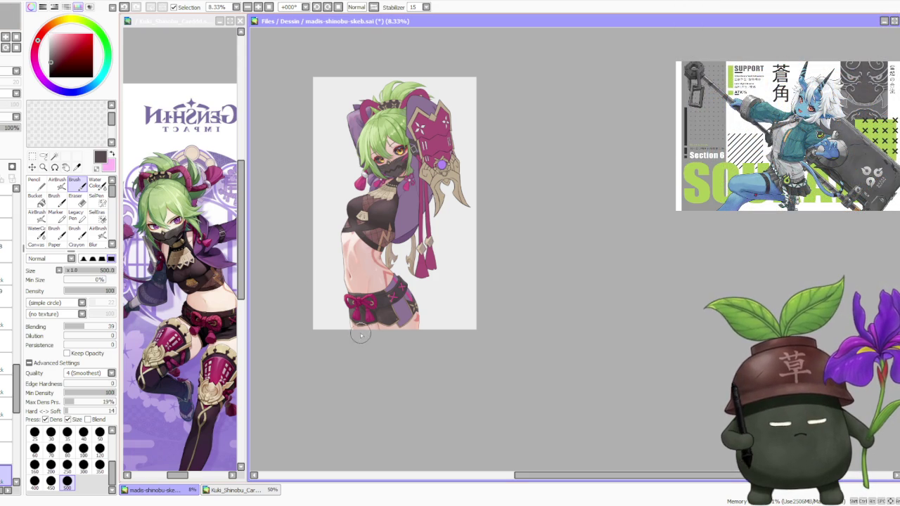
scroll(315, 188, "up", 1)
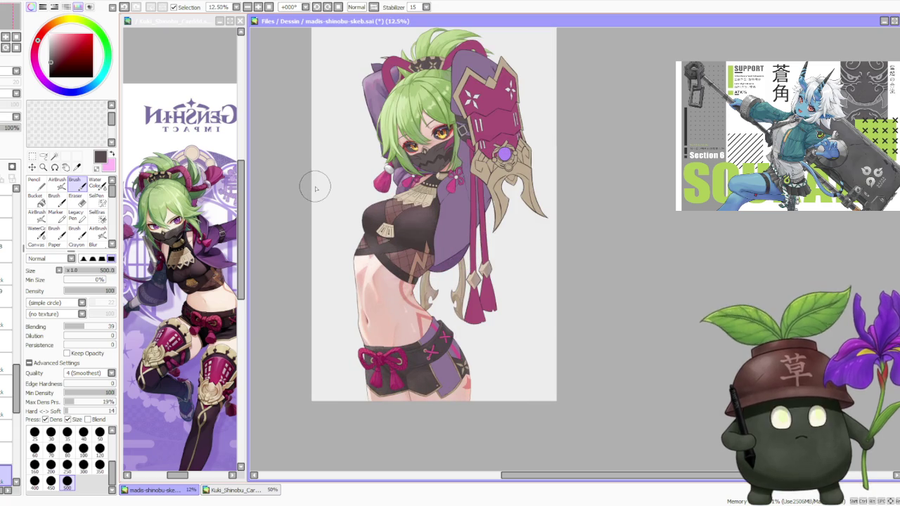
scroll(316, 189, "down", 1)
scroll(347, 151, "up", 1)
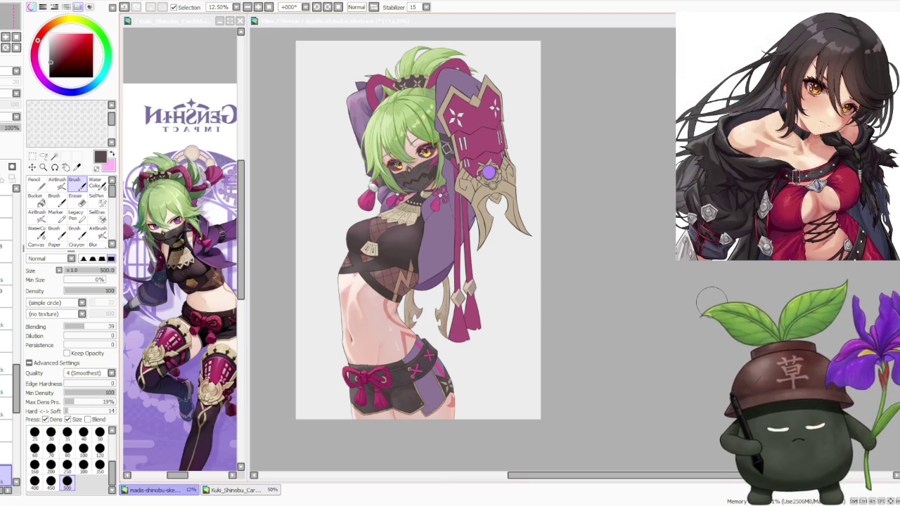
- Sample the muted purple from the shorts on the illustration canvas
left_click(711, 302)
left_click(435, 281, "alt")
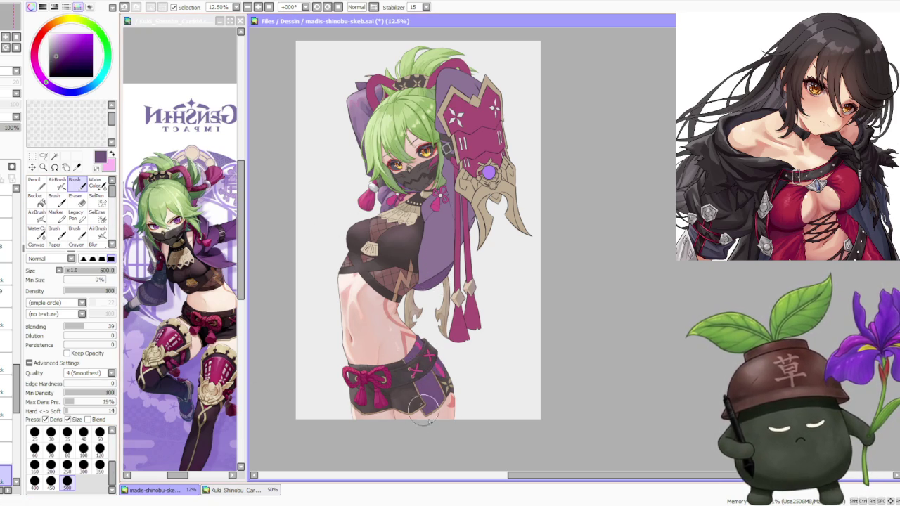
scroll(437, 299, "down", 1)
scroll(441, 341, "up", 1)
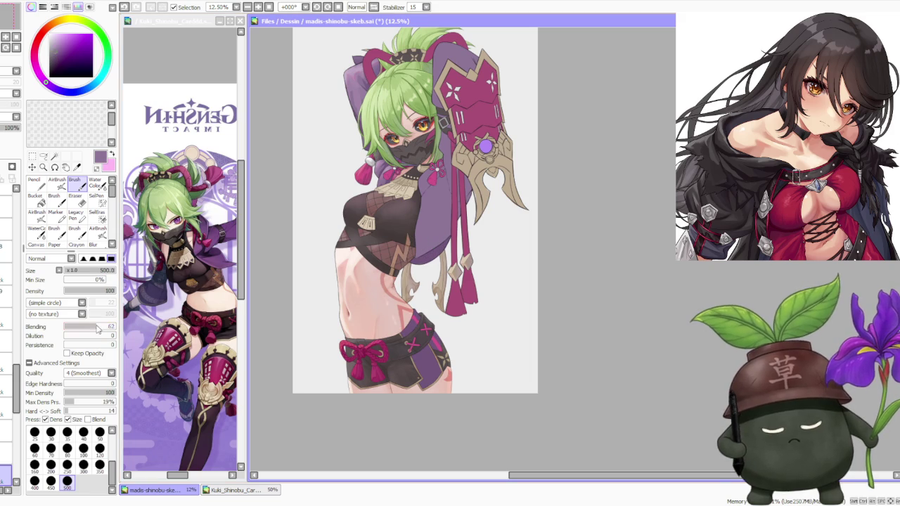
scroll(423, 365, "up", 1)
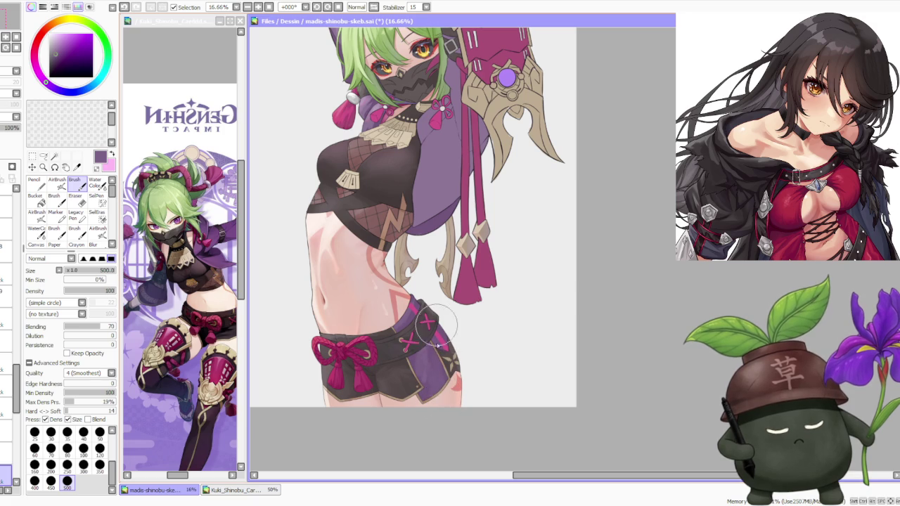
- Pick a darker purple on the colour wheel for shading the shorts' side panel
left_click(425, 236, "alt")
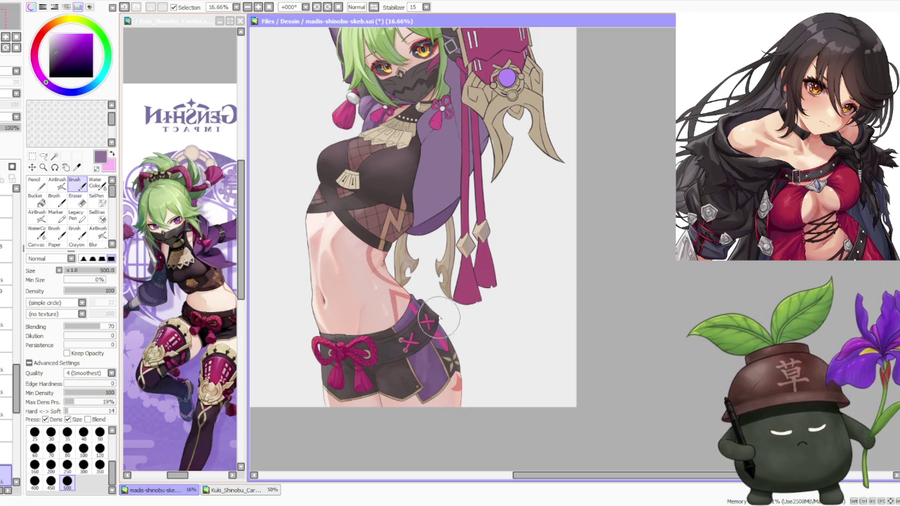
left_click(414, 363, "alt")
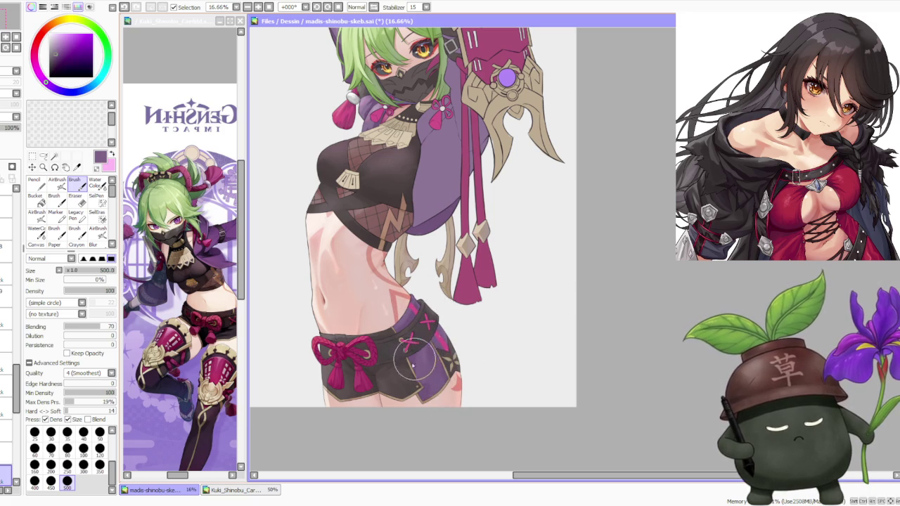
left_click(59, 60)
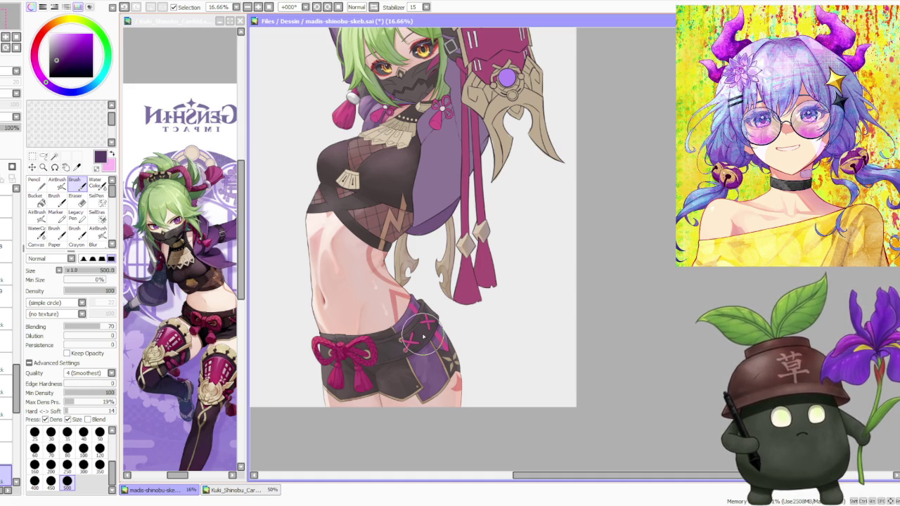
scroll(426, 338, "up", 1)
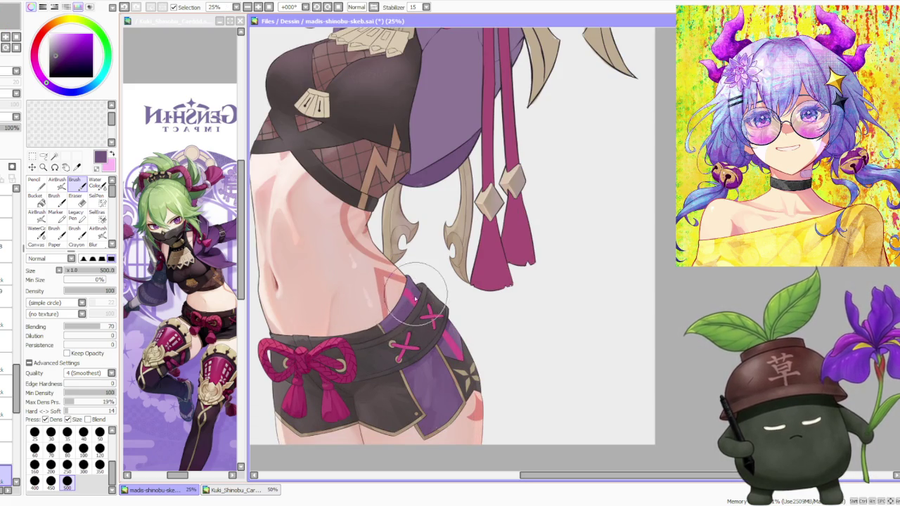
scroll(415, 296, "down", 1)
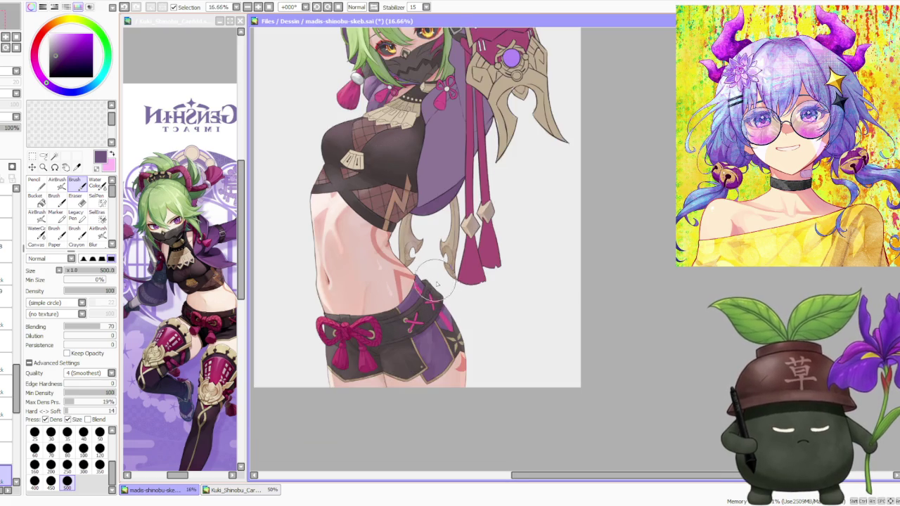
scroll(430, 345, "up", 1)
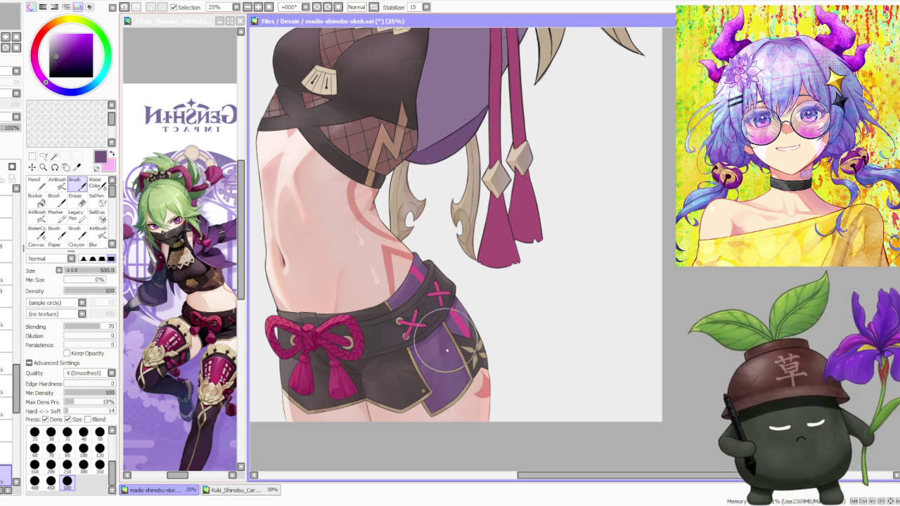
scroll(458, 209, "down", 3)
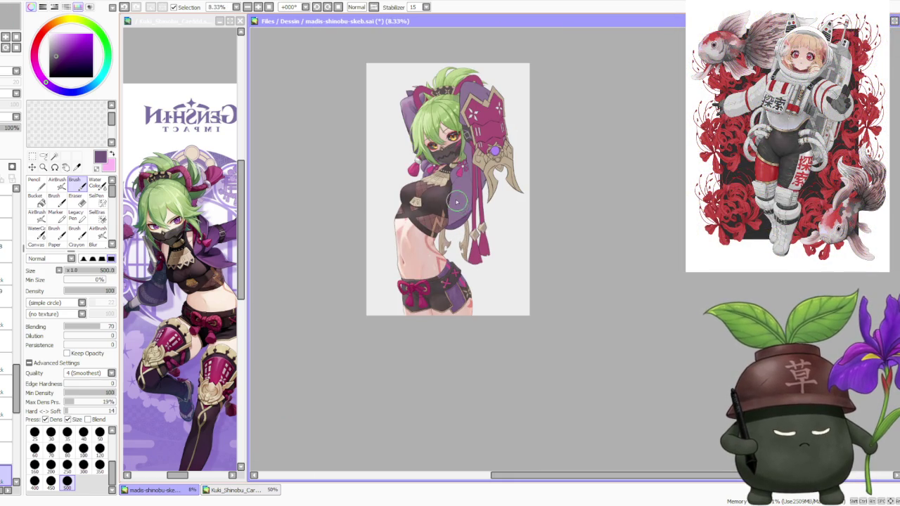
scroll(457, 204, "up", 2)
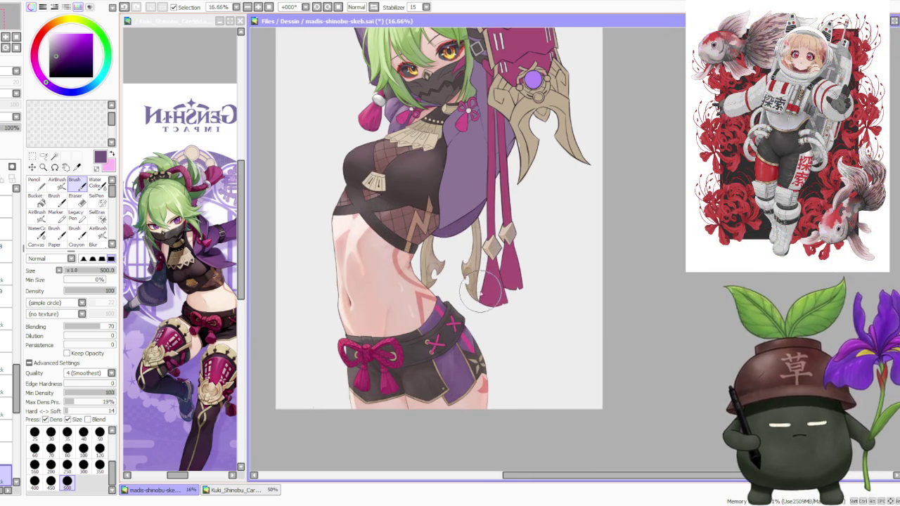
scroll(479, 291, "down", 2)
scroll(463, 211, "up", 2)
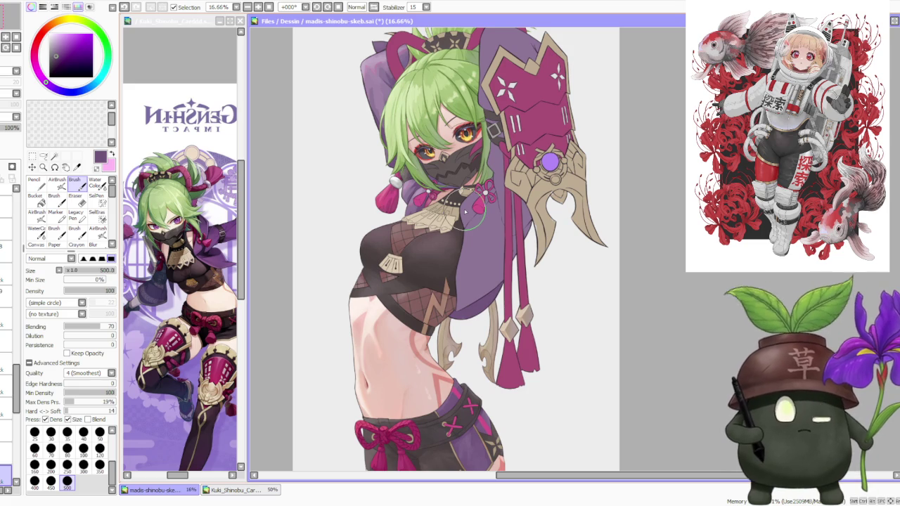
scroll(464, 211, "down", 1)
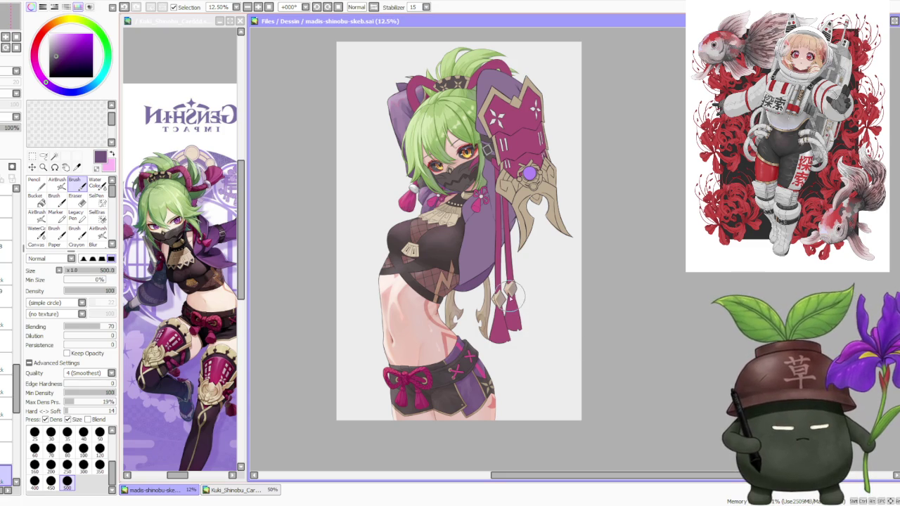
scroll(492, 278, "up", 1)
scroll(495, 275, "down", 1)
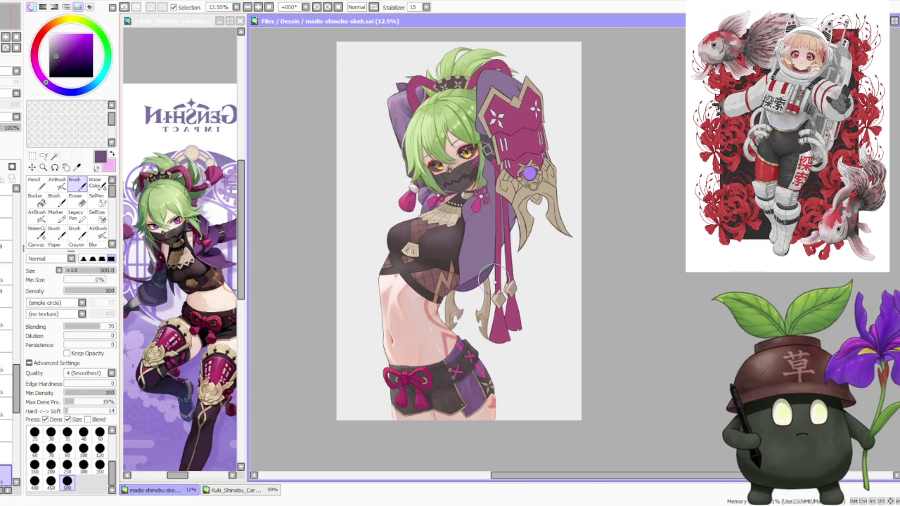
scroll(494, 226, "up", 1)
scroll(494, 226, "down", 1)
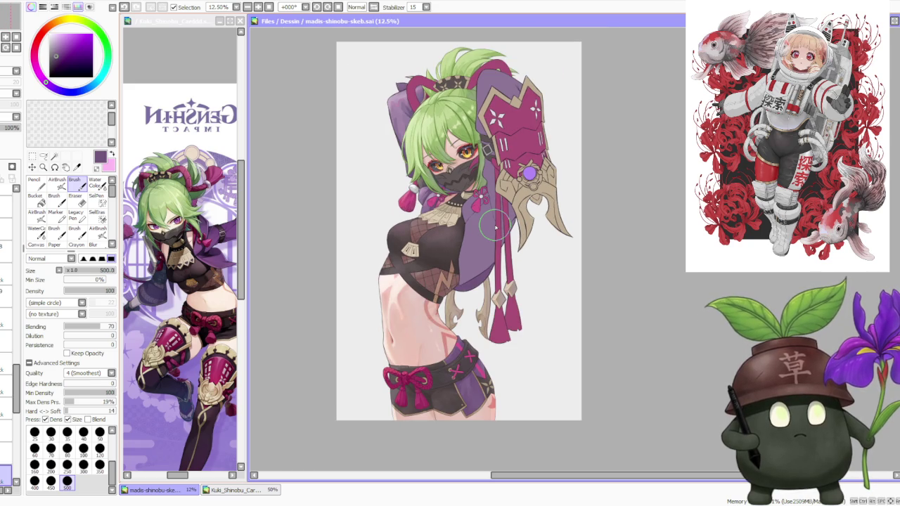
scroll(496, 226, "up", 1)
scroll(496, 226, "down", 1)
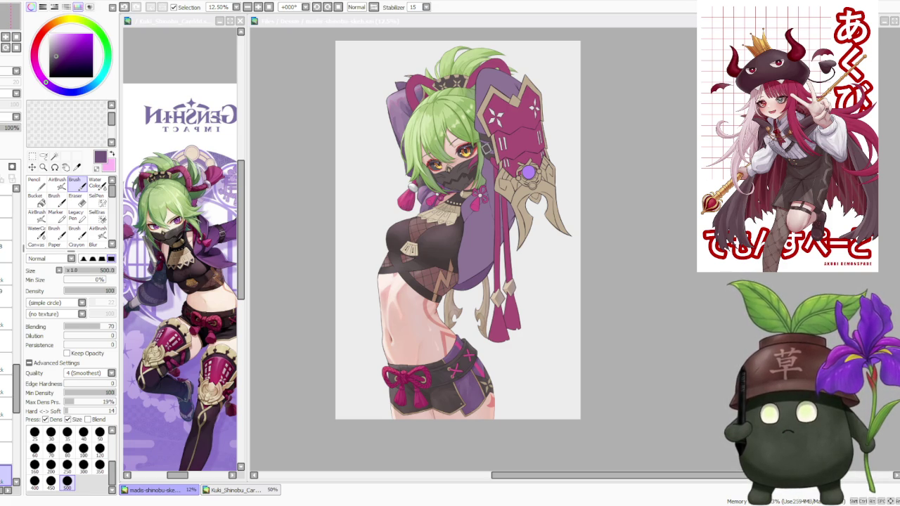
- Switch back to SAI and zoom around the samuraigal-print2.png reference
key("alt+Tab")
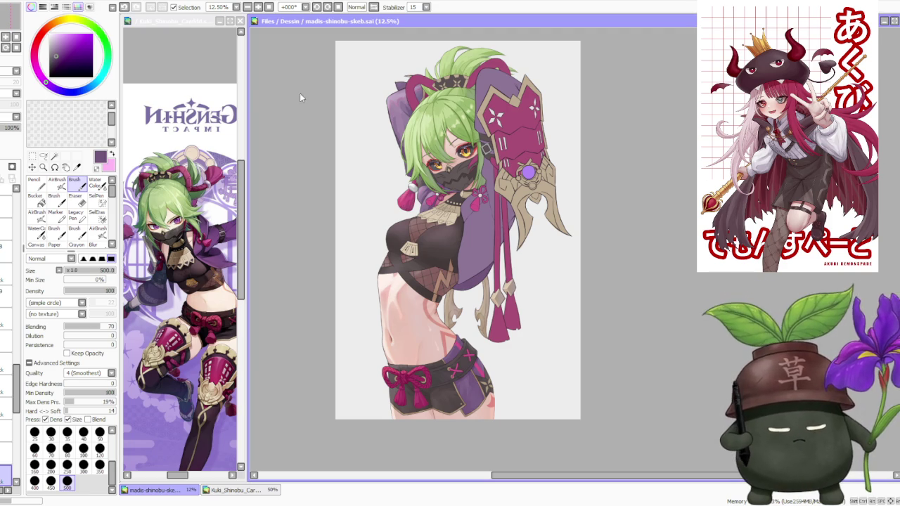
scroll(338, 171, "down", 3)
scroll(330, 211, "up", 1)
scroll(327, 253, "up", 1)
scroll(330, 248, "down", 1)
scroll(349, 223, "up", 1)
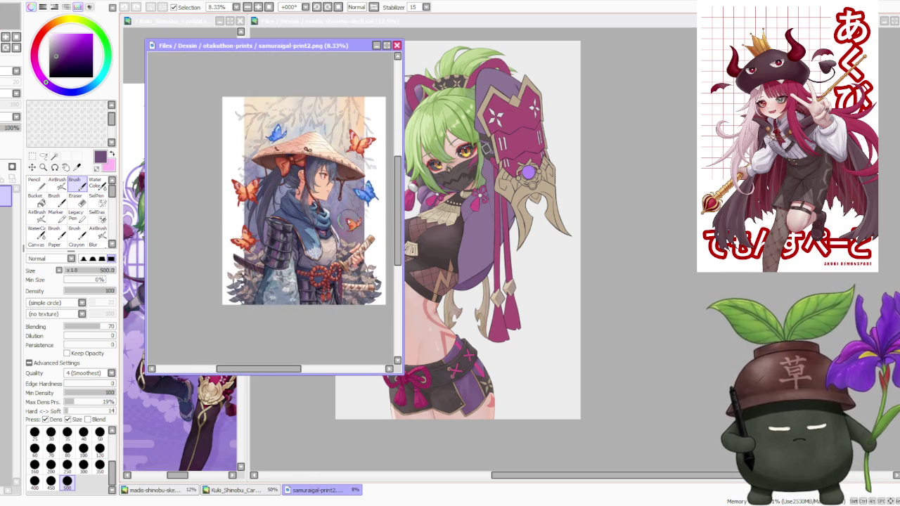
scroll(337, 182, "up", 1)
scroll(326, 173, "down", 1)
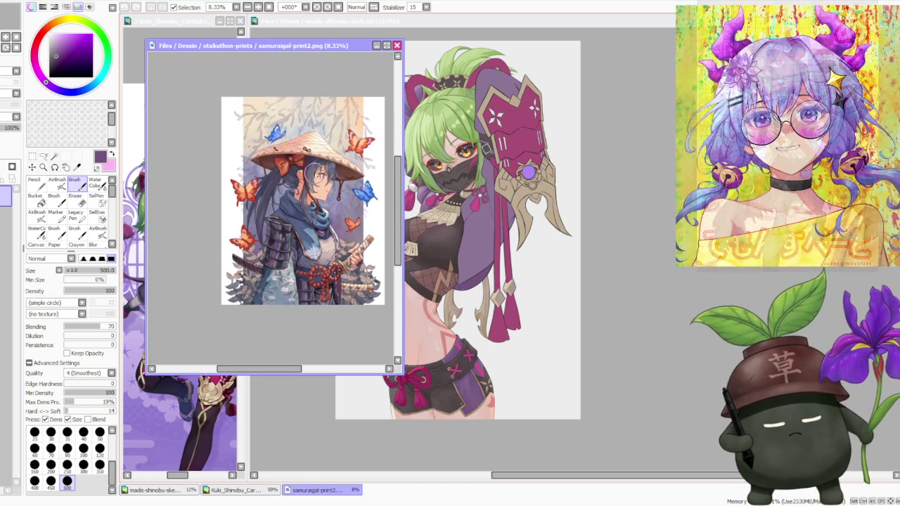
scroll(270, 275, "up", 1)
scroll(269, 275, "down", 1)
scroll(296, 232, "up", 2)
scroll(316, 204, "down", 2)
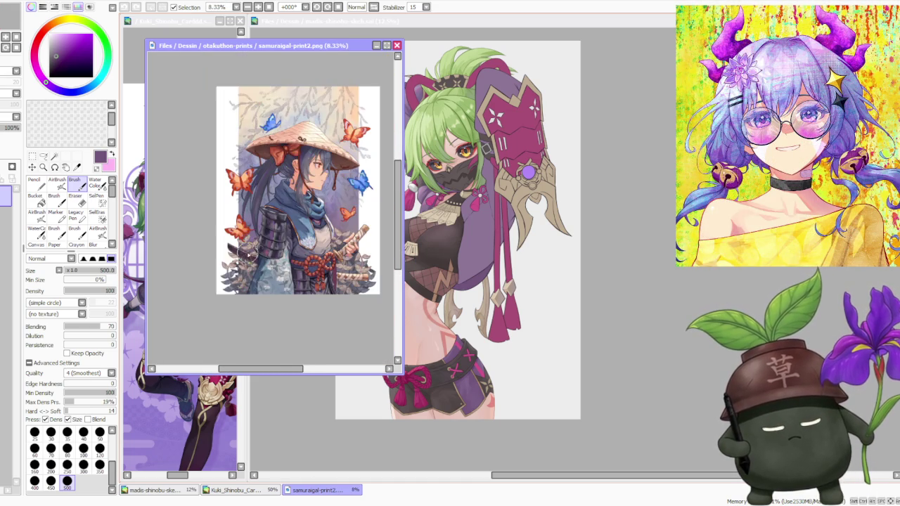
scroll(341, 177, "up", 1)
- Finish inspecting samuraigal-print2.png and close its window
scroll(359, 309, "up", 1)
scroll(355, 295, "down", 1)
scroll(355, 289, "up", 1)
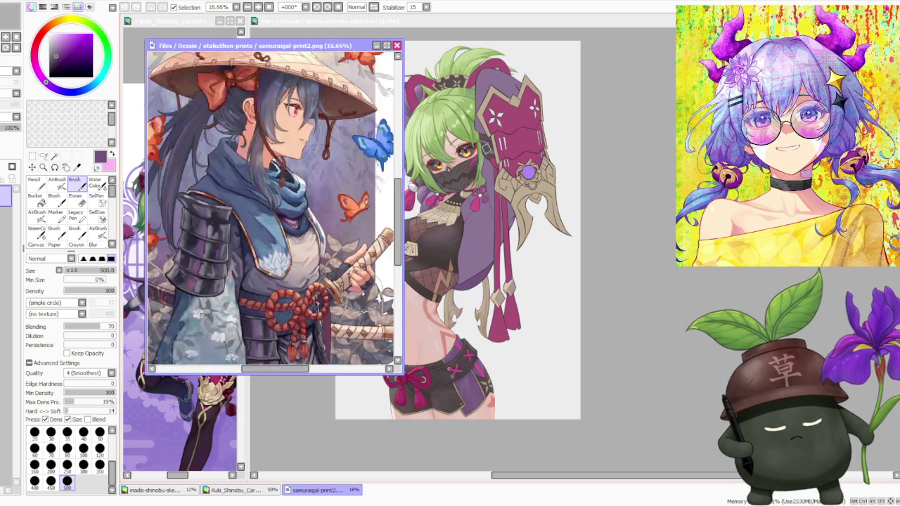
scroll(351, 278, "down", 2)
scroll(351, 277, "up", 2)
scroll(262, 184, "down", 1)
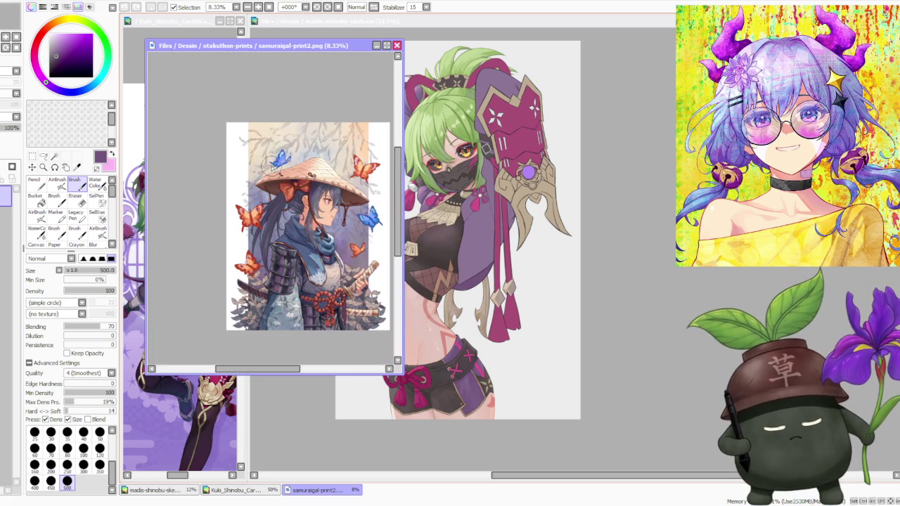
scroll(306, 121, "up", 1)
scroll(302, 123, "down", 2)
scroll(302, 134, "down", 1)
scroll(302, 141, "up", 1)
scroll(301, 151, "up", 1)
scroll(300, 154, "down", 1)
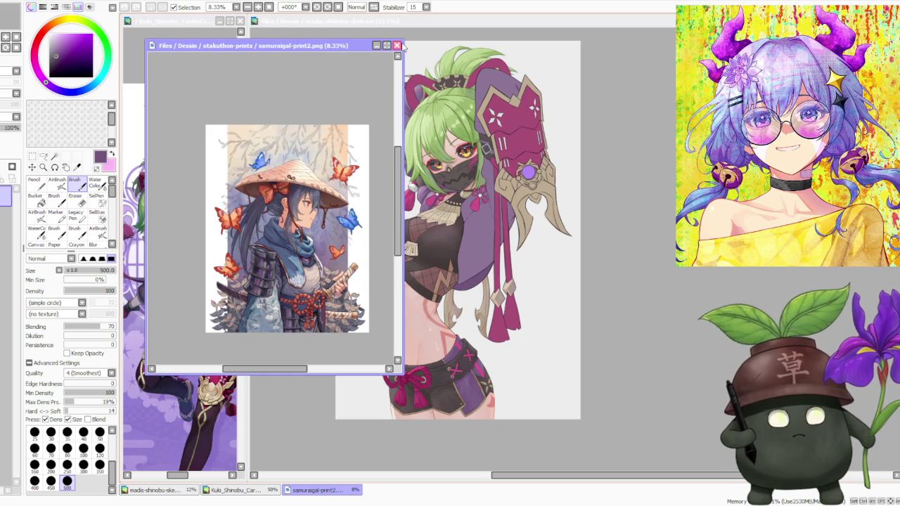
left_click(396, 45)
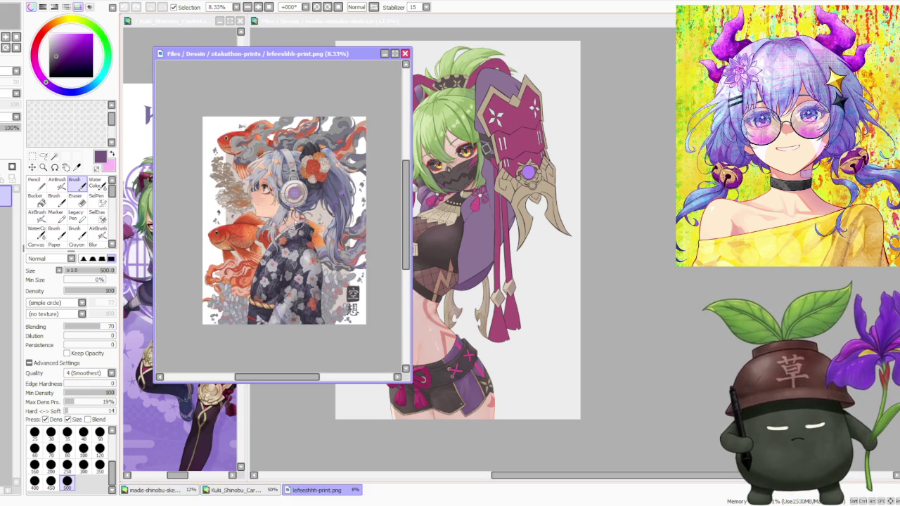
- Zoom in and out across the lefeeshhh-print.png reference
scroll(293, 268, "up", 1)
scroll(221, 264, "down", 2)
scroll(221, 264, "up", 1)
scroll(222, 298, "up", 1)
scroll(236, 285, "down", 1)
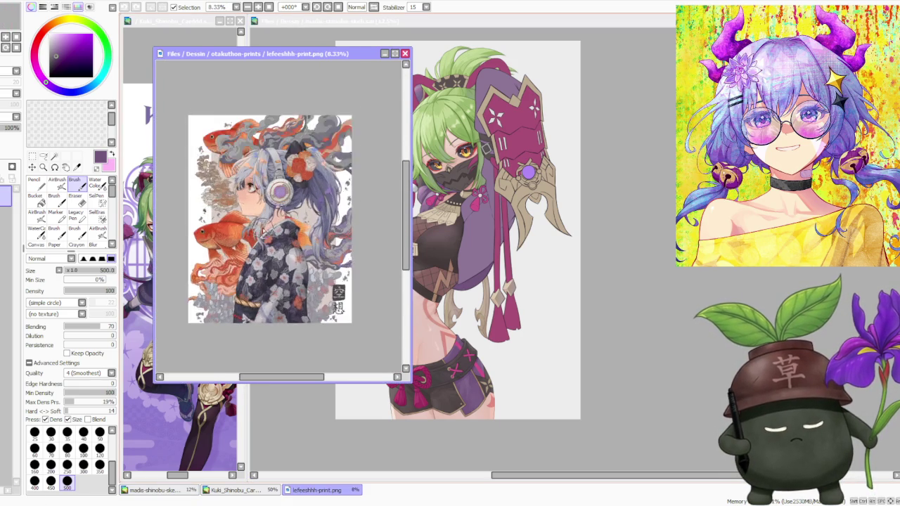
scroll(275, 210, "up", 1)
scroll(276, 211, "down", 1)
scroll(307, 210, "up", 1)
scroll(307, 209, "down", 1)
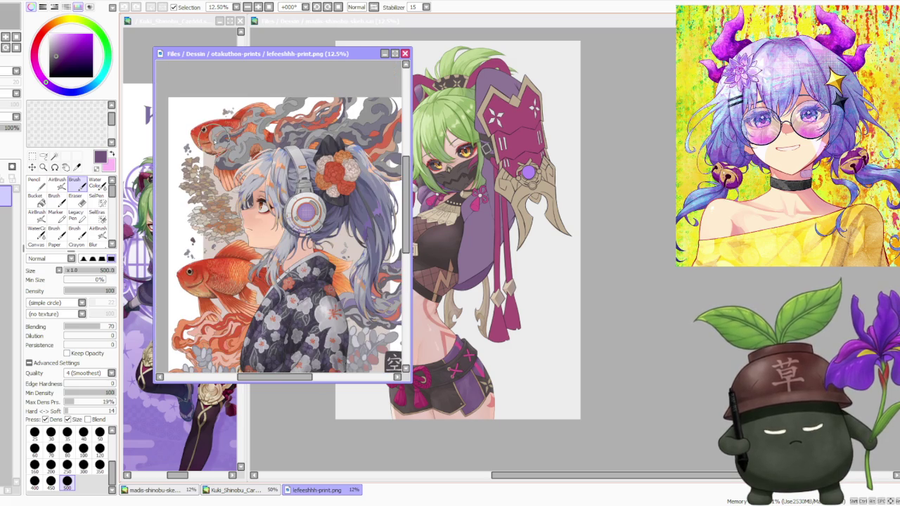
scroll(307, 209, "down", 1)
scroll(307, 209, "up", 1)
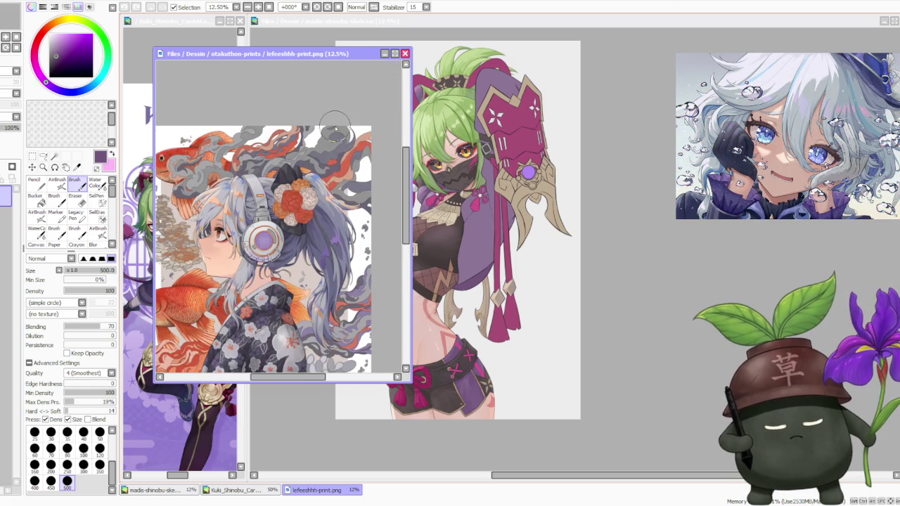
scroll(308, 206, "up", 1)
scroll(310, 202, "up", 1)
scroll(310, 202, "down", 1)
- Finish looking over lefeeshhh-print.png and shut that reference window
scroll(310, 203, "down", 1)
scroll(310, 202, "up", 1)
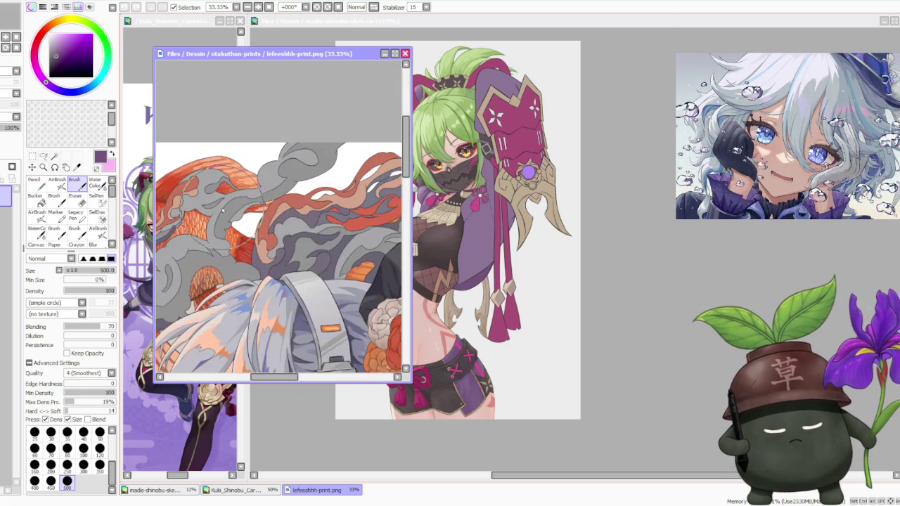
scroll(309, 202, "down", 1)
scroll(264, 241, "up", 1)
scroll(260, 246, "down", 1)
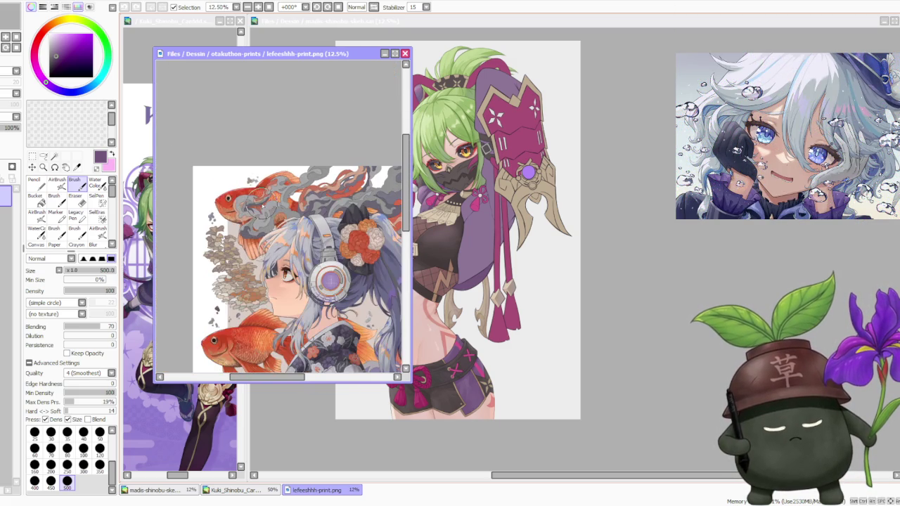
scroll(260, 267, "up", 1)
scroll(239, 284, "up", 1)
scroll(234, 289, "down", 2)
scroll(233, 288, "down", 2)
scroll(281, 295, "down", 1)
scroll(298, 307, "up", 1)
scroll(267, 267, "down", 1)
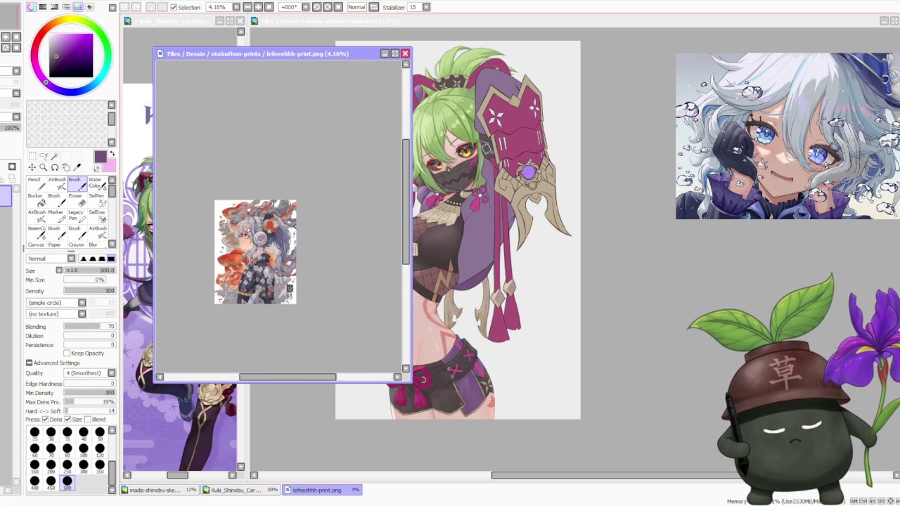
scroll(249, 239, "up", 1)
scroll(253, 245, "up", 1)
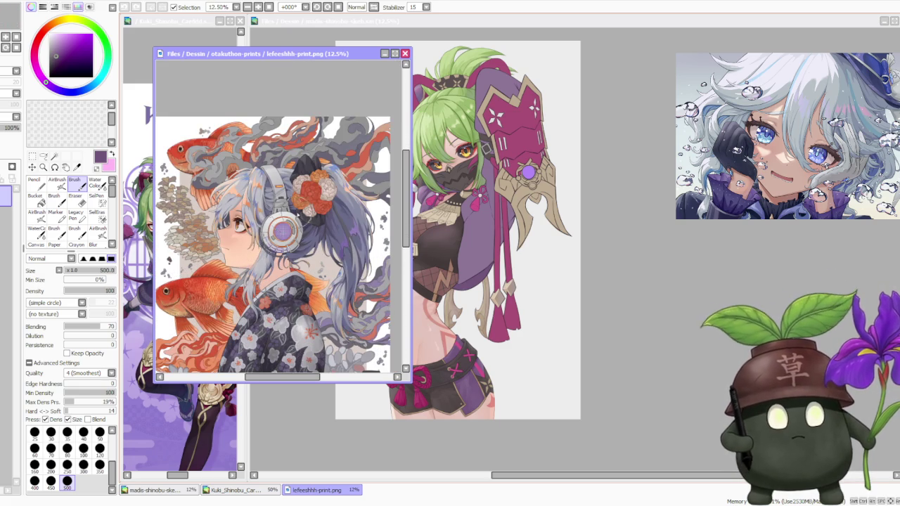
left_click(406, 54)
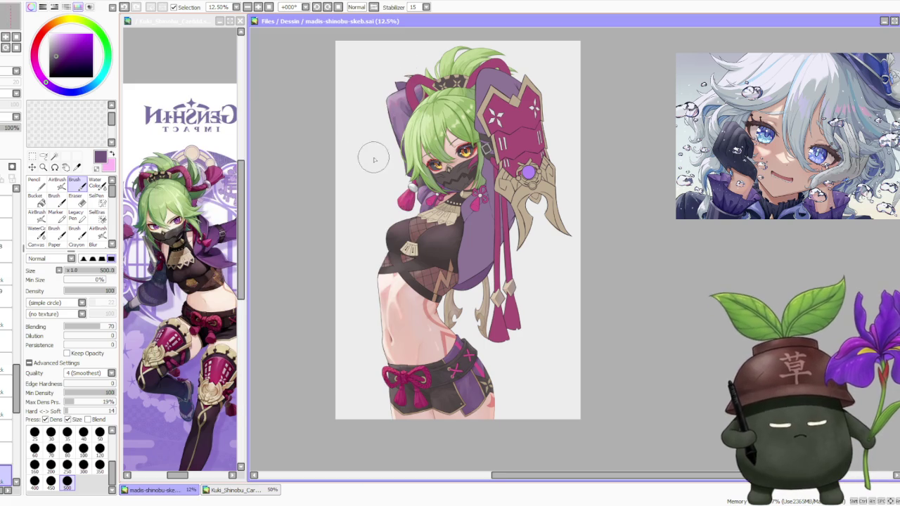
scroll(373, 158, "down", 2)
scroll(398, 166, "up", 1)
scroll(398, 166, "up", 1)
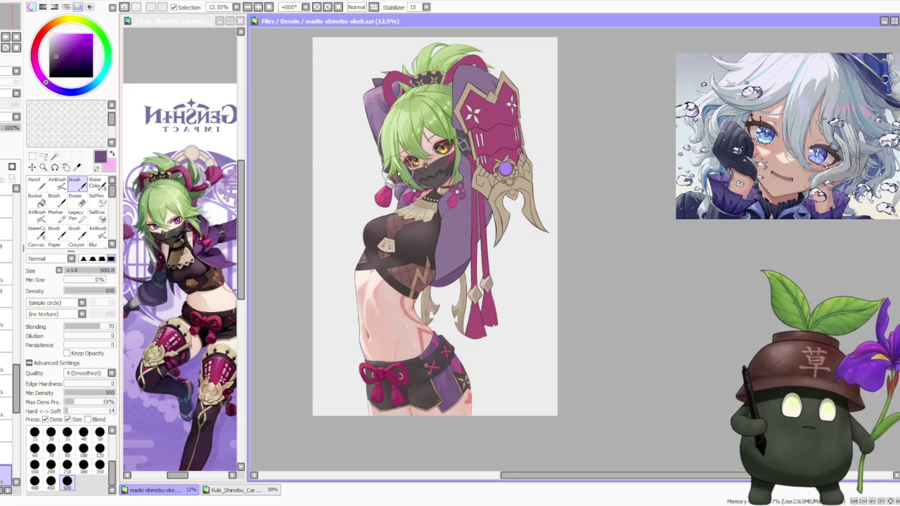
left_click(625, 278)
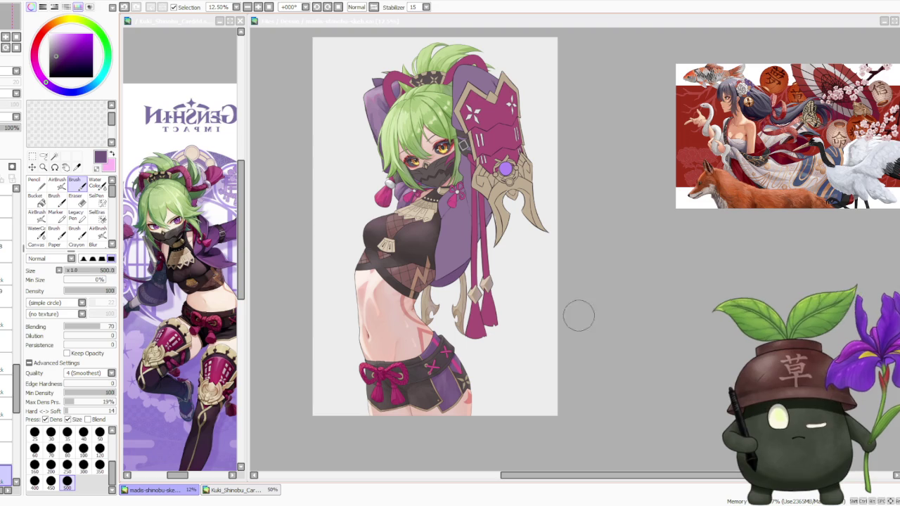
left_click(626, 218)
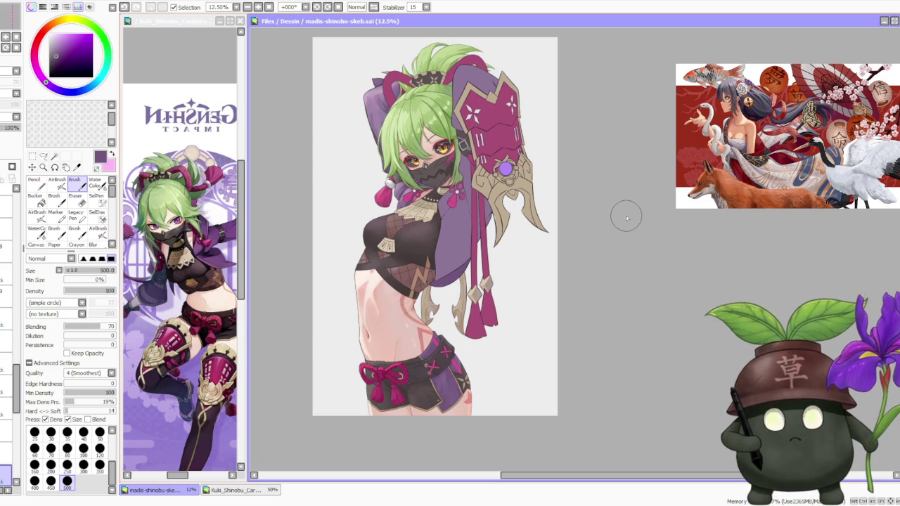
scroll(513, 217, "up", 2)
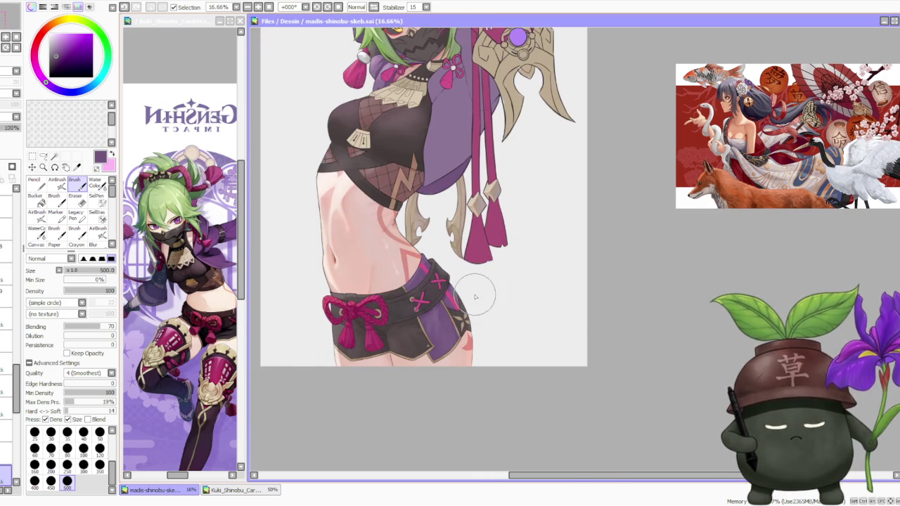
scroll(477, 295, "down", 1)
scroll(478, 294, "up", 1)
scroll(466, 291, "up", 1)
scroll(461, 295, "down", 1)
scroll(464, 295, "down", 1)
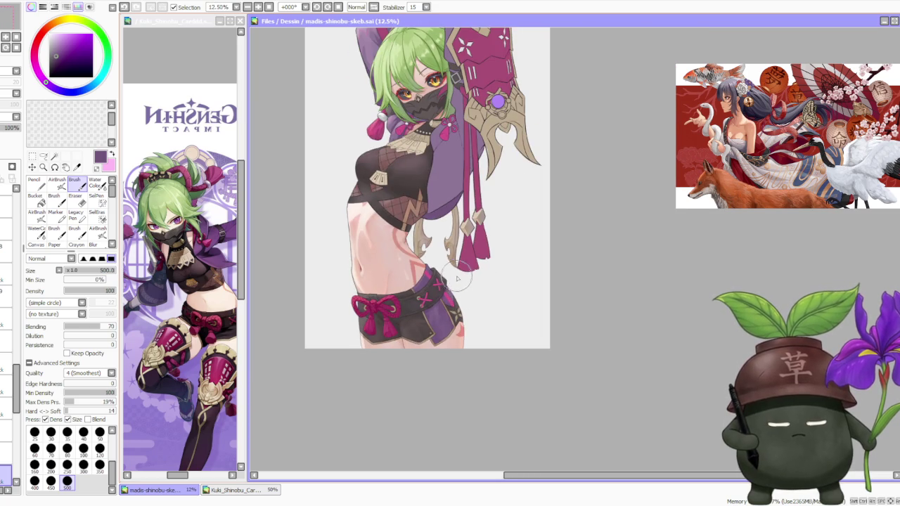
scroll(457, 277, "down", 1)
scroll(447, 193, "up", 1)
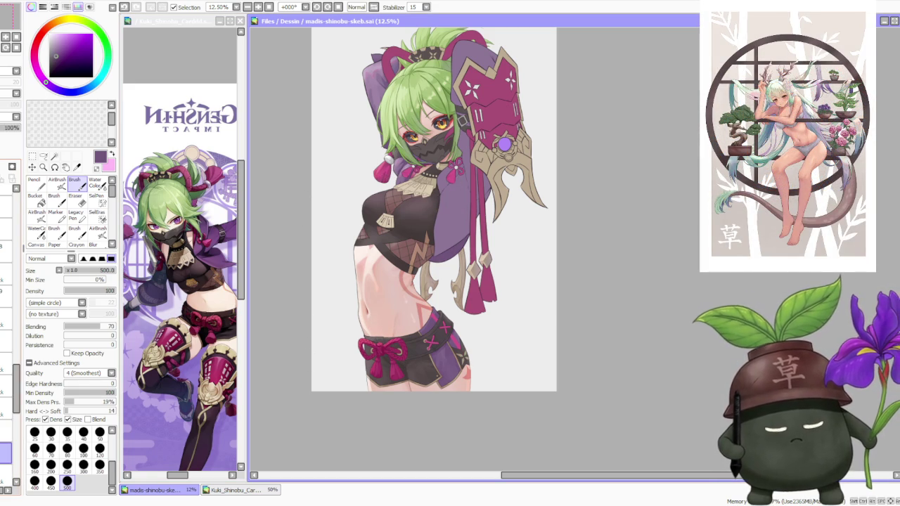
- Zoom in on the hips and pick up a greyish pink from the artwork
left_click(614, 302)
scroll(466, 345, "up", 3)
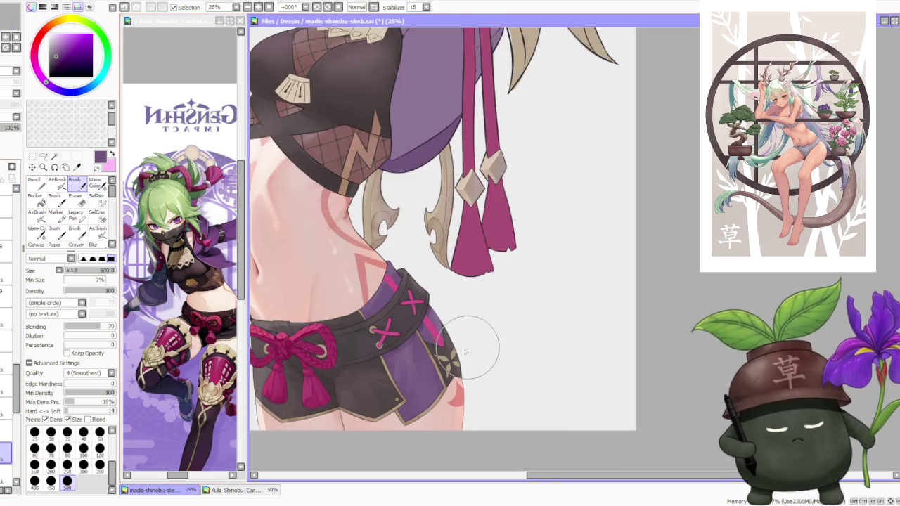
scroll(445, 345, "up", 2)
scroll(450, 345, "down", 2)
scroll(447, 253, "down", 1)
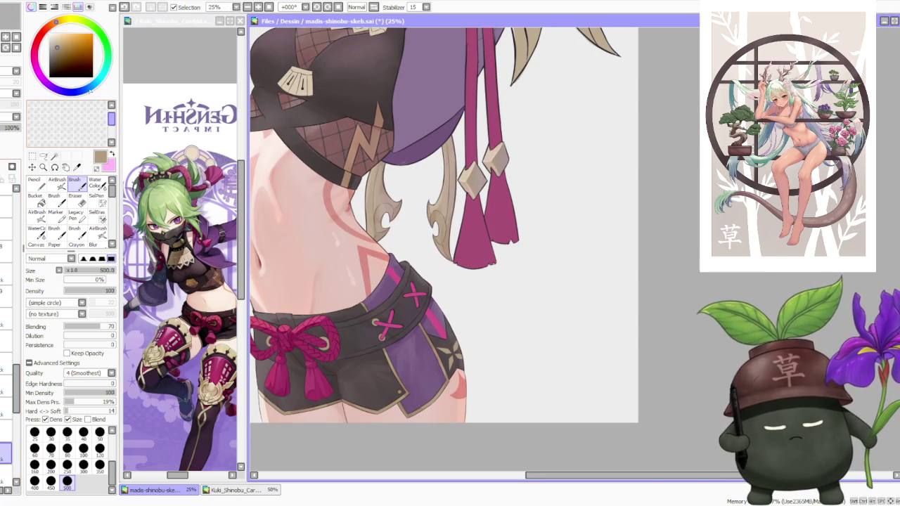
left_click(501, 161, "alt")
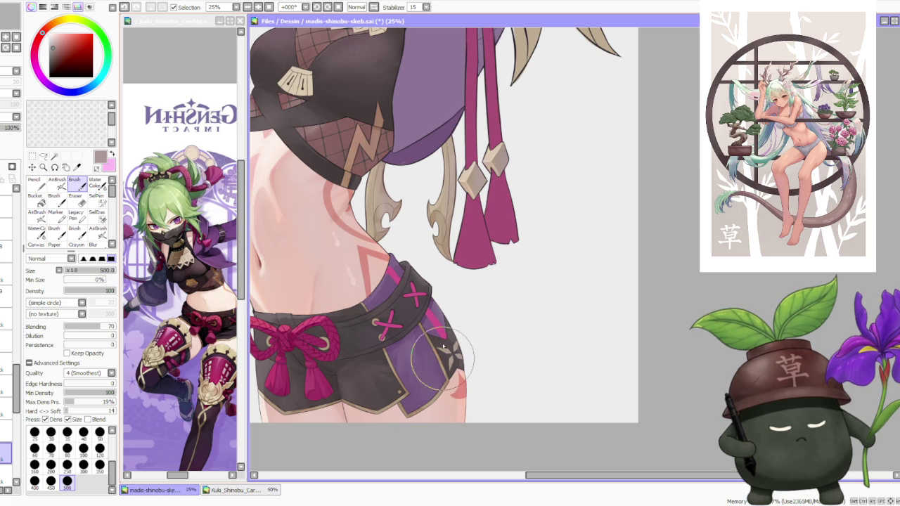
- Sample dark brown, tan-brown, greyish mauve and light brown tones from the shorts
left_click(372, 364, "alt")
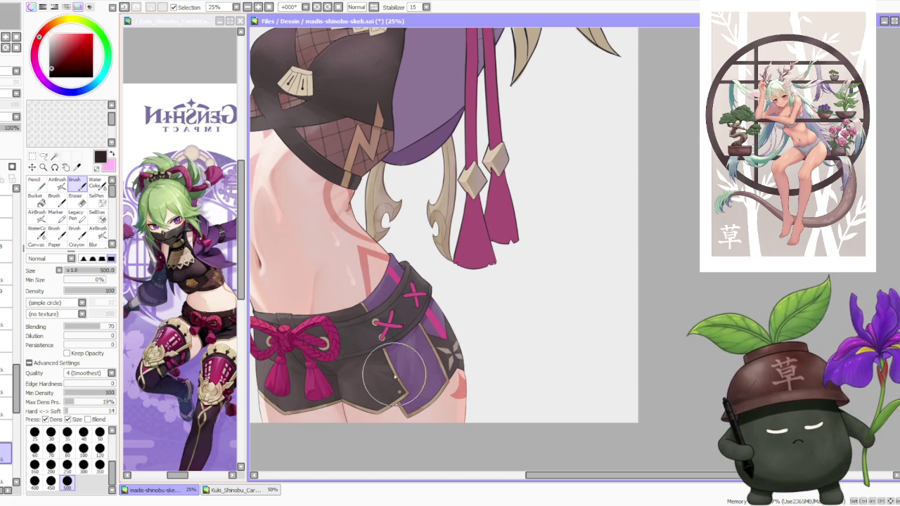
left_click(378, 372, "alt")
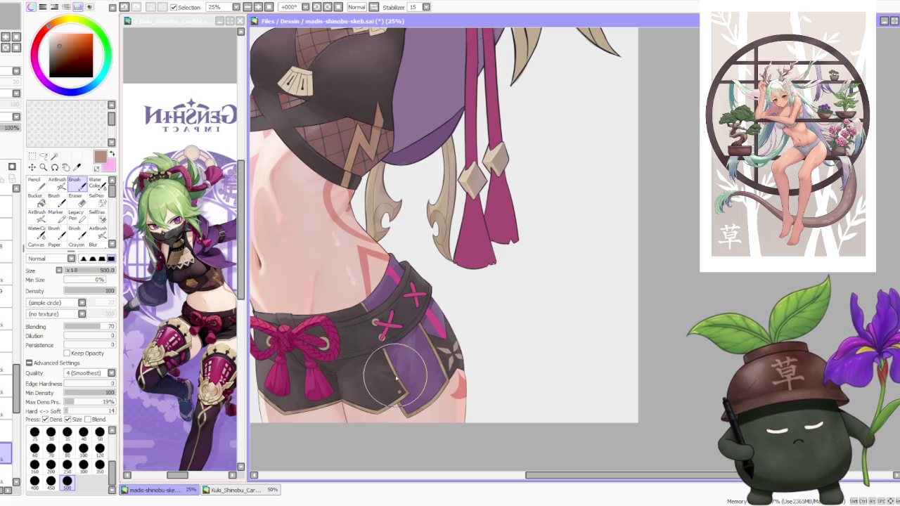
left_click(454, 346, "alt")
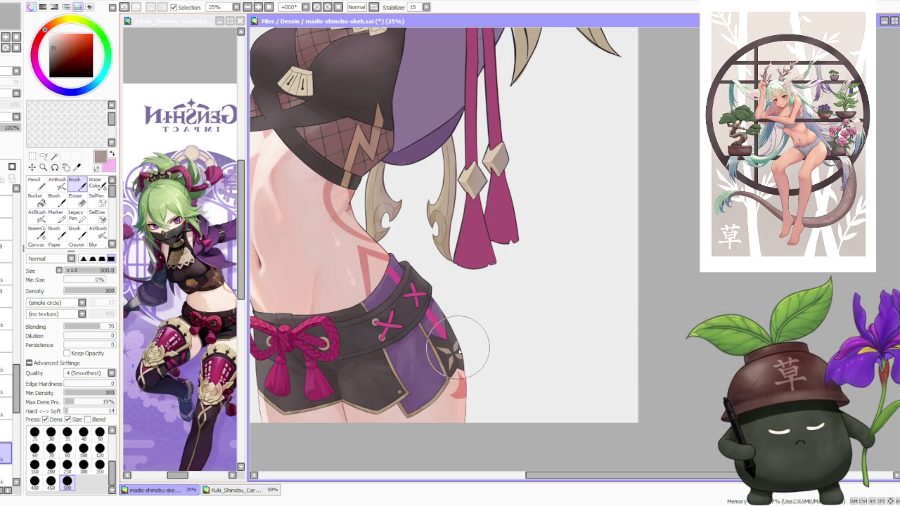
scroll(436, 338, "up", 2)
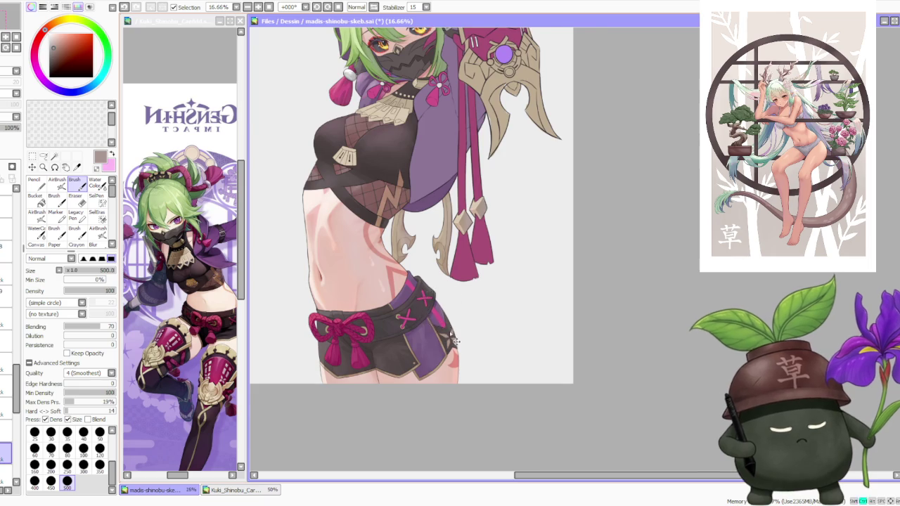
scroll(408, 351, "down", 2)
left_click(397, 373, "alt")
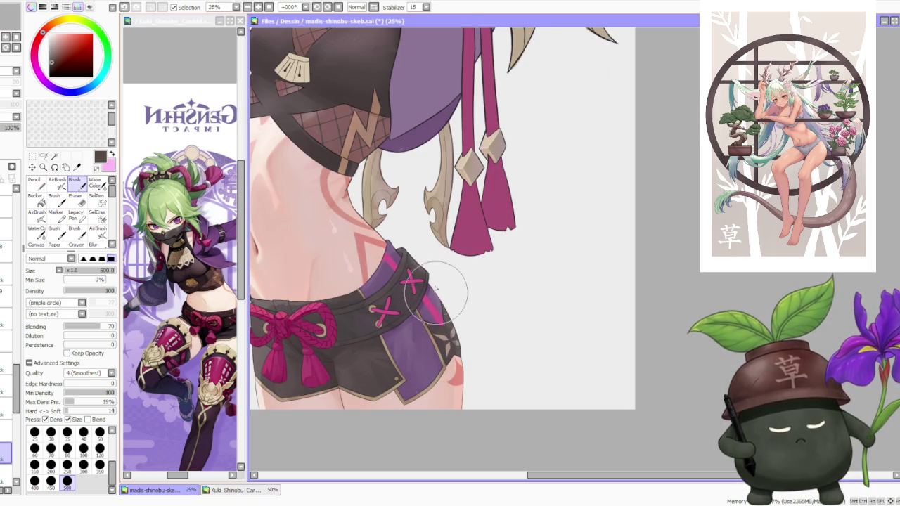
left_click(454, 345, "alt")
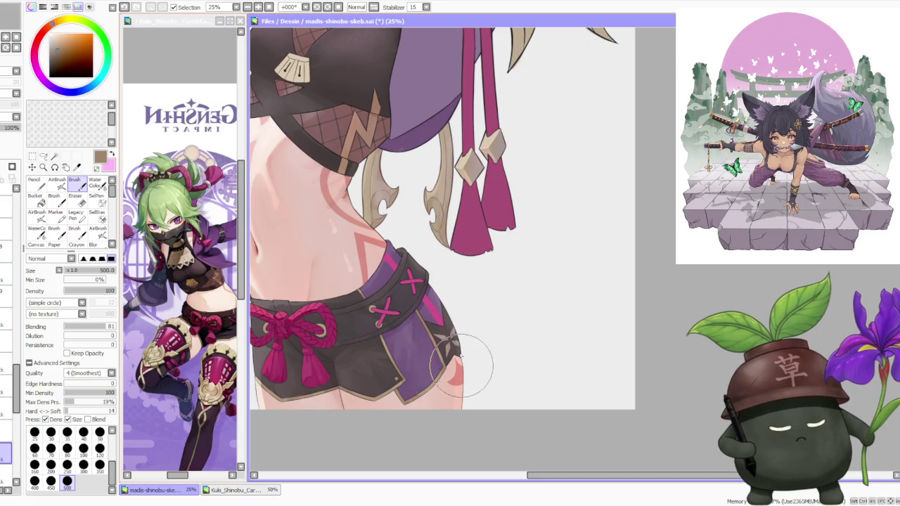
- Sample the stripe's magenta and a darker pink from the bow
scroll(460, 274, "down", 1)
scroll(460, 274, "down", 1)
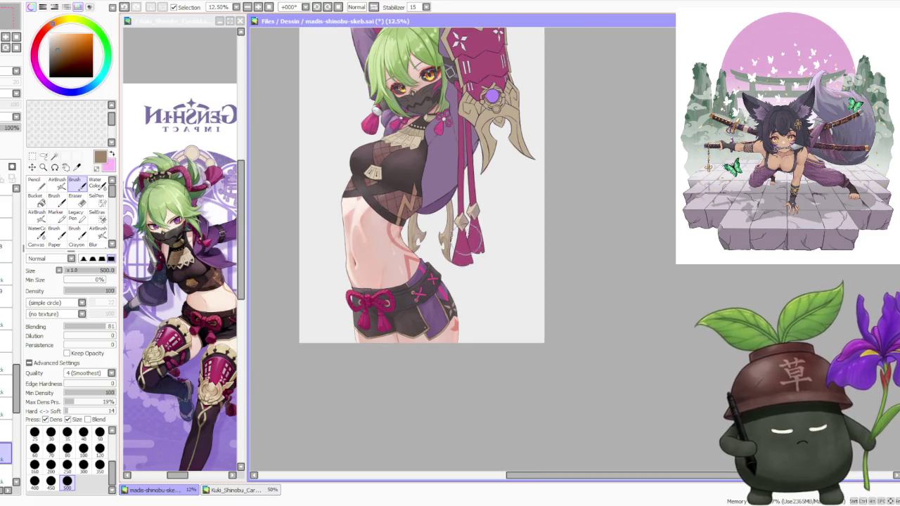
scroll(447, 281, "up", 3)
scroll(447, 281, "down", 2)
scroll(453, 270, "up", 1)
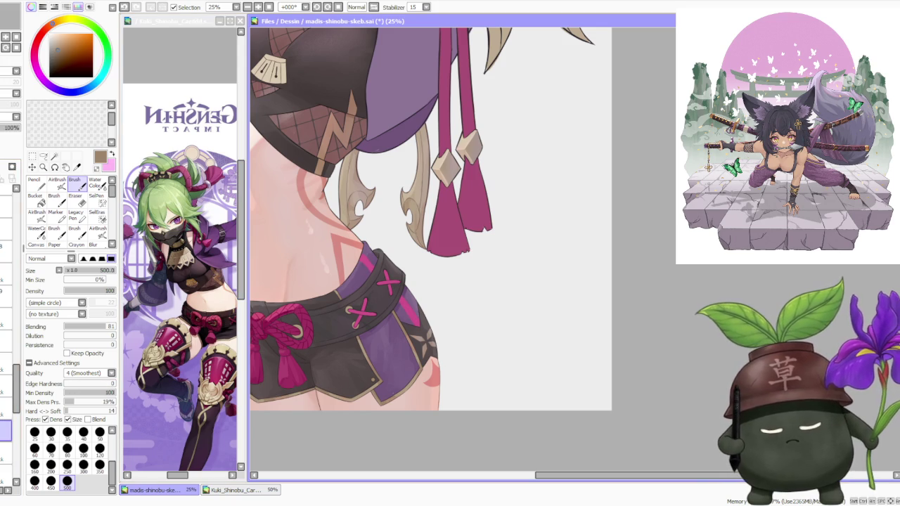
left_click(411, 307, "alt")
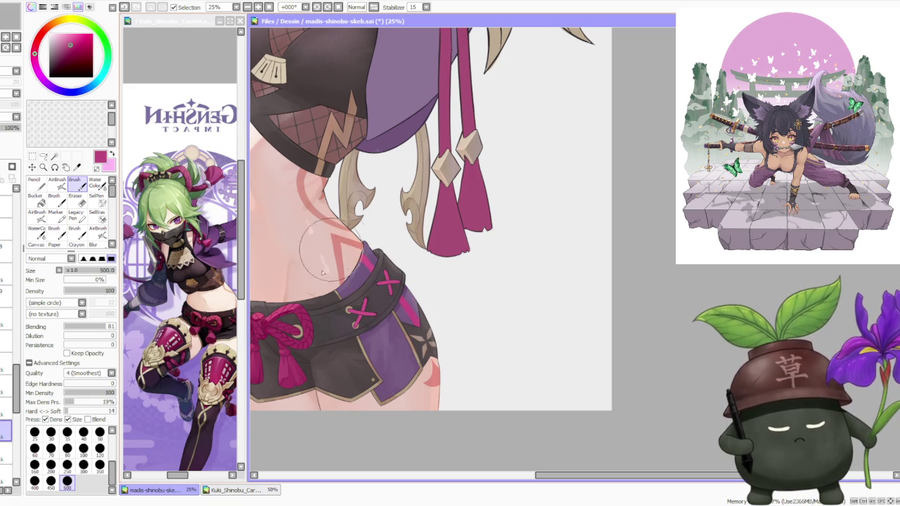
left_click(287, 346, "alt")
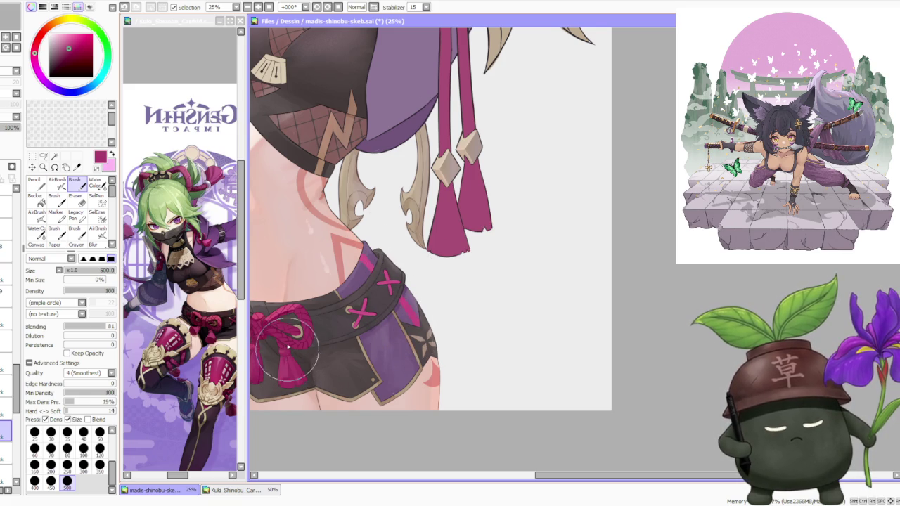
- Sample brighter and darker magentas and brush over the skirt stripe to brighten it
left_click(401, 301, "alt")
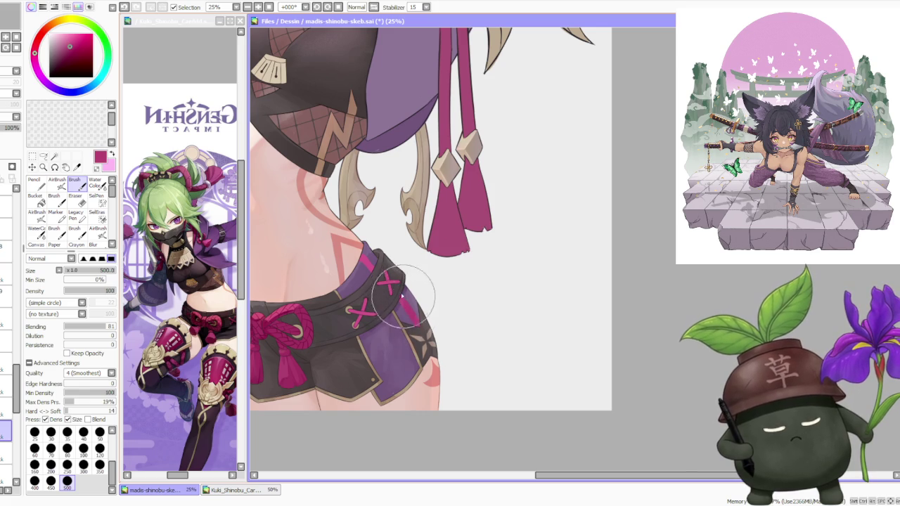
left_click(380, 259, "alt")
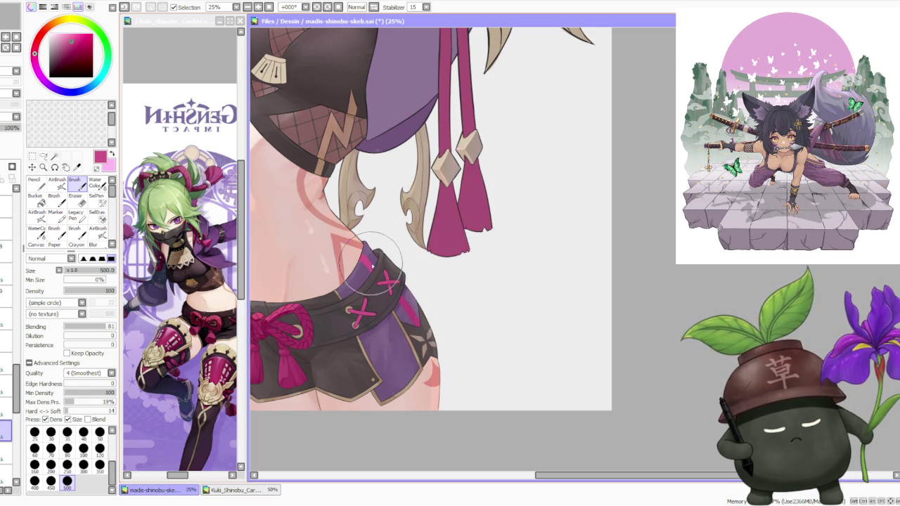
left_click(414, 302, "alt")
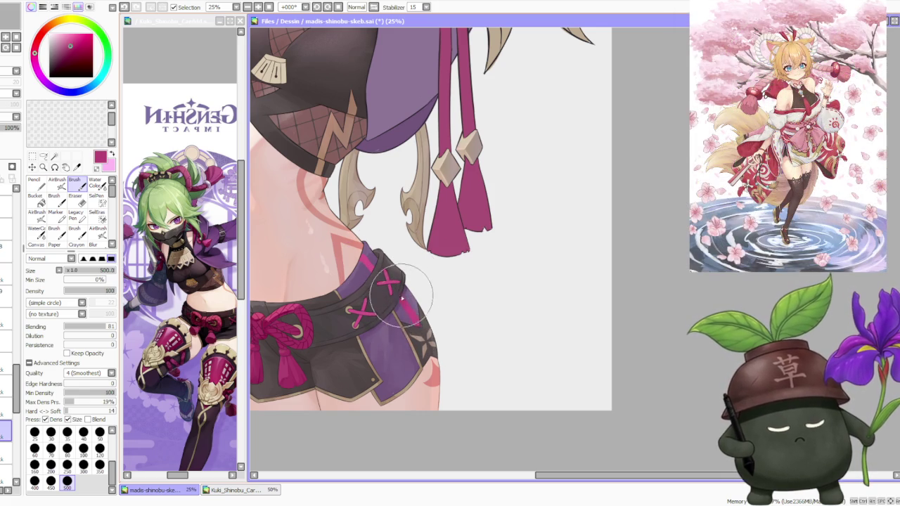
left_click_drag(412, 317, 408, 307)
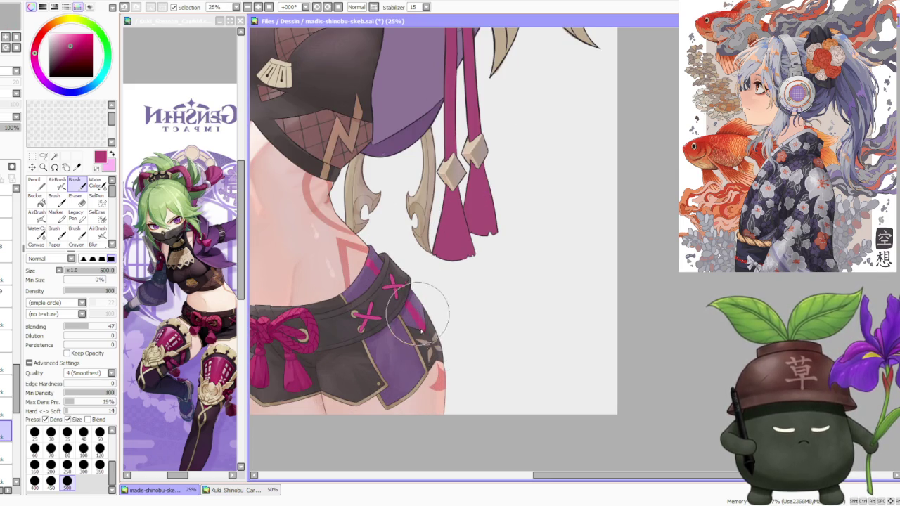
scroll(407, 263, "down", 2)
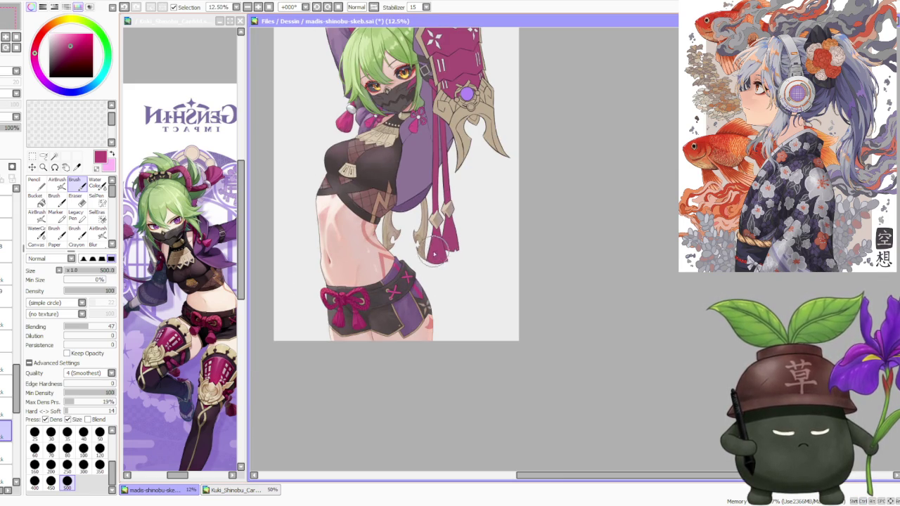
scroll(432, 252, "up", 2)
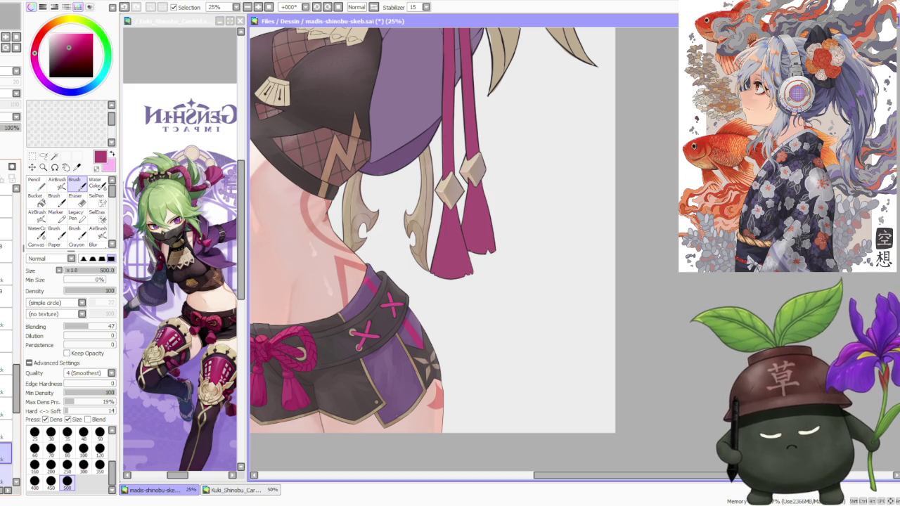
key("alt")
left_click(356, 301, "alt")
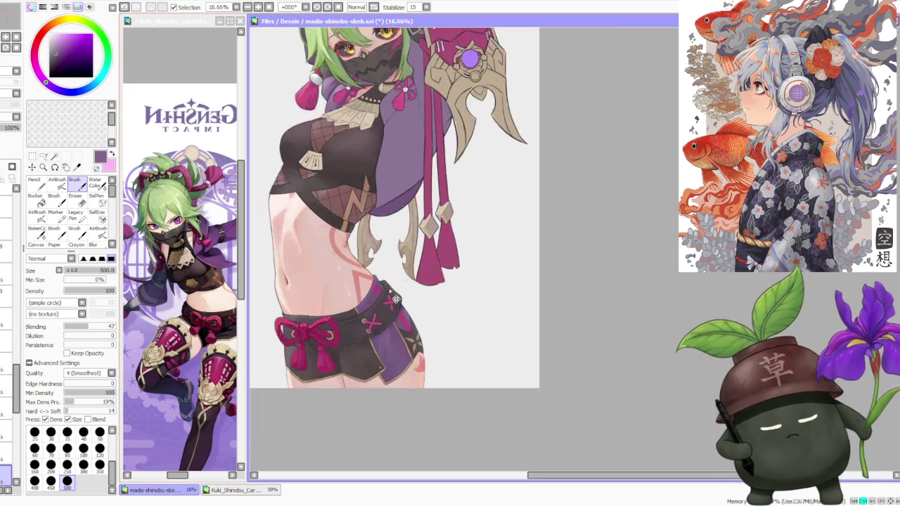
scroll(388, 291, "up", 3)
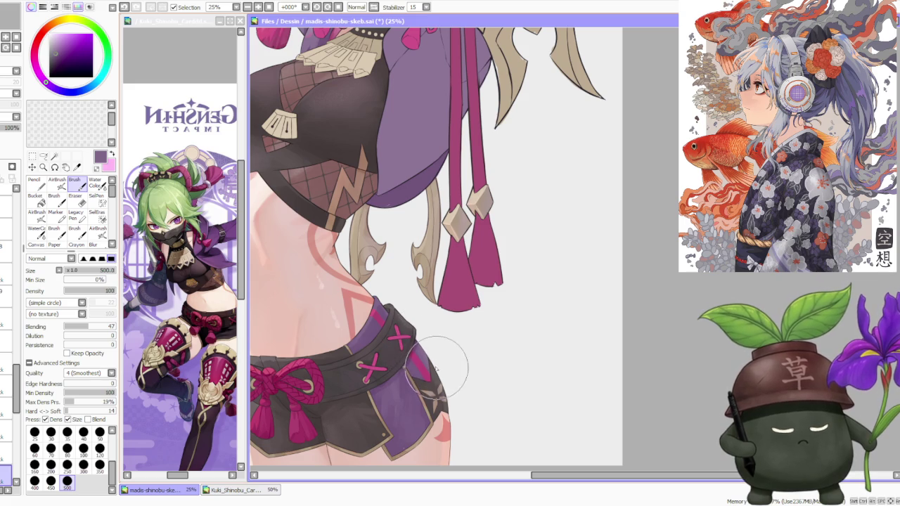
scroll(422, 334, "down", 2)
scroll(421, 333, "up", 3)
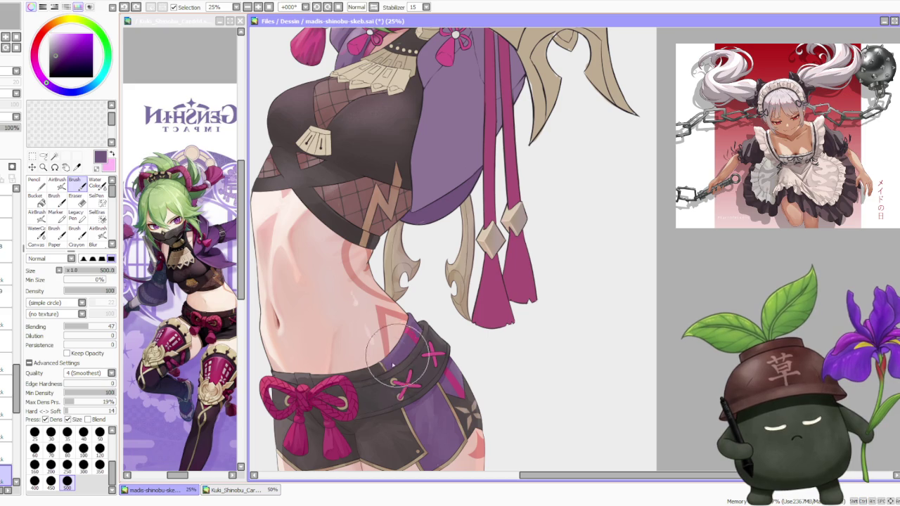
scroll(395, 324, "down", 1)
scroll(424, 294, "down", 2)
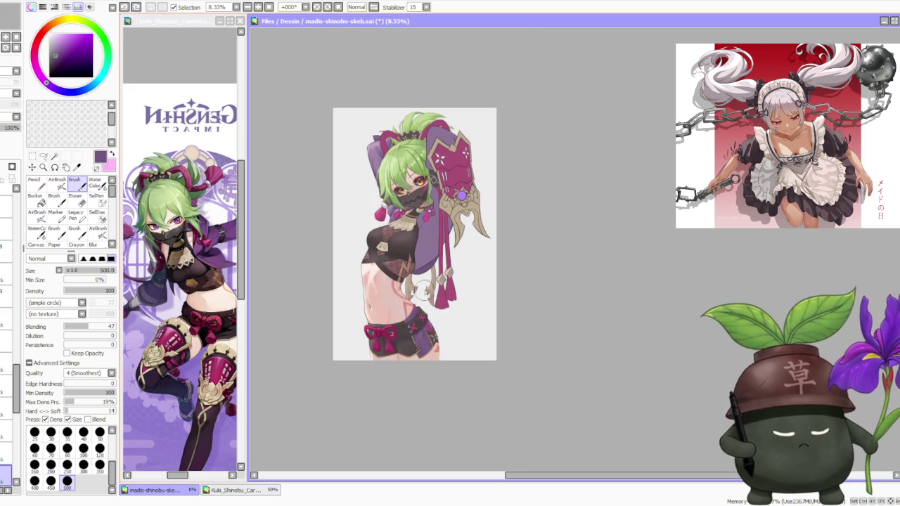
scroll(425, 279, "down", 1)
scroll(426, 278, "up", 1)
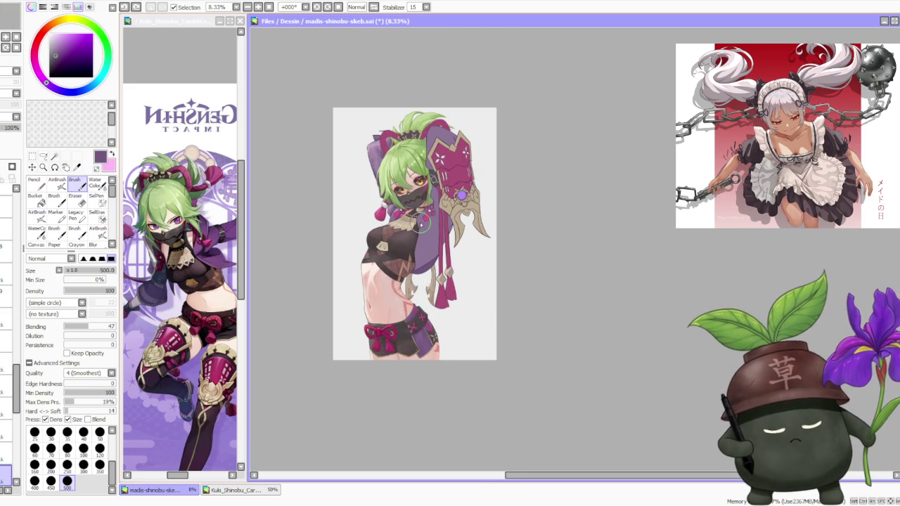
scroll(423, 223, "up", 1)
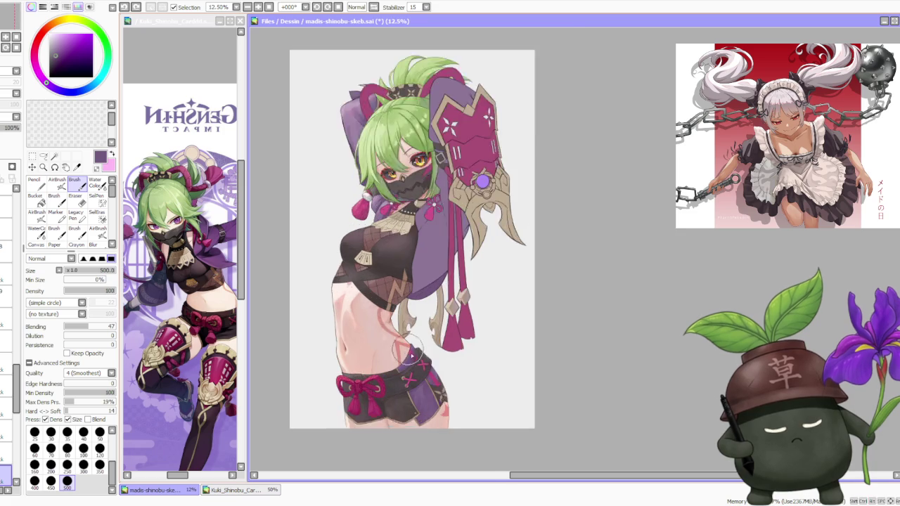
- Paint a soft shadow stroke on the dark shorts below the rope bow
scroll(384, 314, "up", 1)
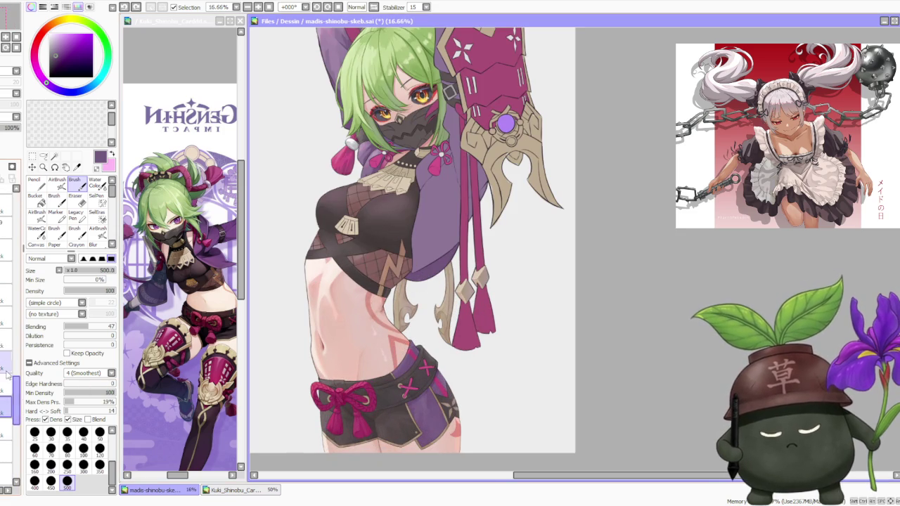
scroll(377, 427, "up", 1)
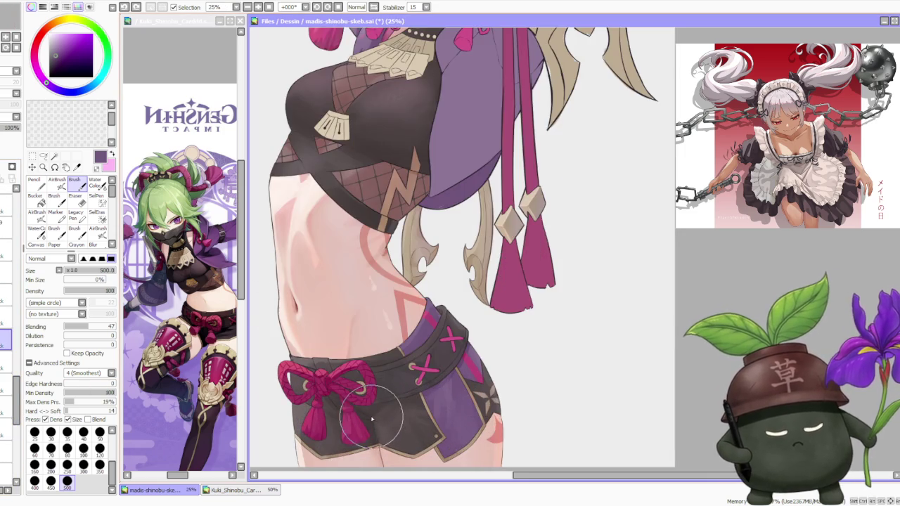
scroll(375, 422, "up", 2)
scroll(372, 418, "down", 1)
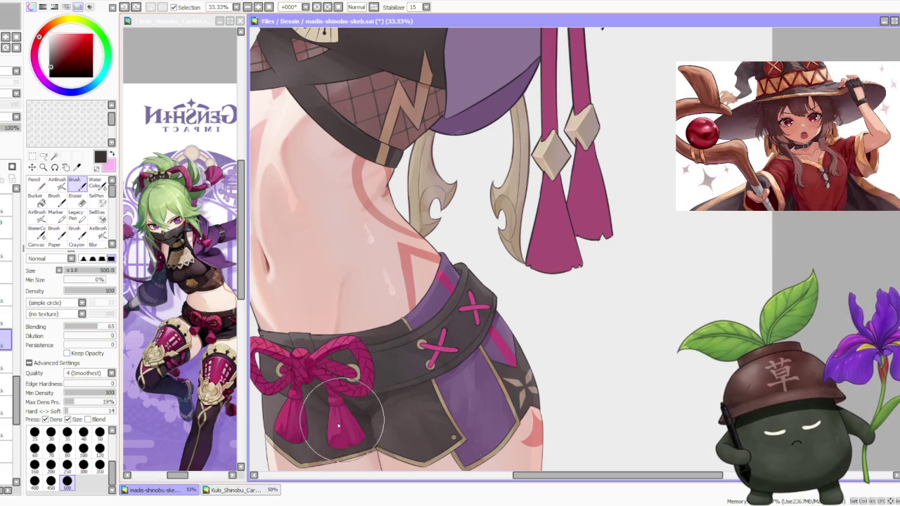
left_click_drag(311, 418, 305, 416)
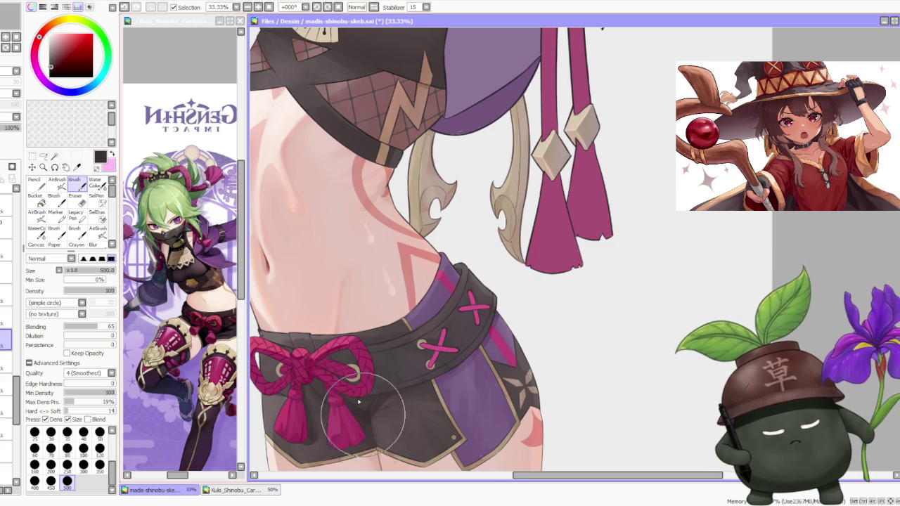
- Zoom in and out to check the shorts' shading and sample a dark tone from them
scroll(362, 415, "down", 1)
scroll(369, 302, "down", 1)
scroll(369, 302, "up", 1)
scroll(328, 420, "up", 2)
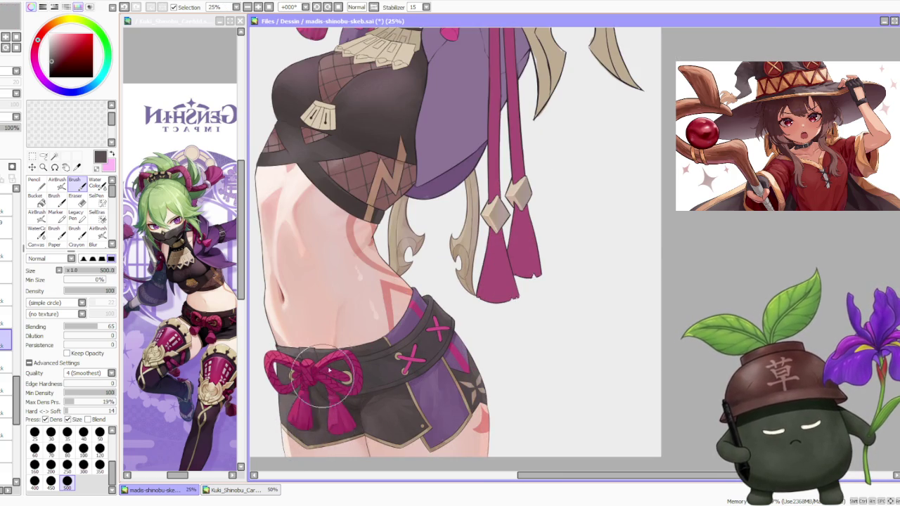
scroll(314, 380, "down", 1)
scroll(316, 379, "down", 1)
scroll(344, 394, "up", 2)
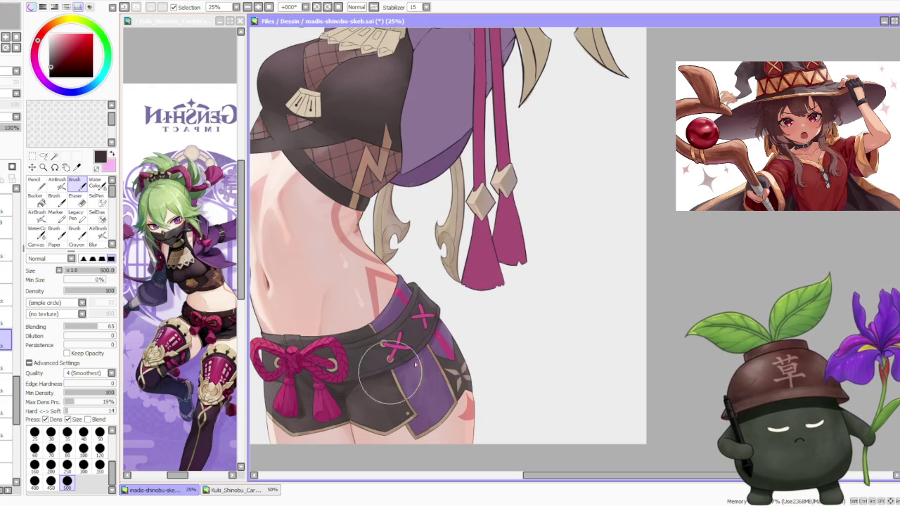
scroll(360, 373, "down", 2)
scroll(350, 317, "up", 1)
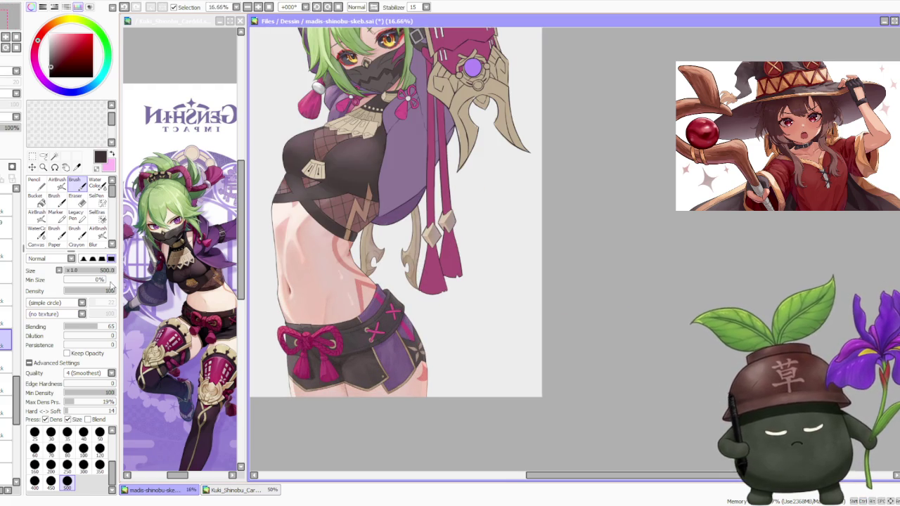
scroll(300, 343, "up", 1)
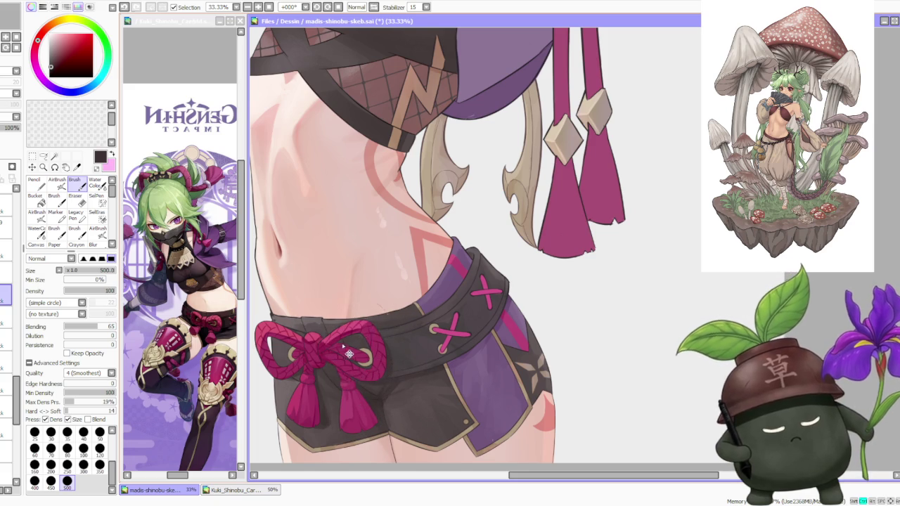
scroll(303, 302, "down", 1)
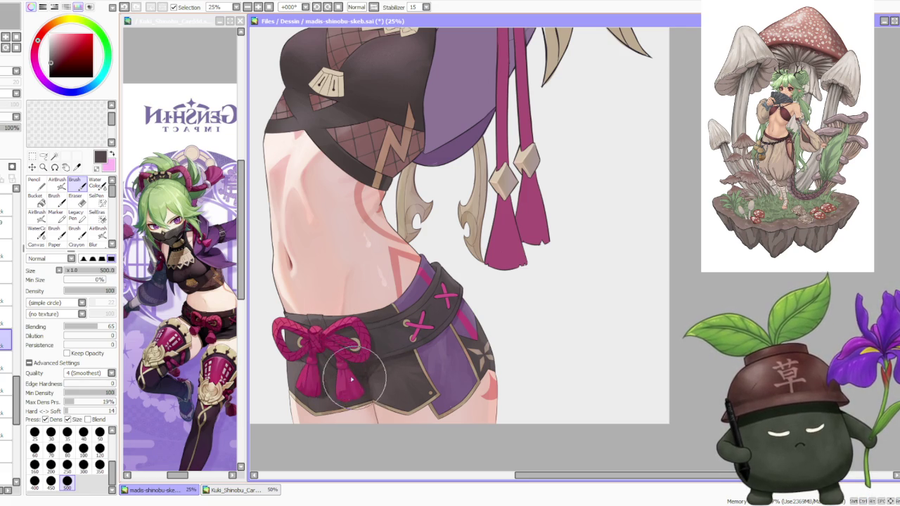
scroll(295, 282, "down", 2)
scroll(306, 281, "down", 1)
scroll(306, 282, "up", 3)
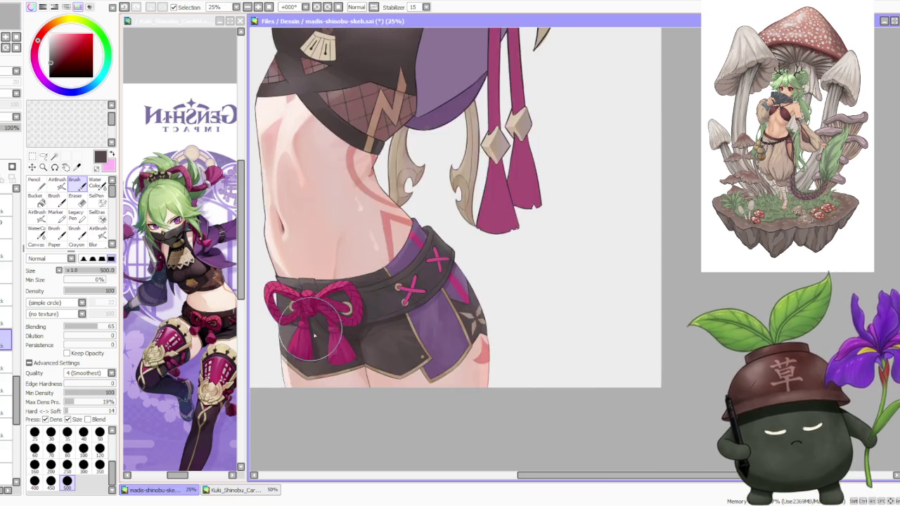
scroll(309, 331, "up", 2)
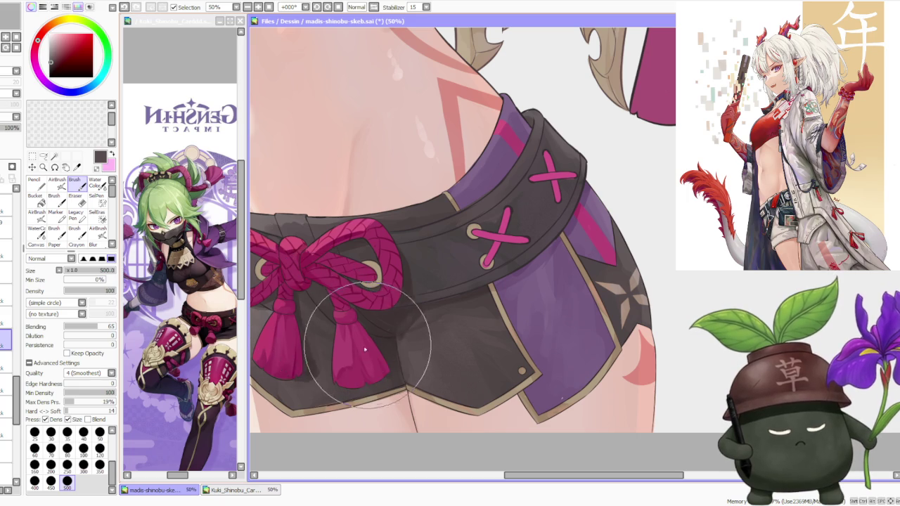
left_click(404, 367, "alt")
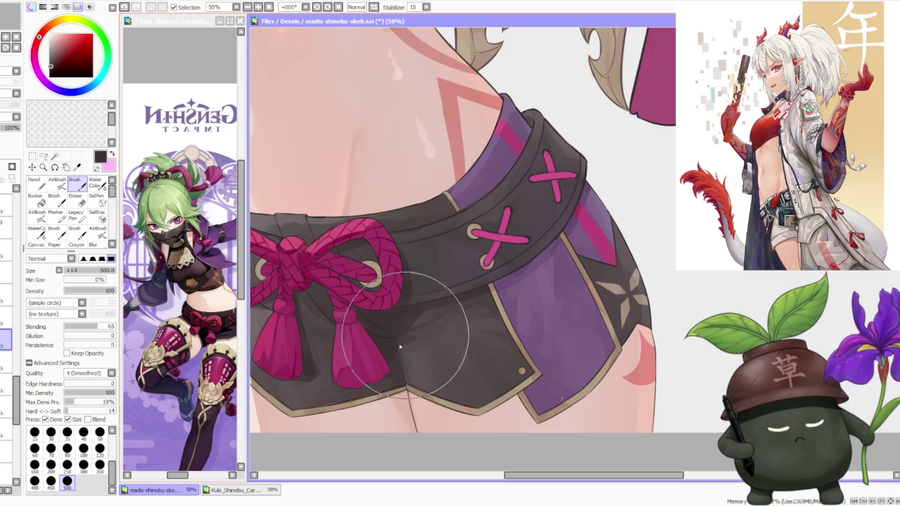
- Blend the shading around the dark shorts' central crease with Water Color
scroll(405, 339, "down", 2)
scroll(411, 317, "down", 2)
scroll(417, 291, "up", 3)
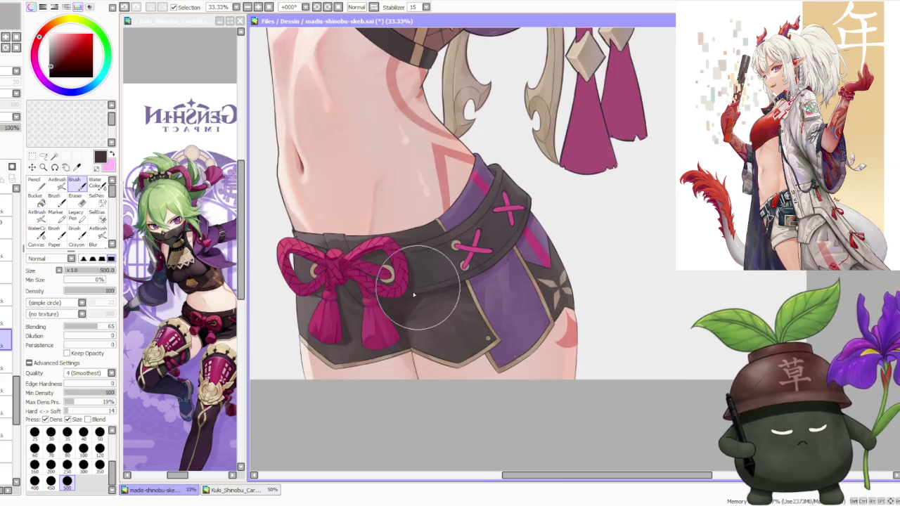
scroll(417, 291, "up", 1)
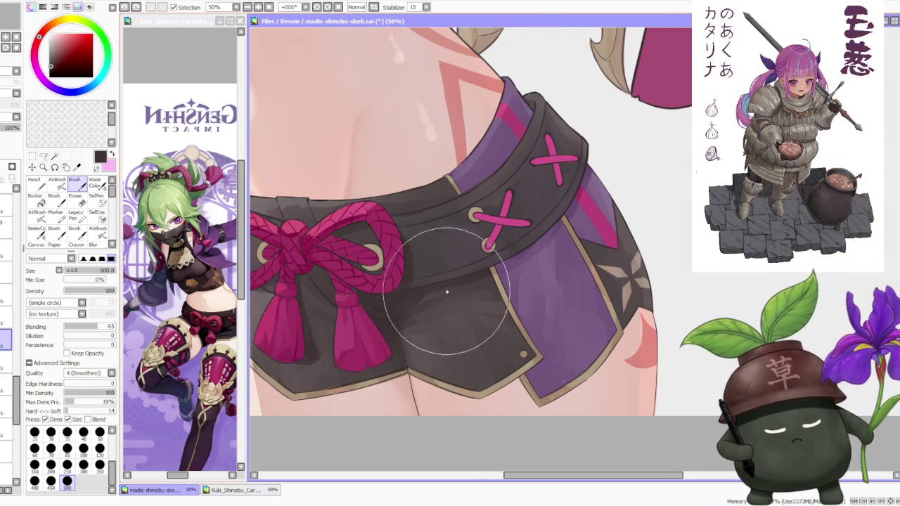
scroll(385, 316, "up", 2)
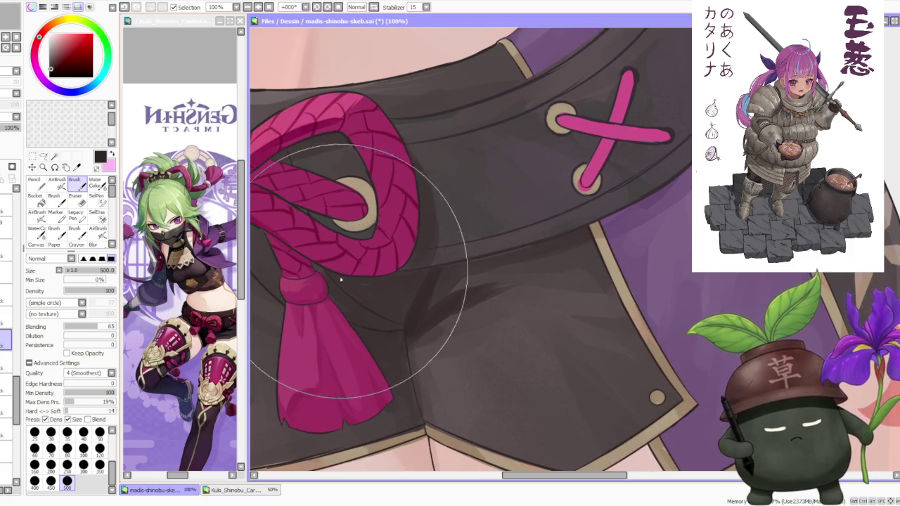
scroll(348, 285, "down", 1)
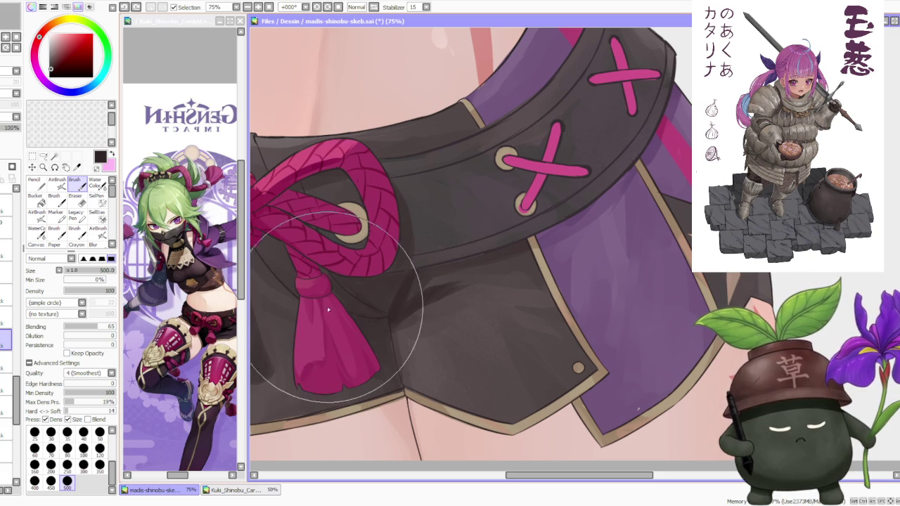
scroll(390, 280, "down", 1)
scroll(391, 280, "down", 3)
scroll(392, 288, "up", 2)
scroll(395, 298, "up", 1)
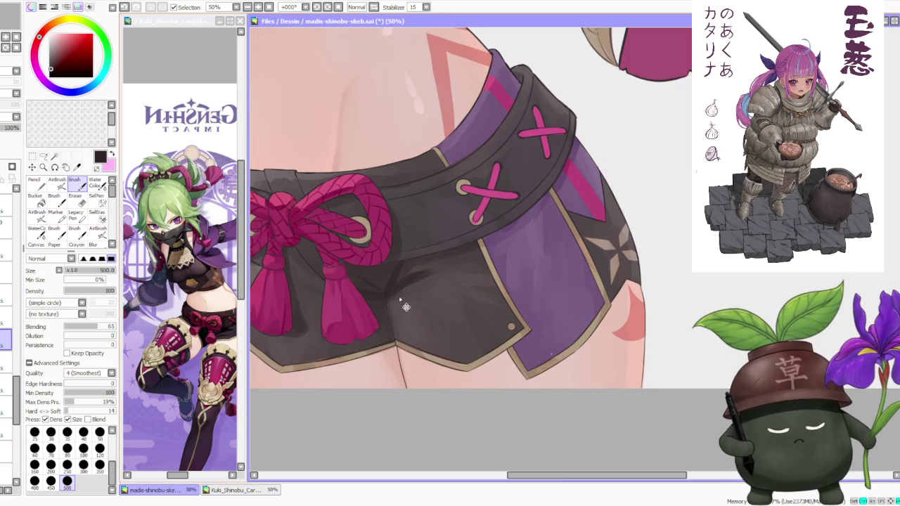
mouse_move(395, 298)
left_mouse_down()
mouse_move(382, 291)
mouse_move(438, 265)
mouse_move(416, 281)
mouse_move(432, 283)
mouse_move(381, 217)
mouse_move(390, 271)
mouse_move(432, 267)
mouse_move(411, 274)
mouse_move(407, 263)
mouse_move(416, 257)
mouse_move(409, 271)
mouse_move(431, 255)
left_mouse_up()
- Shrink the Water Color brush to size 50
scroll(430, 256, "down", 3)
scroll(422, 198, "down", 3)
scroll(421, 198, "down", 2)
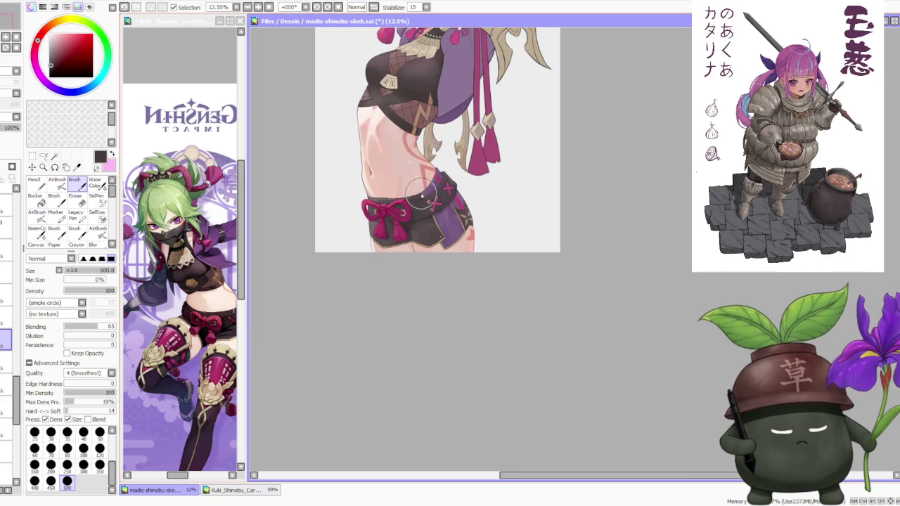
scroll(441, 211, "down", 1)
scroll(441, 192, "up", 3)
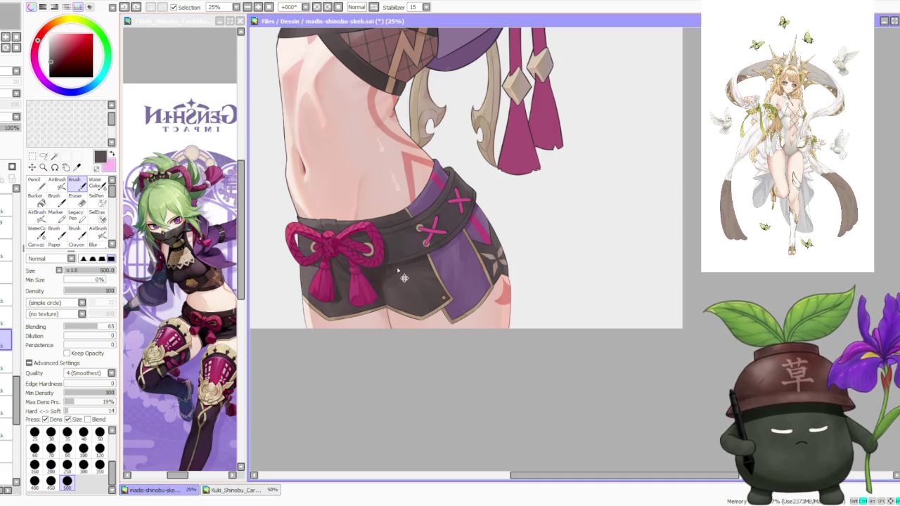
scroll(394, 268, "down", 1)
scroll(399, 244, "up", 1)
left_click(99, 440)
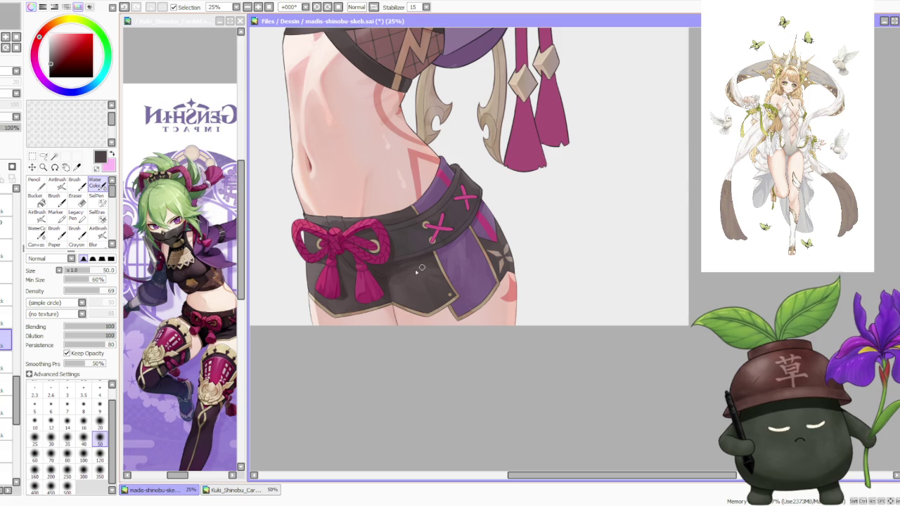
scroll(395, 270, "down", 2)
scroll(394, 232, "down", 1)
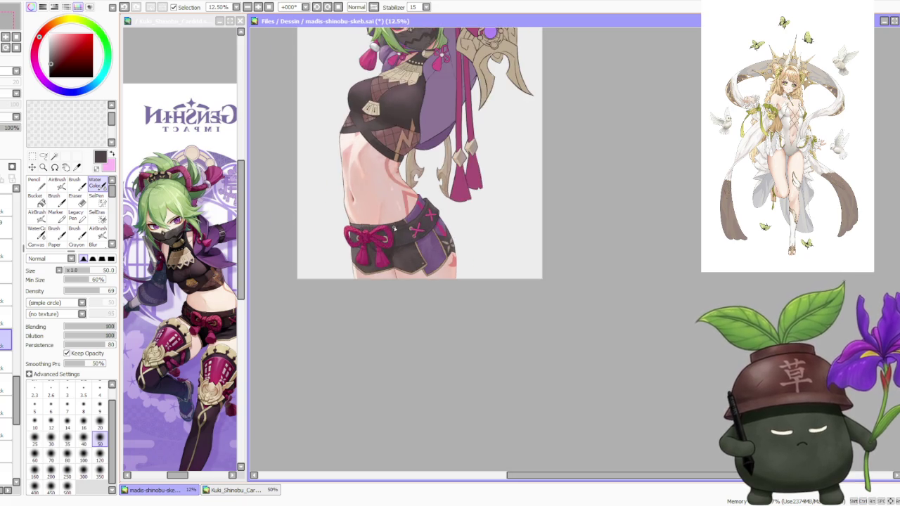
scroll(396, 212, "down", 1)
scroll(408, 180, "up", 3)
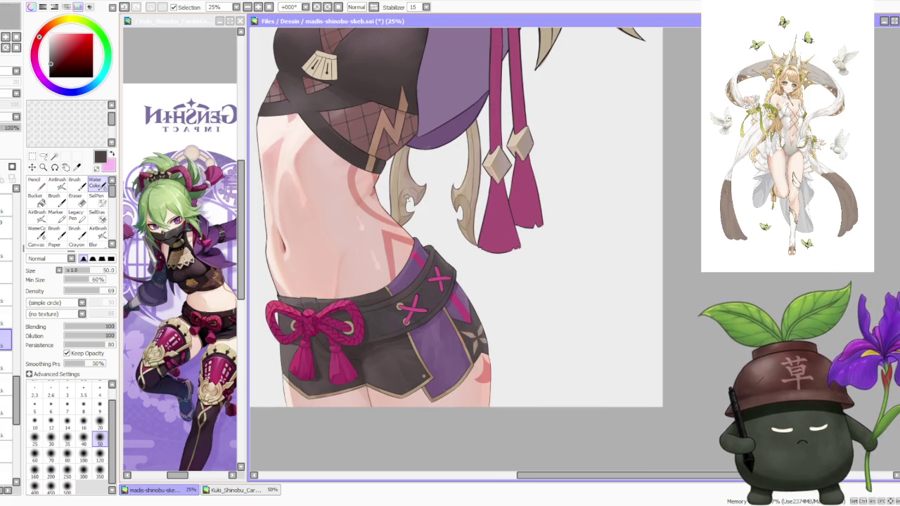
scroll(391, 347, "down", 1)
scroll(295, 393, "up", 1)
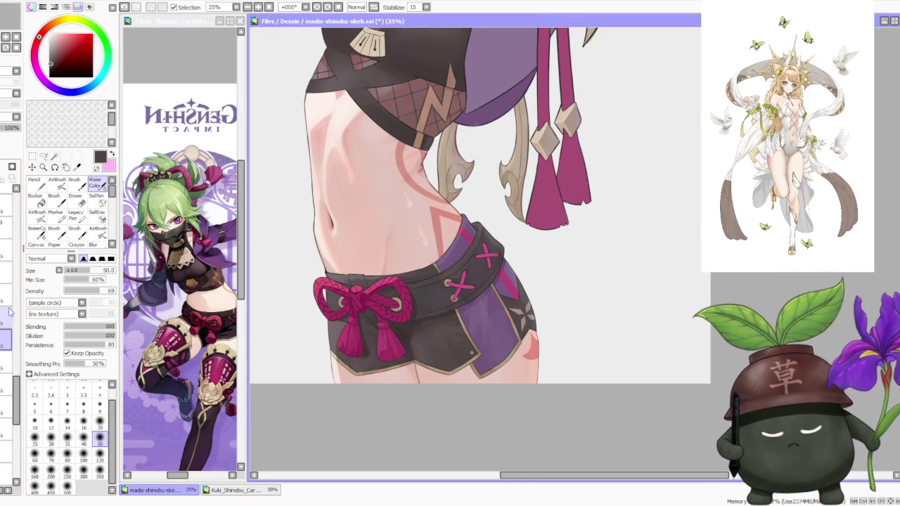
- Select the shading layer and paint more soft shading on the shorts with Brush
left_click(5, 294)
left_click(73, 181)
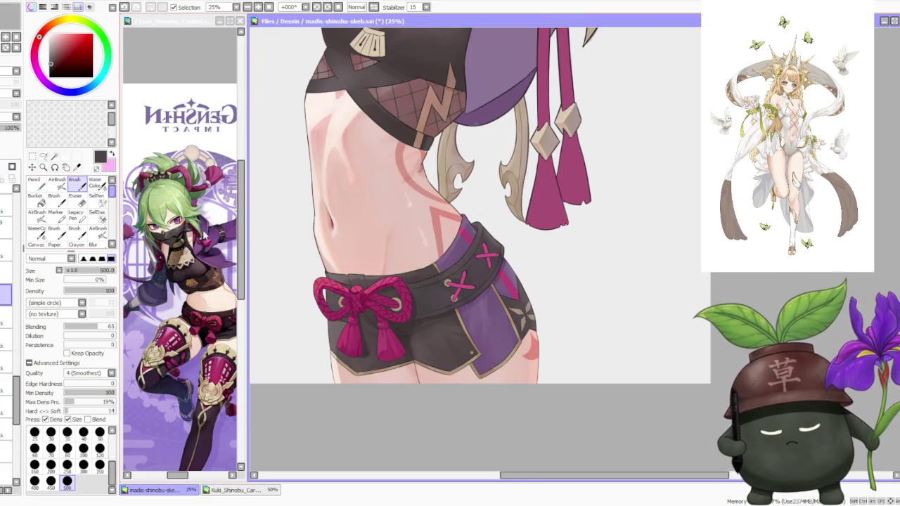
scroll(427, 320, "up", 2)
mouse_move(454, 322)
left_mouse_down()
mouse_move(466, 311)
mouse_move(435, 327)
left_mouse_up()
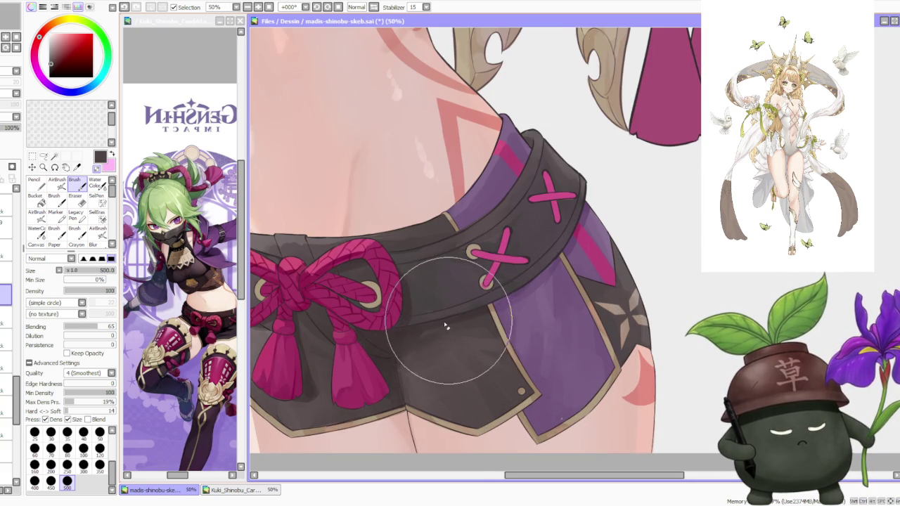
scroll(450, 316, "down", 2)
scroll(429, 281, "down", 2)
scroll(422, 269, "down", 1)
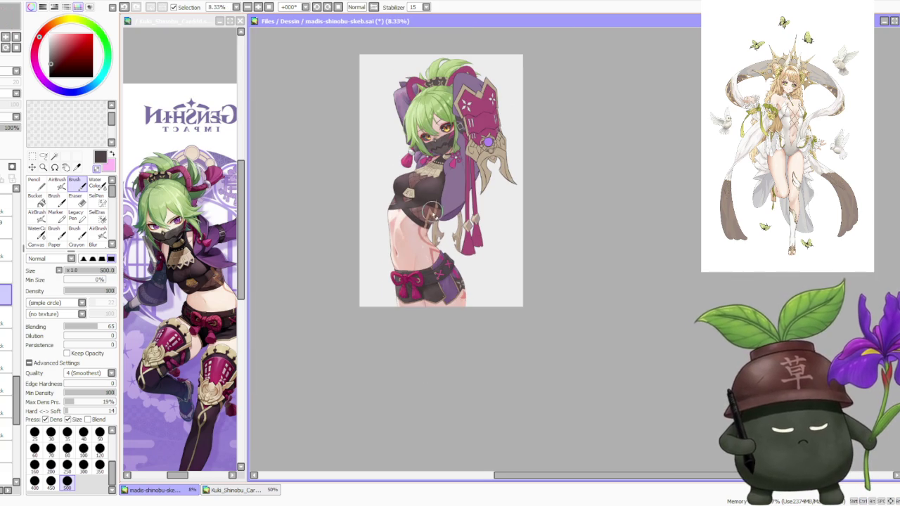
- Make the layer one row above active, viewing the torso and shorts up close
scroll(433, 212, "down", 1)
scroll(431, 197, "up", 1)
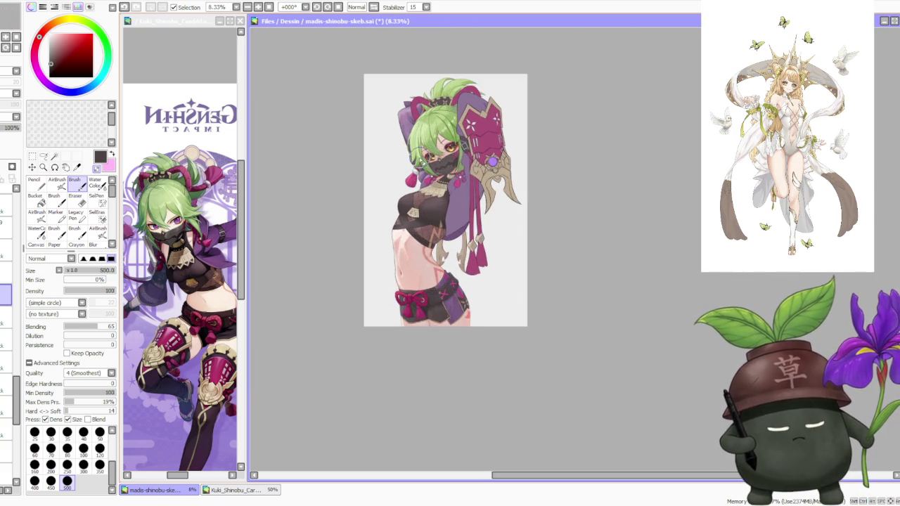
scroll(430, 204, "up", 1)
scroll(427, 267, "up", 1)
scroll(424, 304, "down", 1)
scroll(424, 304, "down", 1)
scroll(429, 304, "up", 1)
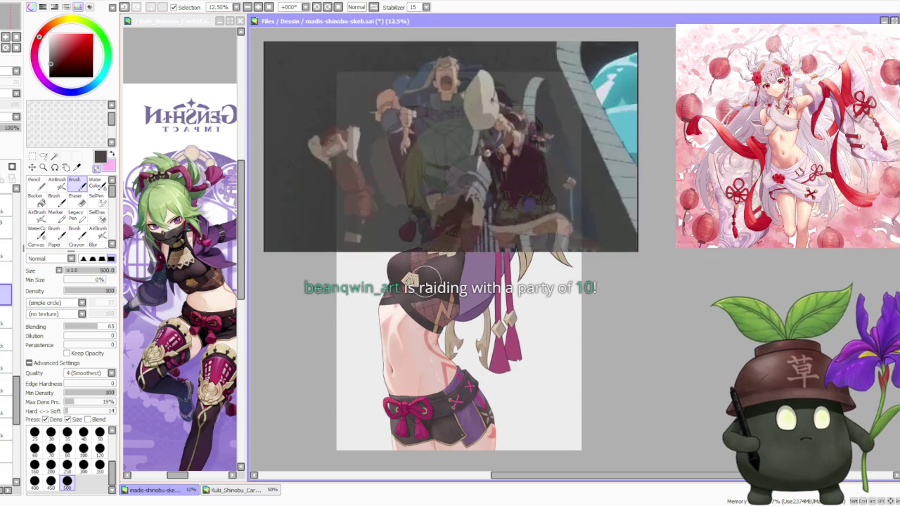
scroll(426, 272, "down", 1)
scroll(430, 272, "up", 1)
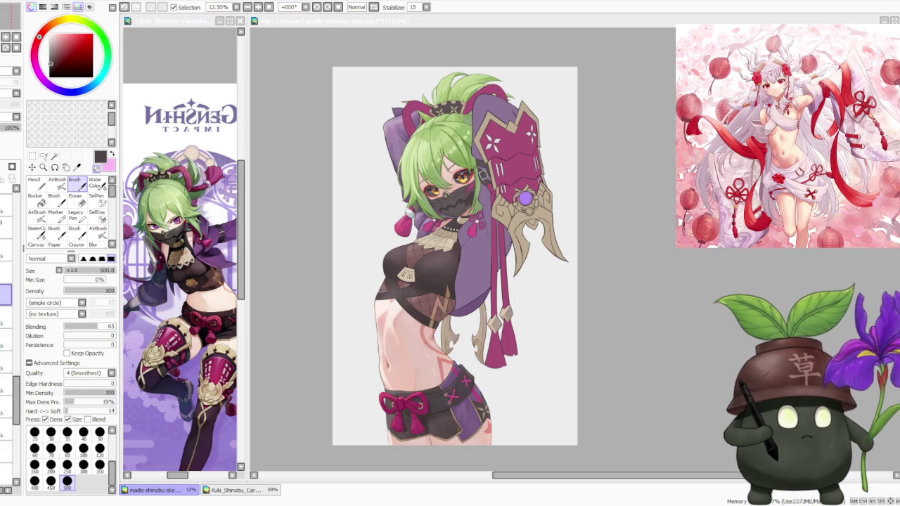
scroll(578, 312, "down", 1)
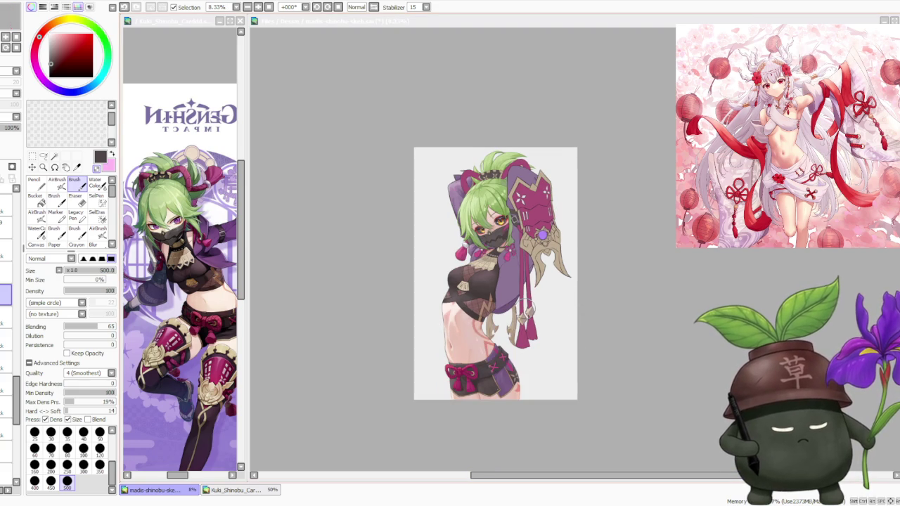
scroll(525, 307, "up", 1)
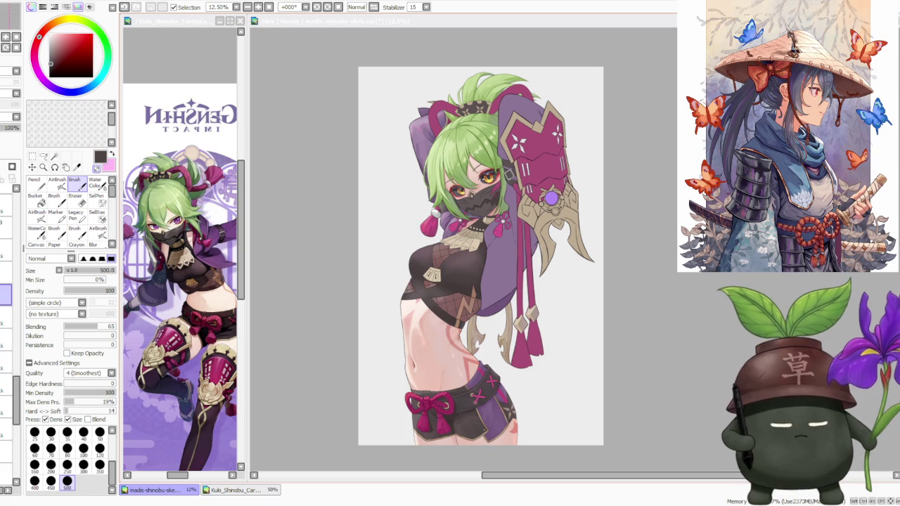
left_click(6, 271)
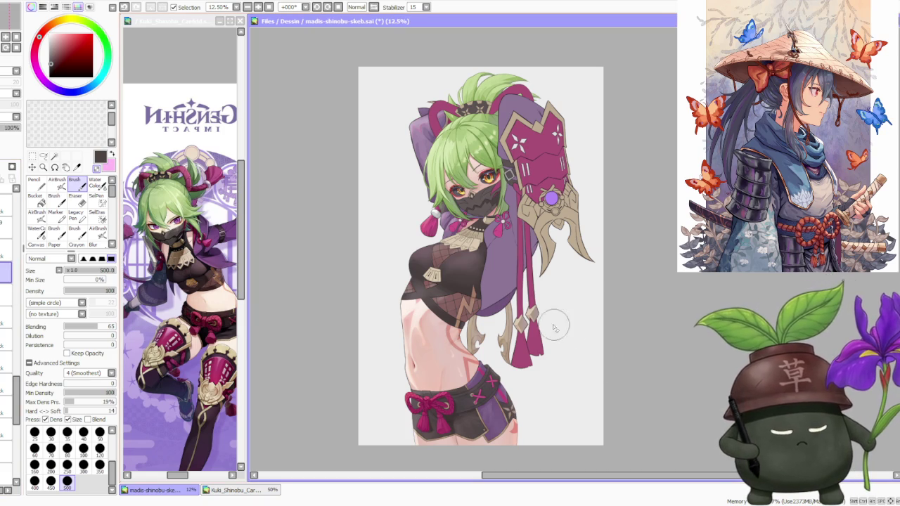
scroll(568, 331, "down", 1)
scroll(492, 282, "up", 2)
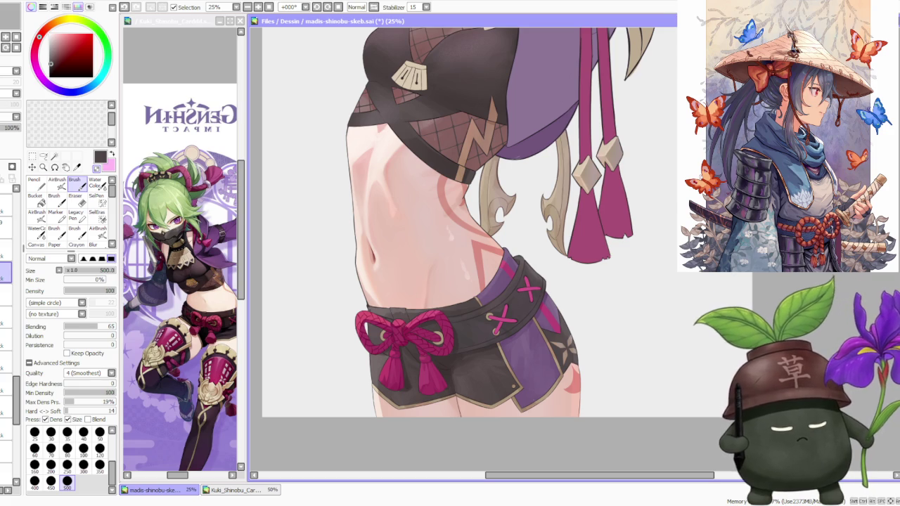
- Sample shorts and brown colours from the drawing and set the brush to size 120
left_click(513, 357, "alt")
left_click(509, 385, "alt")
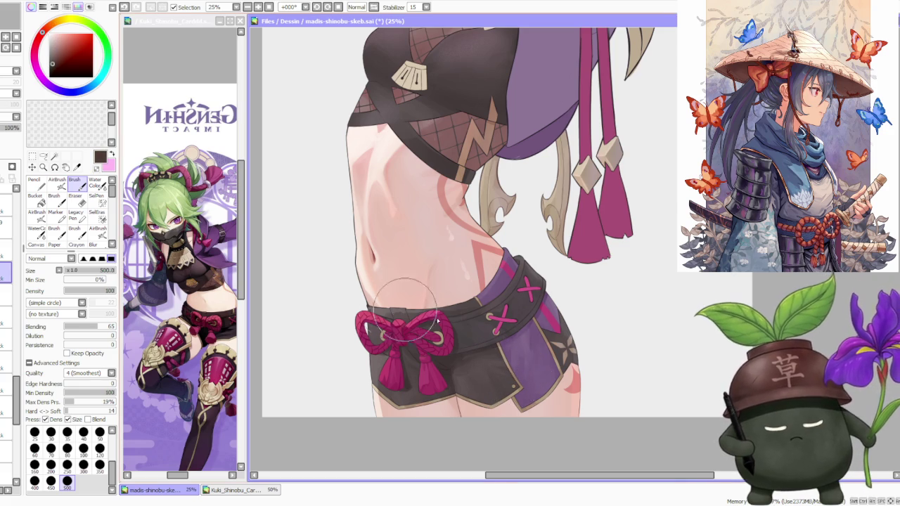
scroll(492, 351, "up", 1)
left_click(548, 379, "alt")
scroll(541, 368, "down", 1)
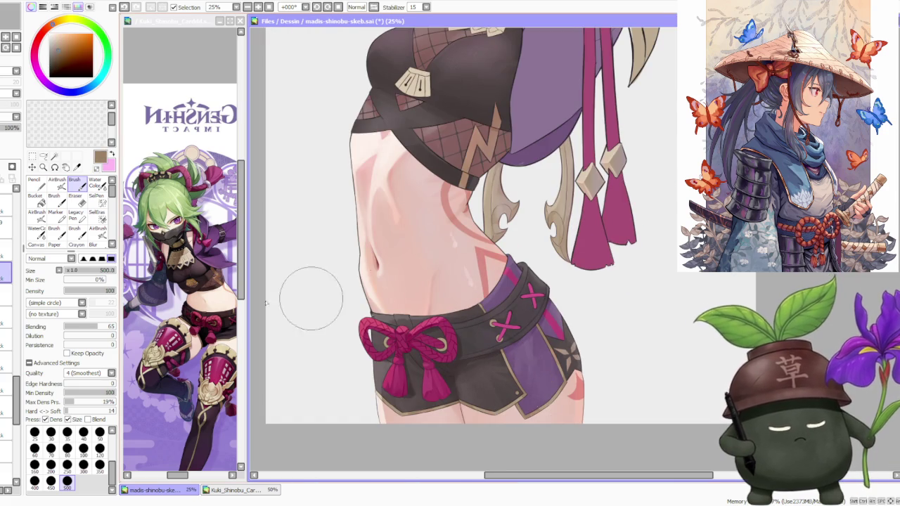
left_click(99, 447)
- Sample fabric and grommet colours, settling on a greyer tan from the shorts
scroll(493, 323, "up", 1)
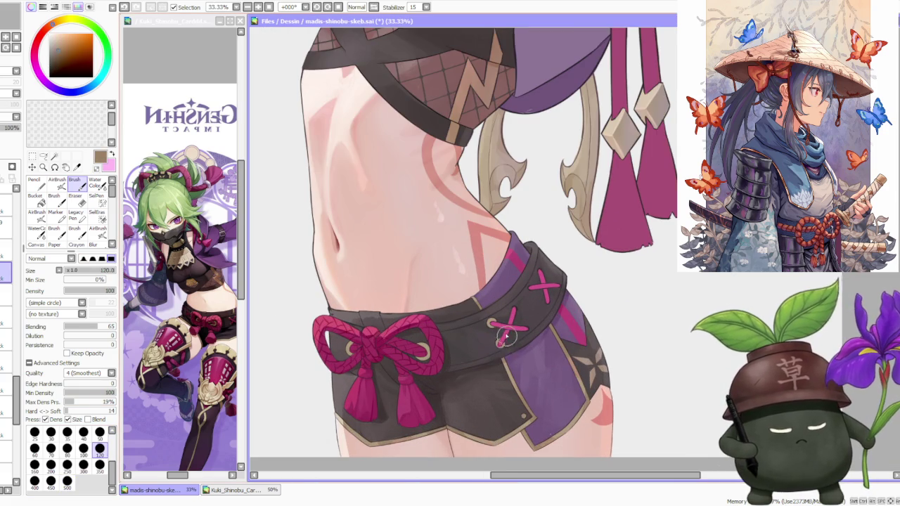
scroll(501, 338, "up", 1)
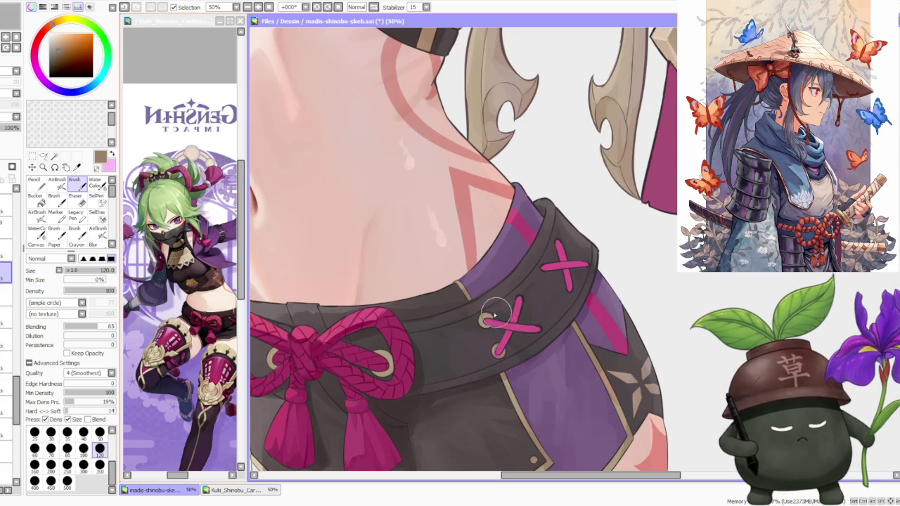
left_click(475, 307, "alt")
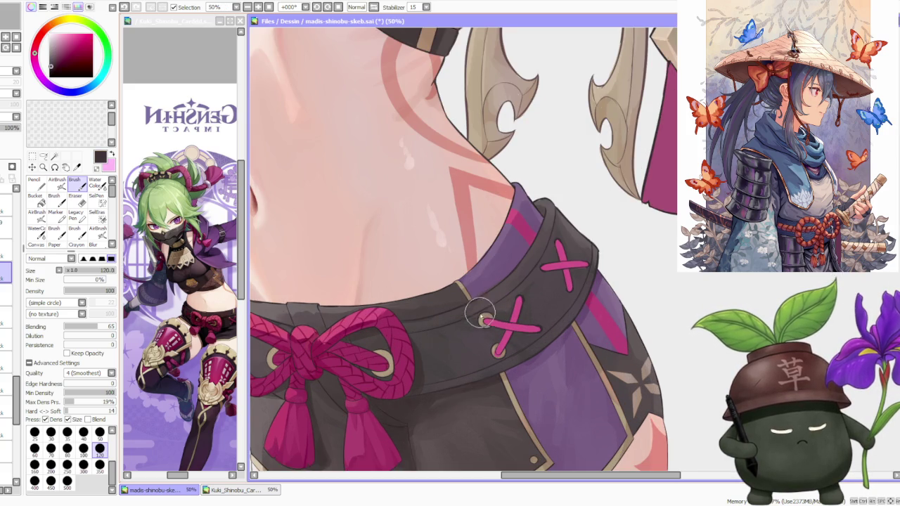
left_click(483, 318, "alt")
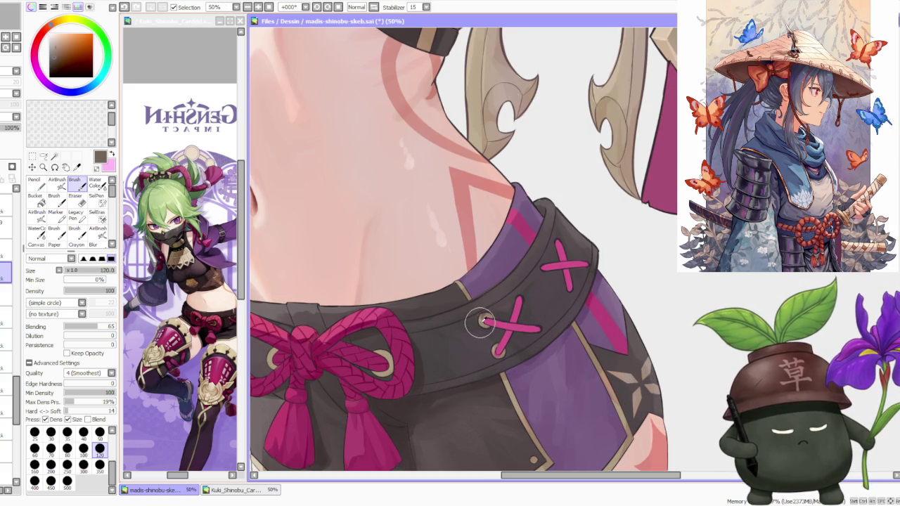
left_click(484, 317, "alt")
left_click(483, 315, "alt")
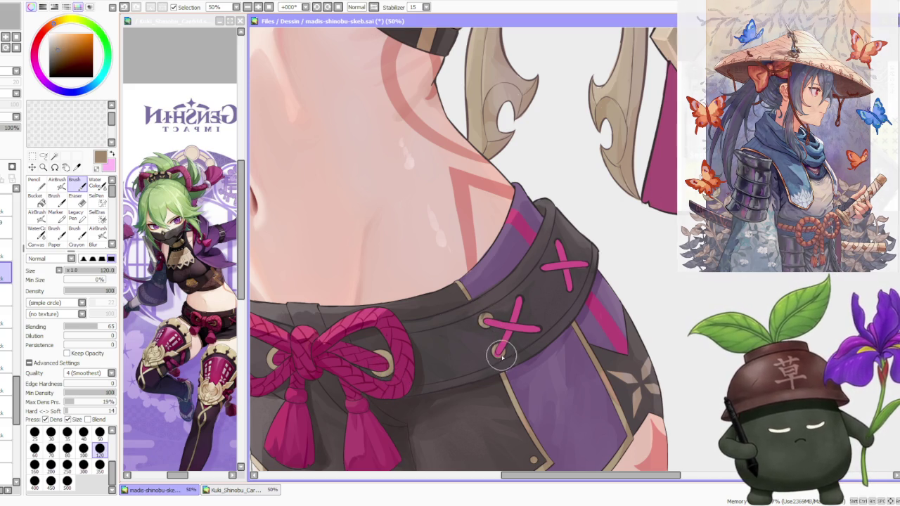
scroll(409, 321, "down", 1)
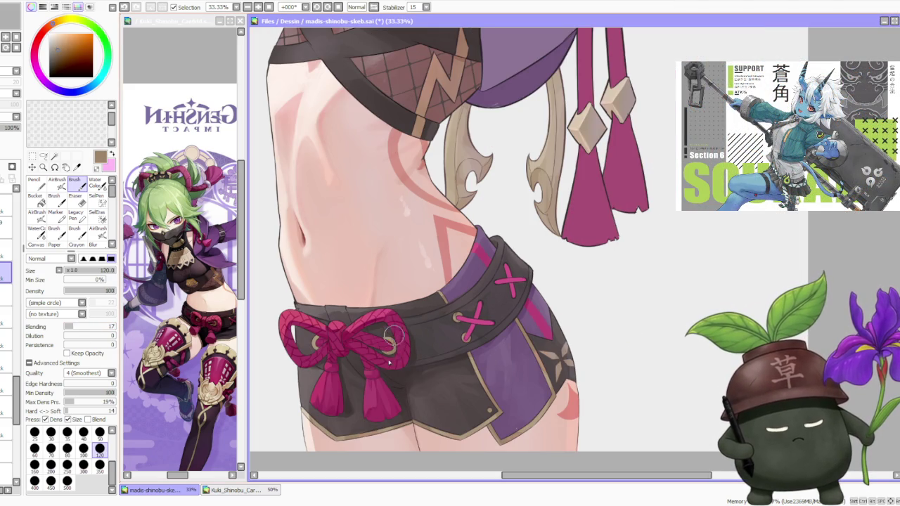
left_click(454, 318, "alt")
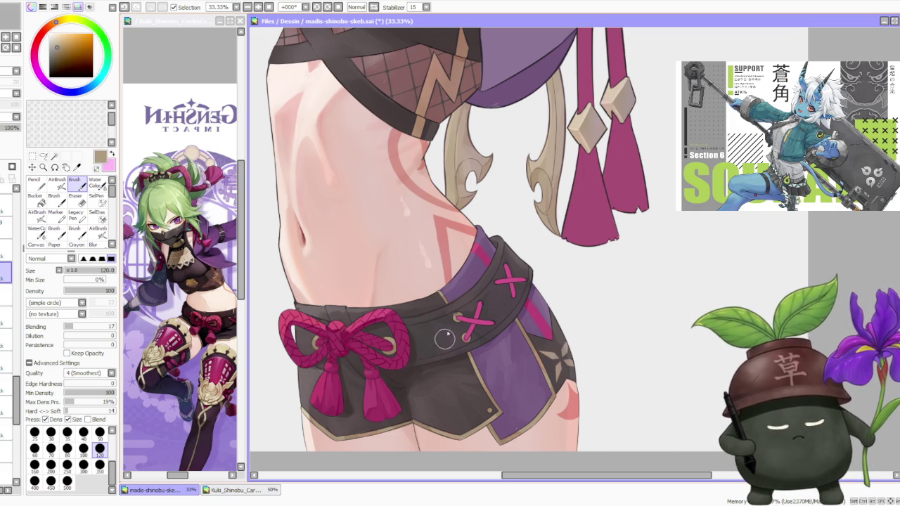
scroll(450, 337, "down", 1)
scroll(453, 334, "down", 1)
scroll(467, 328, "up", 2)
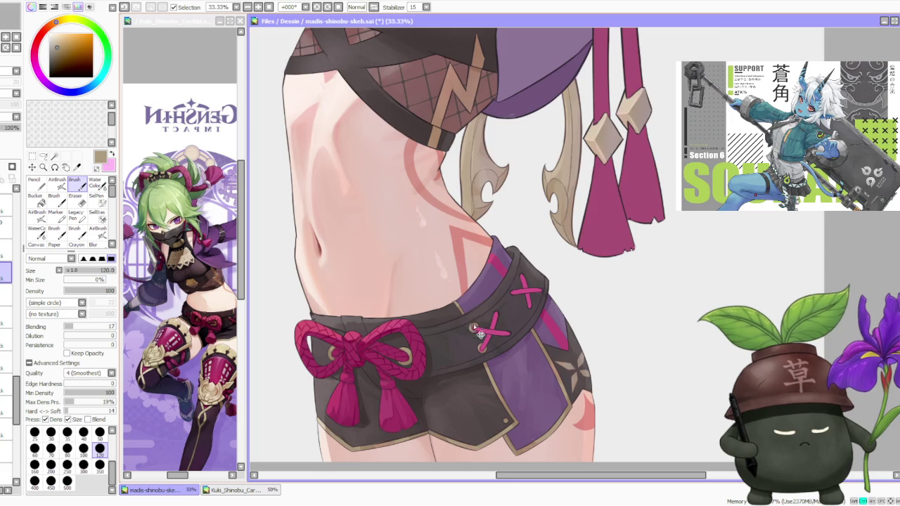
scroll(473, 326, "up", 2)
scroll(481, 298, "down", 2)
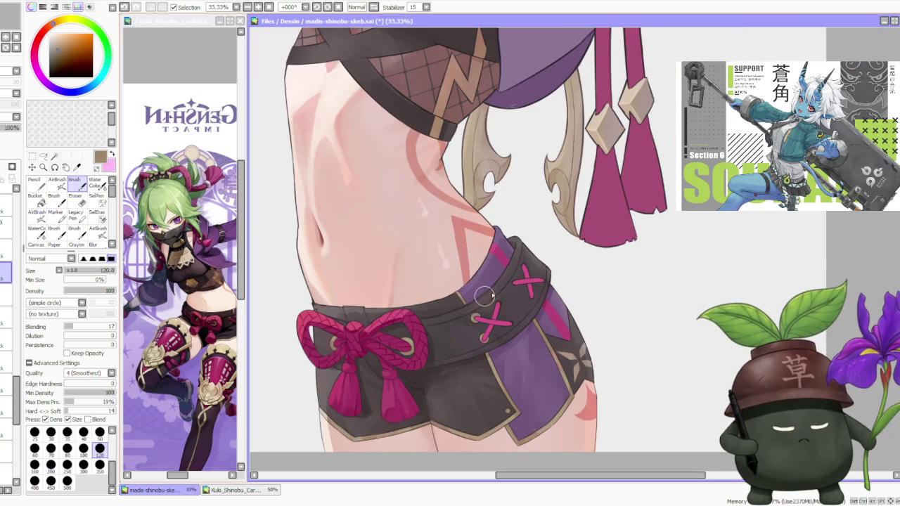
scroll(483, 299, "down", 1)
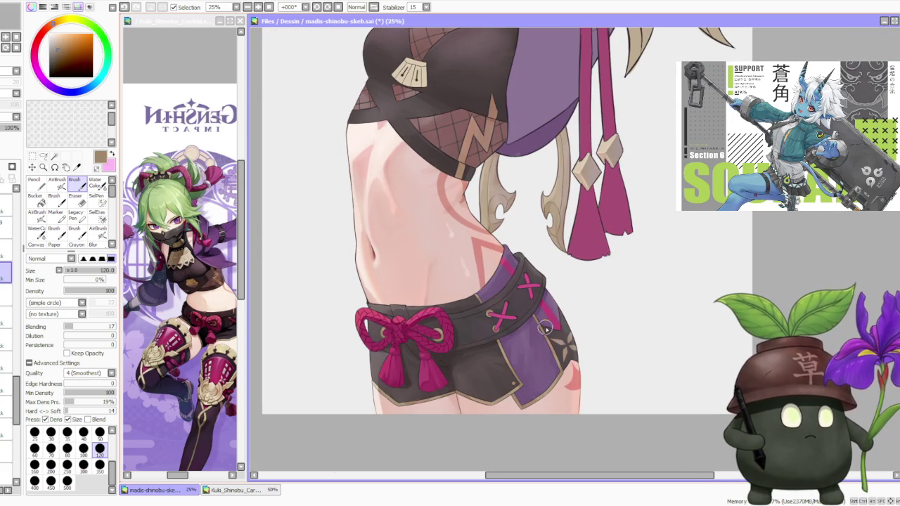
scroll(547, 328, "up", 1)
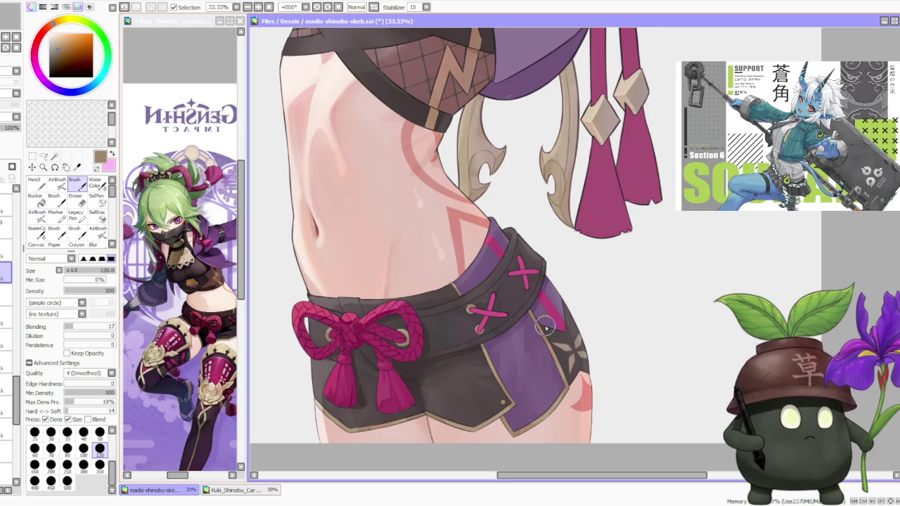
scroll(545, 328, "down", 1)
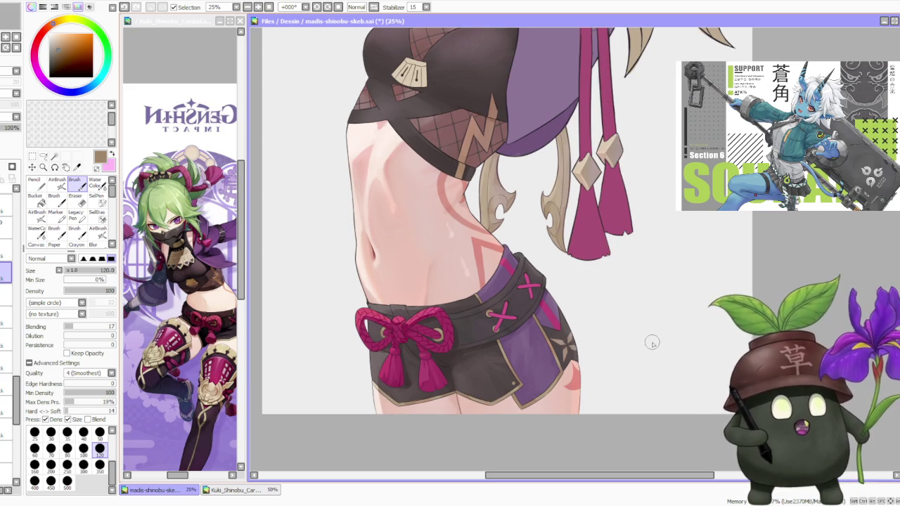
scroll(656, 376, "down", 3)
scroll(636, 376, "down", 1)
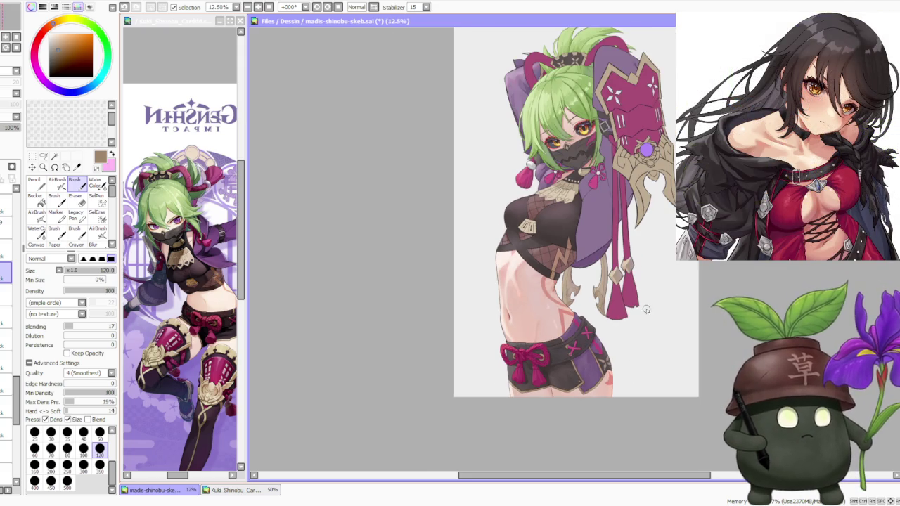
scroll(645, 310, "up", 1)
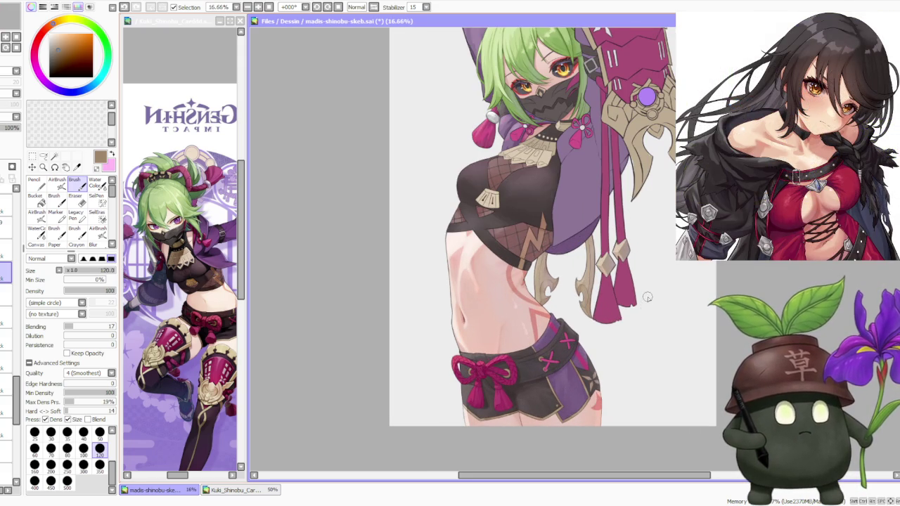
scroll(650, 291, "up", 1)
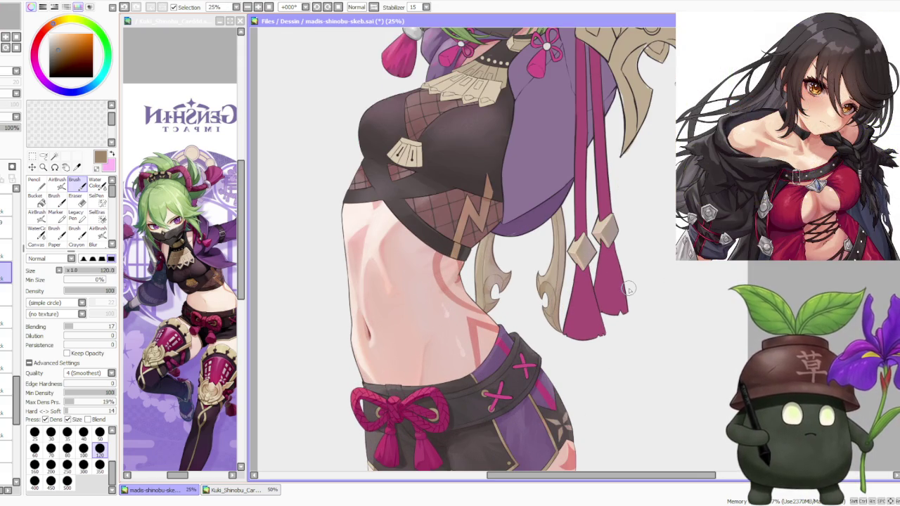
scroll(627, 288, "down", 1)
scroll(625, 287, "down", 1)
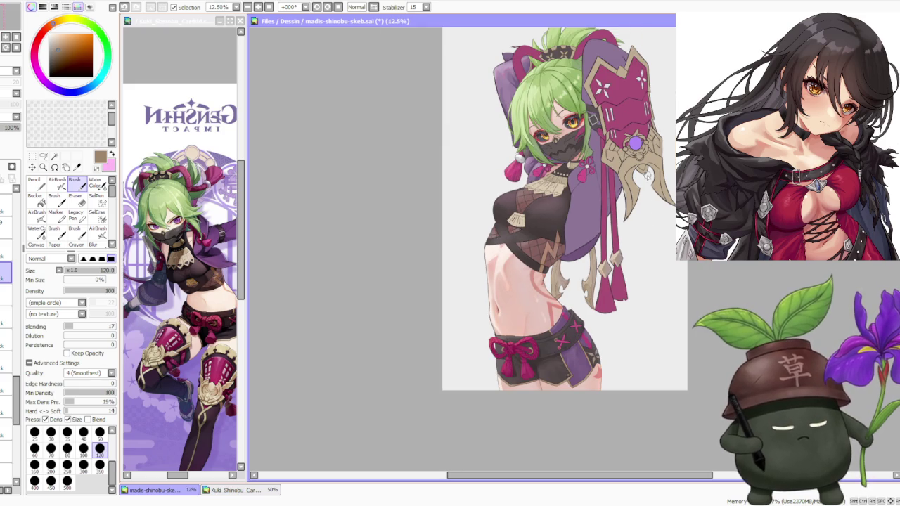
scroll(659, 198, "up", 1)
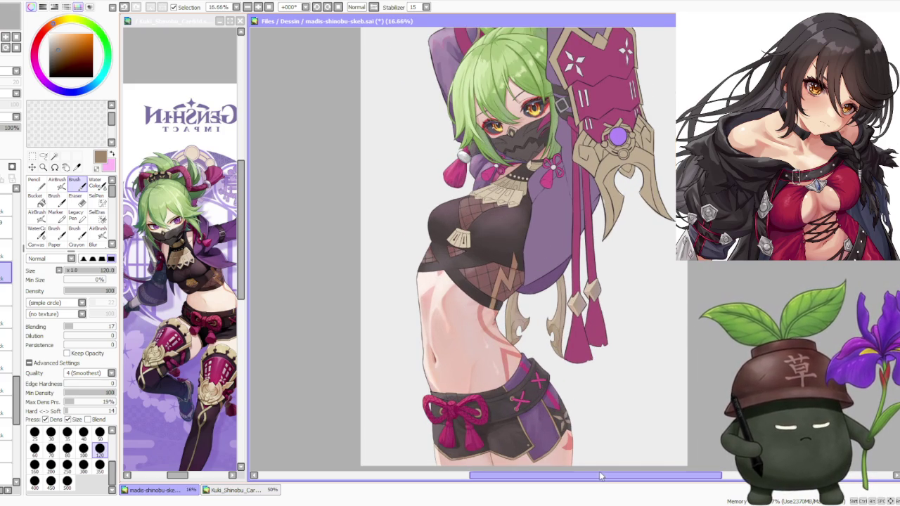
left_click_drag(589, 470, 611, 471)
scroll(577, 295, "down", 1)
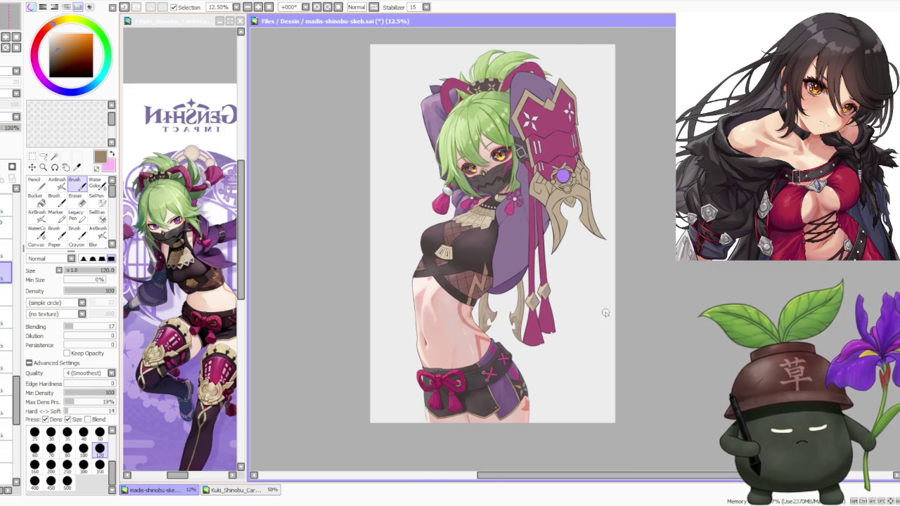
scroll(562, 331, "down", 1)
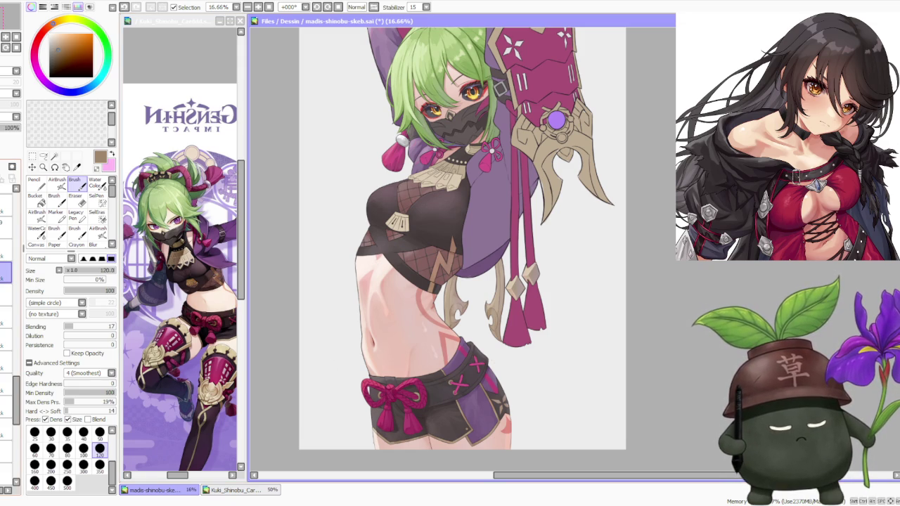
scroll(490, 262, "down", 1)
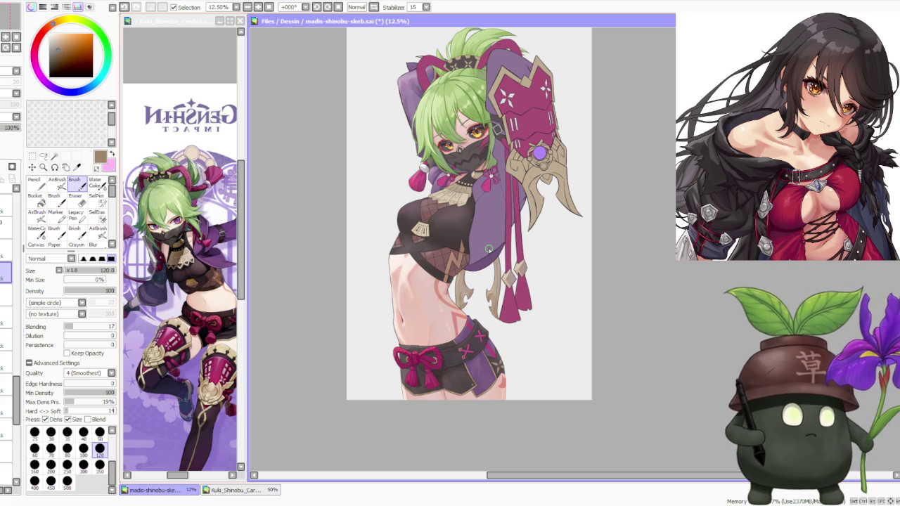
scroll(488, 249, "up", 1)
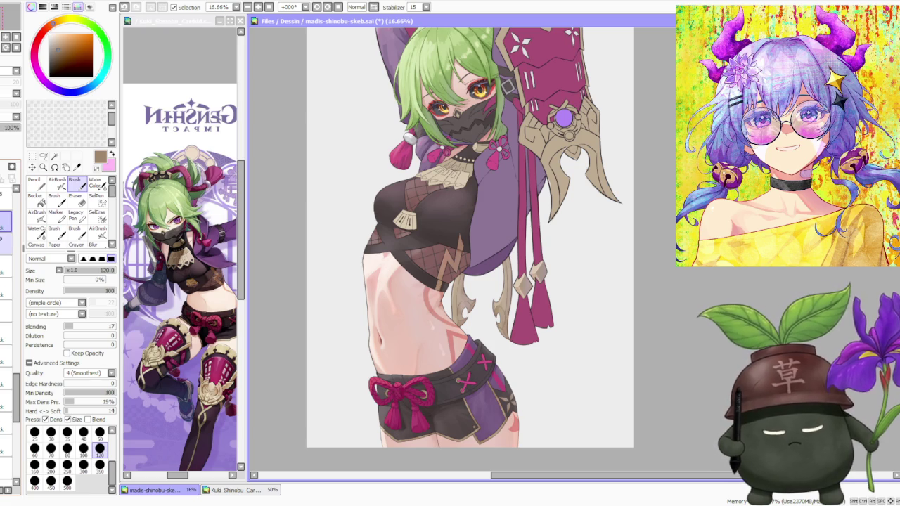
- Sample crimson and shorts shades, then rework a crimson cross-stitch extending one arm right
scroll(471, 365, "up", 2)
left_click(471, 373, "alt")
scroll(471, 365, "down", 2)
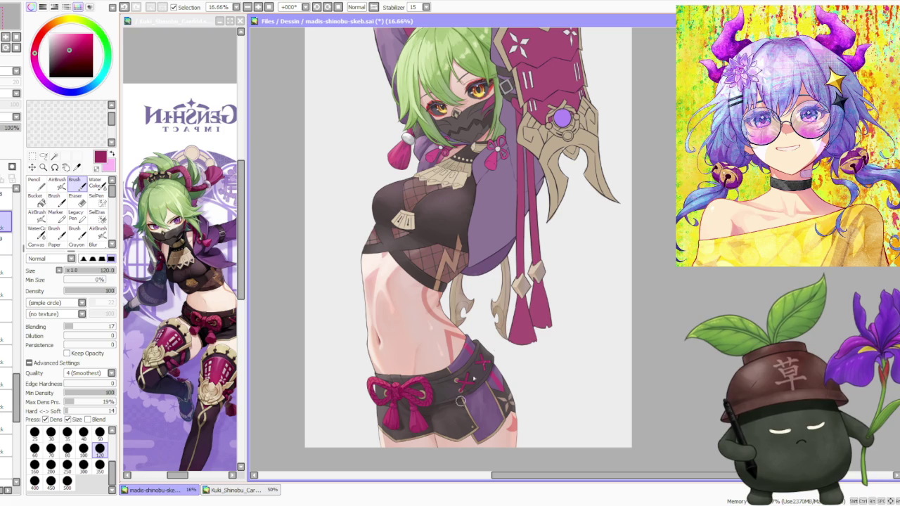
left_click(496, 380, "alt")
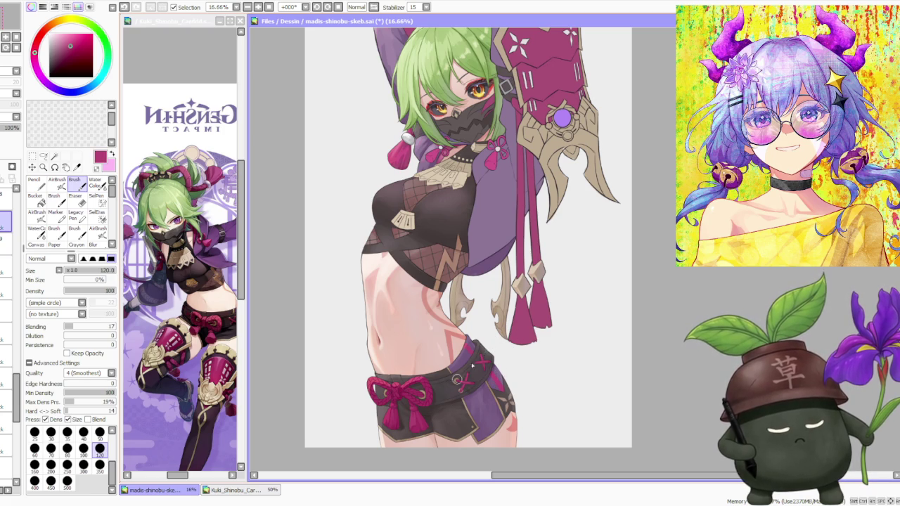
scroll(482, 350, "up", 2)
left_click(464, 411, "alt")
left_click_drag(439, 421, 468, 413)
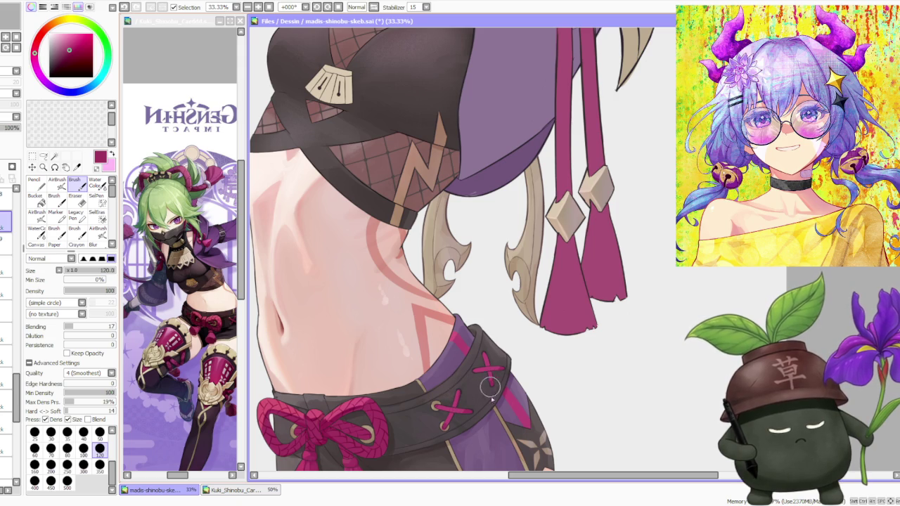
- Sample lacing tones ending on dark maroon and raise brush Blending to 62
left_click(489, 375, "alt")
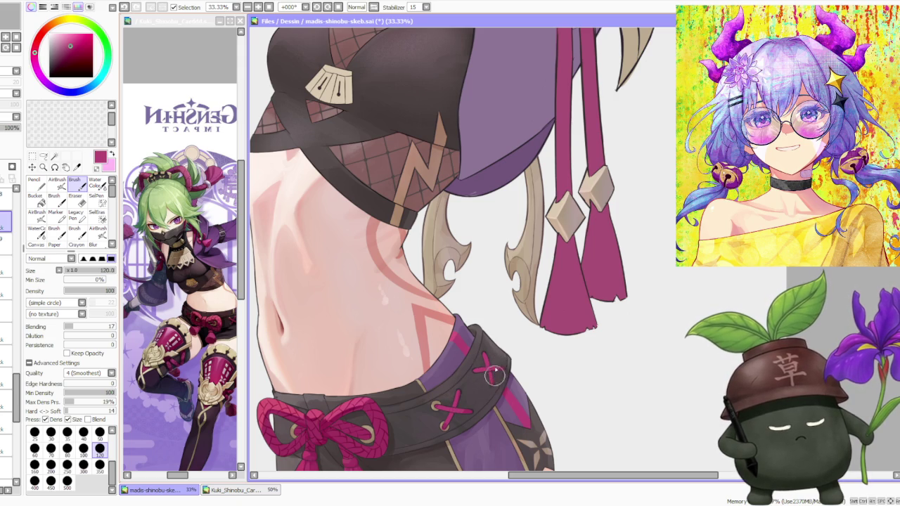
left_click(500, 364, "alt")
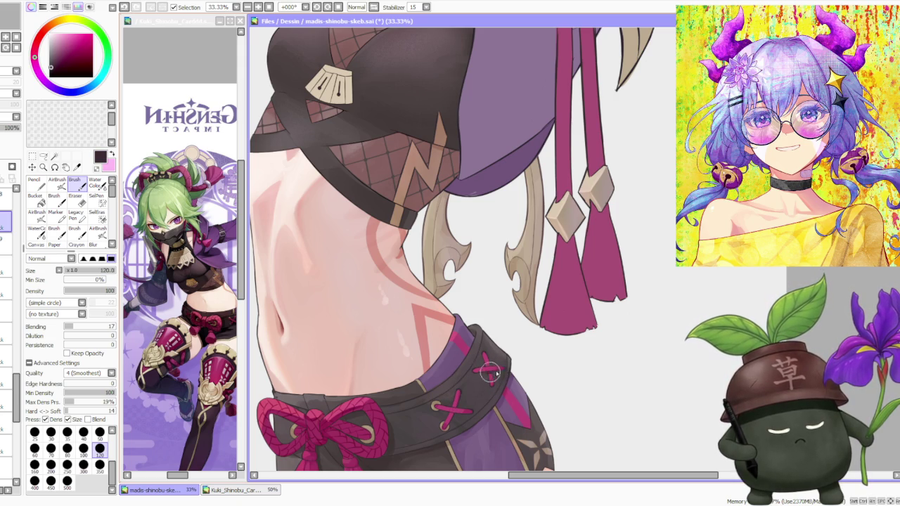
left_click(485, 374, "alt")
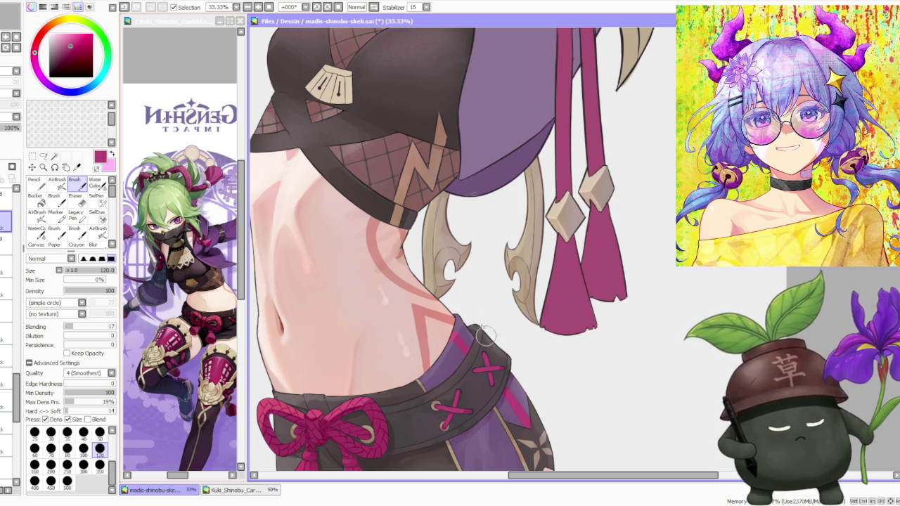
left_click(500, 367, "alt")
left_click_drag(72, 326, 96, 326)
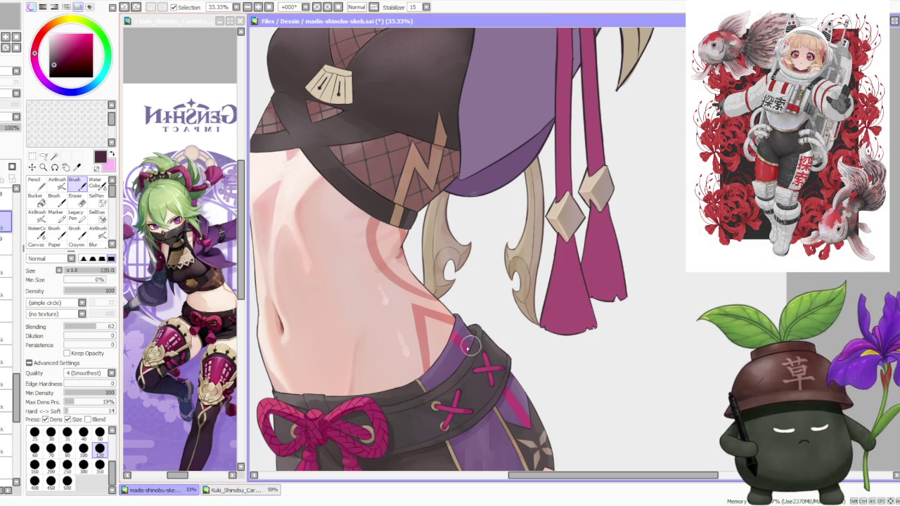
- Paint extra magenta stitch strokes across the waistband, then zoom out
scroll(488, 367, "up", 1)
left_click(482, 362, "alt")
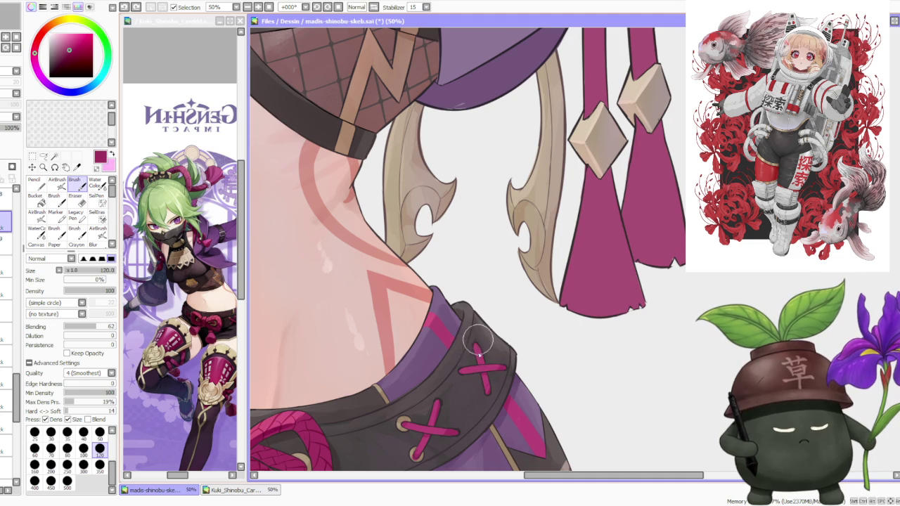
left_click_drag(475, 342, 512, 380)
scroll(512, 380, "down", 5)
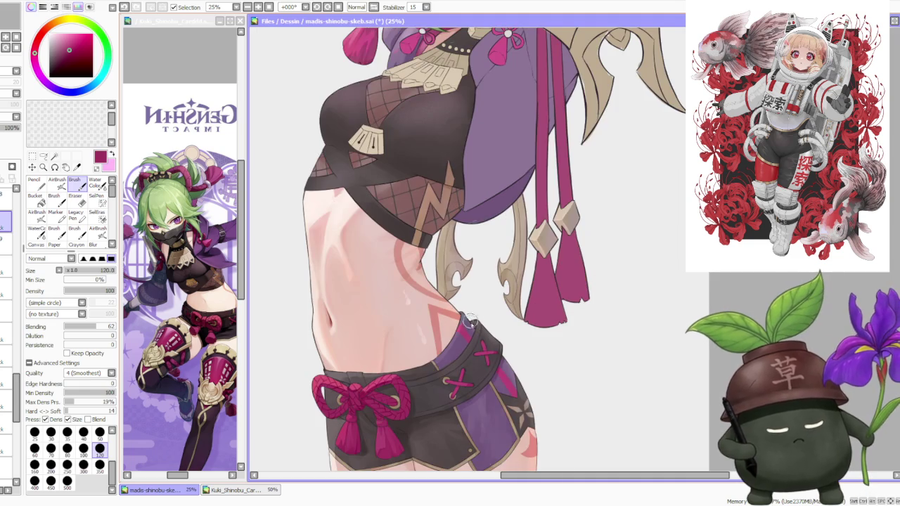
scroll(432, 390, "up", 5)
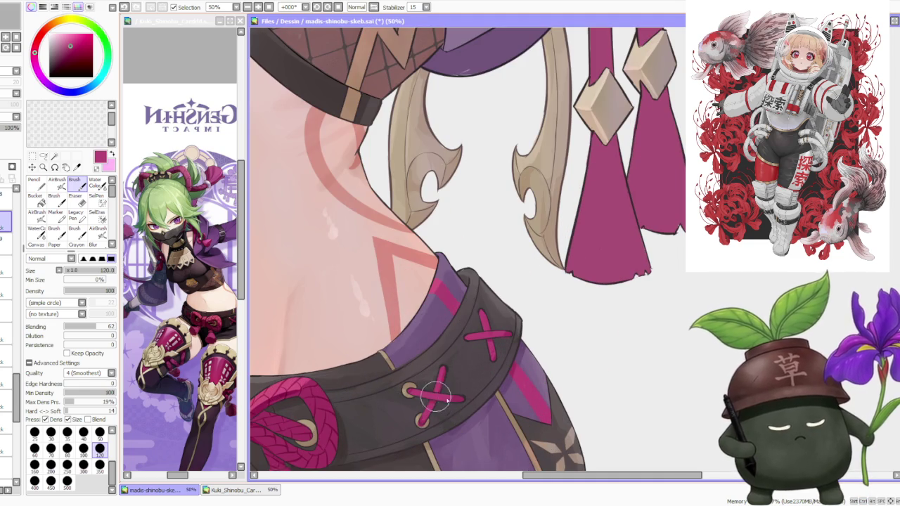
scroll(450, 386, "down", 5)
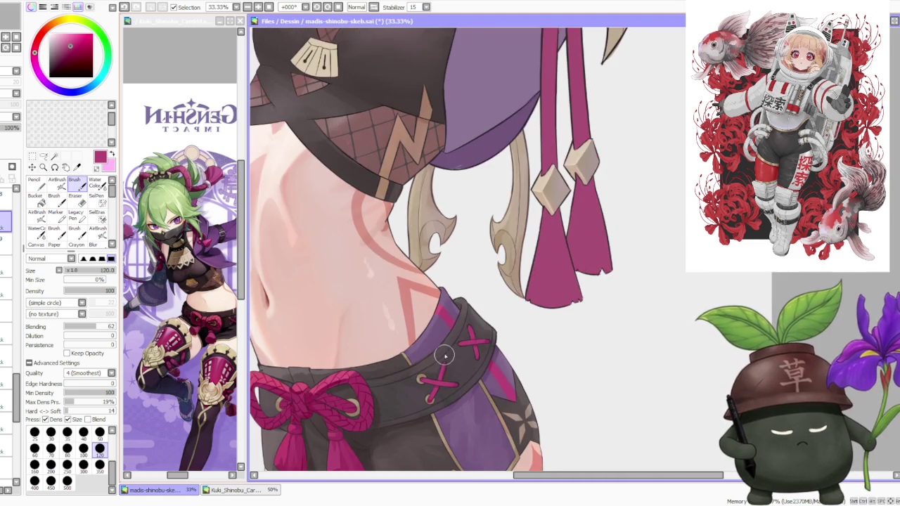
scroll(445, 355, "down", 2)
scroll(464, 327, "down", 2)
scroll(470, 336, "up", 1)
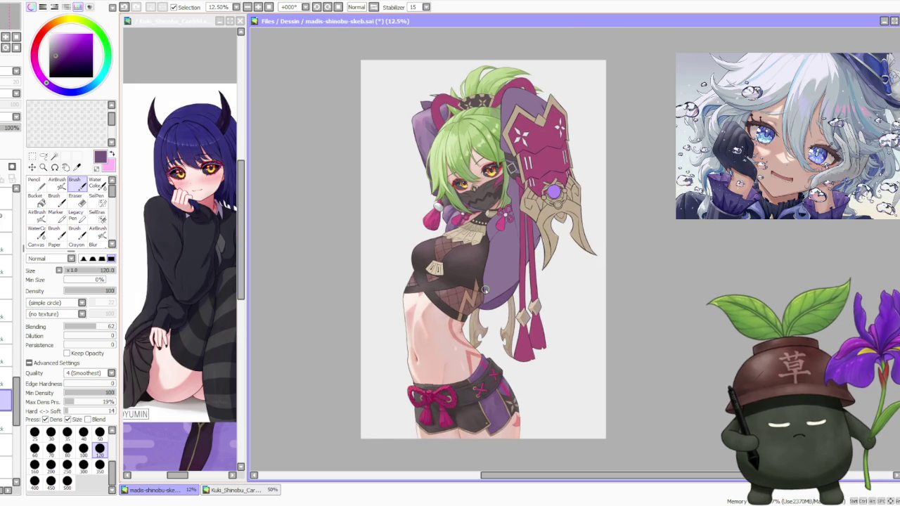
- Choose the rectangular Selection tool and enter Transform mode with Ctrl+T
scroll(479, 278, "down", 1)
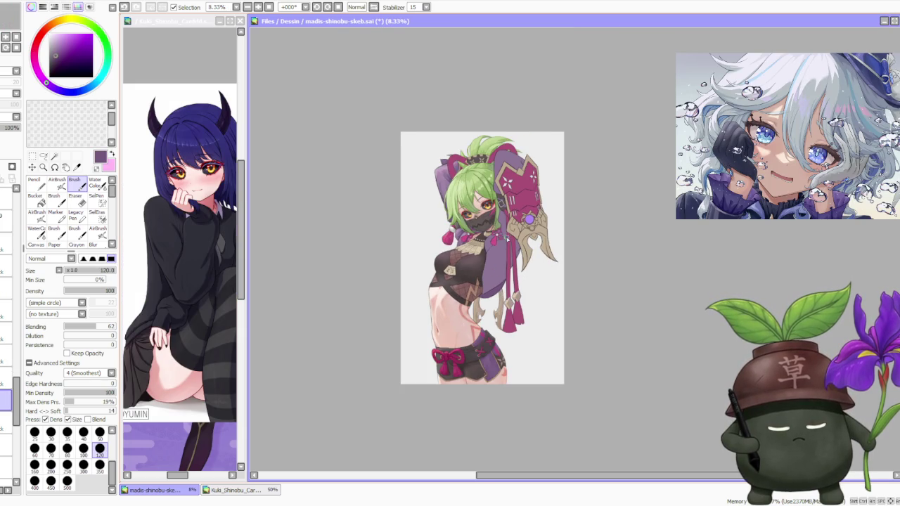
scroll(503, 239, "up", 1)
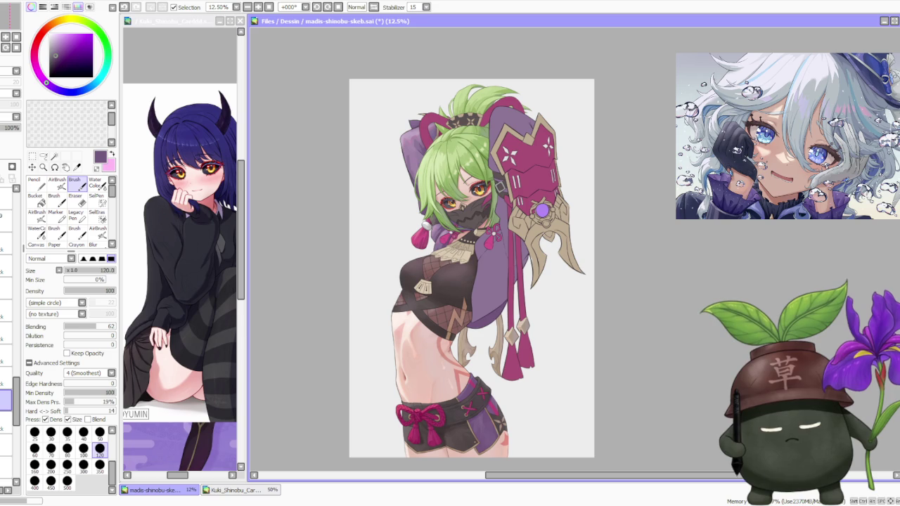
left_click_drag(17, 399, 14, 350)
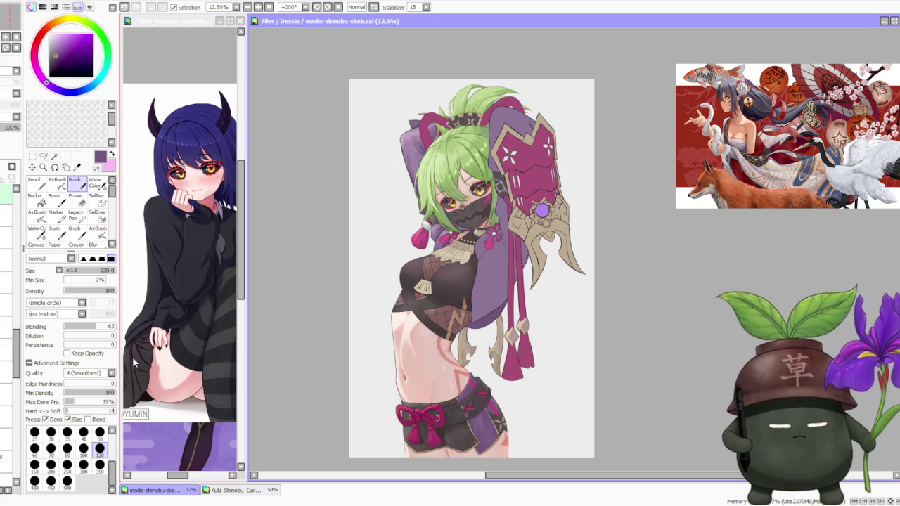
scroll(8, 281, "up", 3)
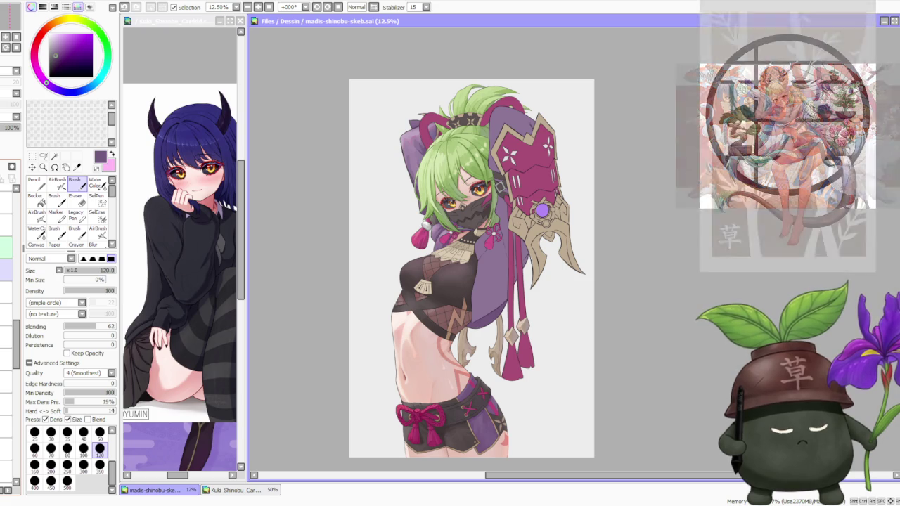
scroll(3, 394, "down", 2)
scroll(2, 394, "down", 2)
scroll(2, 399, "down", 2)
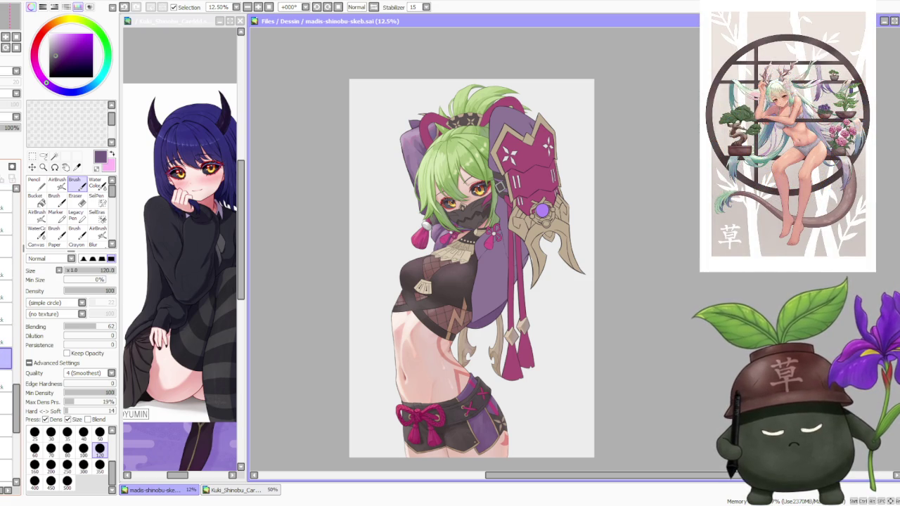
scroll(2, 399, "up", 3)
scroll(2, 399, "down", 2)
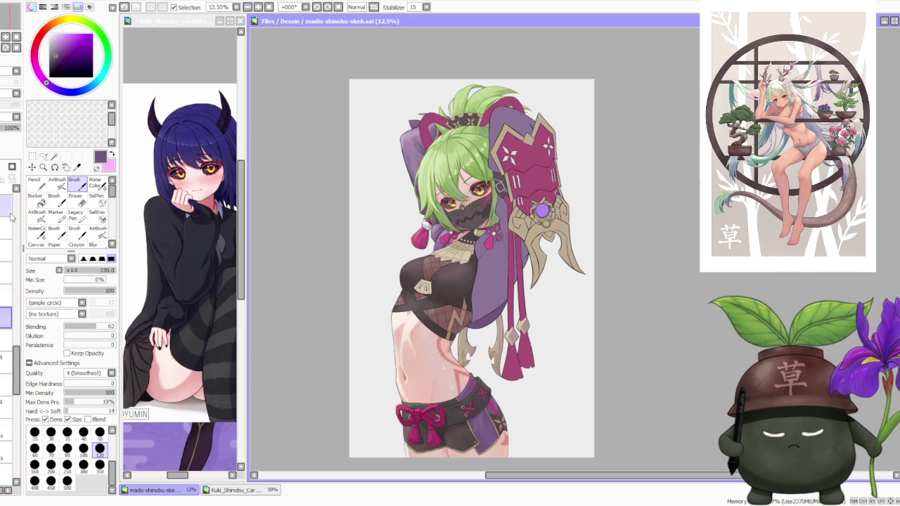
left_click(31, 157)
key("ctrl+t")
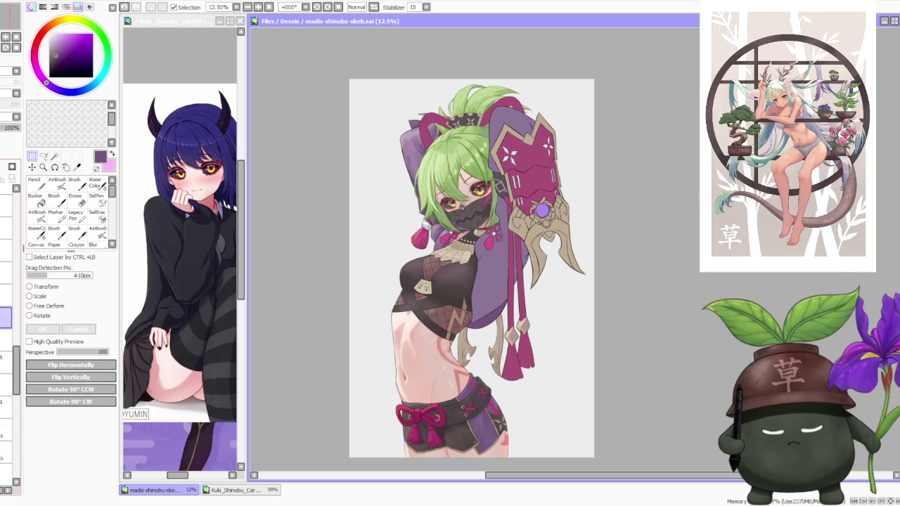
left_click(7, 293)
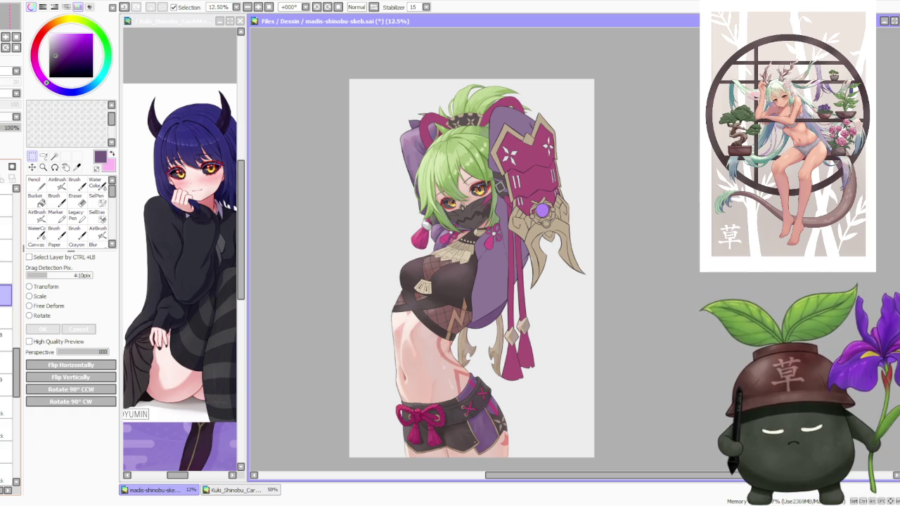
left_click(11, 122)
left_click(10, 122)
left_click(11, 121)
left_click(11, 121)
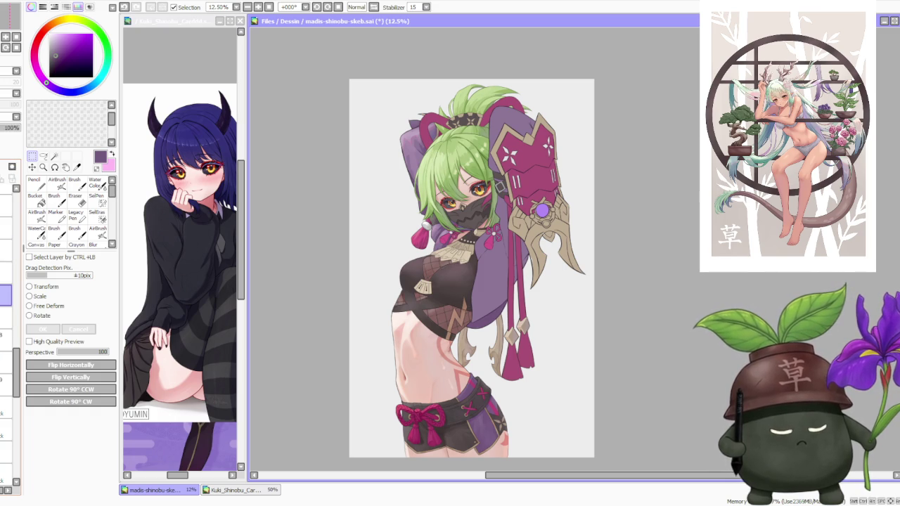
scroll(452, 307, "up", 3)
scroll(452, 306, "up", 1)
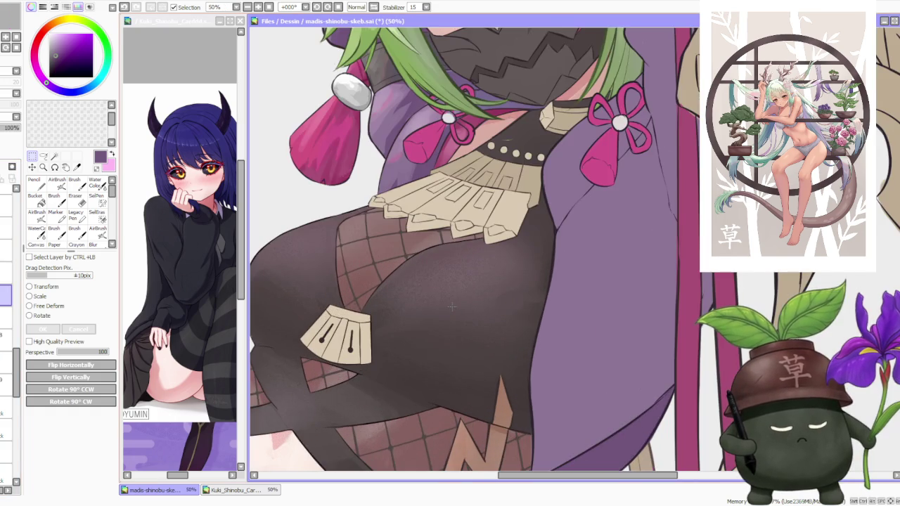
scroll(452, 306, "down", 2)
scroll(452, 306, "down", 2)
scroll(452, 307, "up", 2)
scroll(452, 307, "up", 1)
scroll(452, 307, "up", 1)
scroll(452, 307, "down", 1)
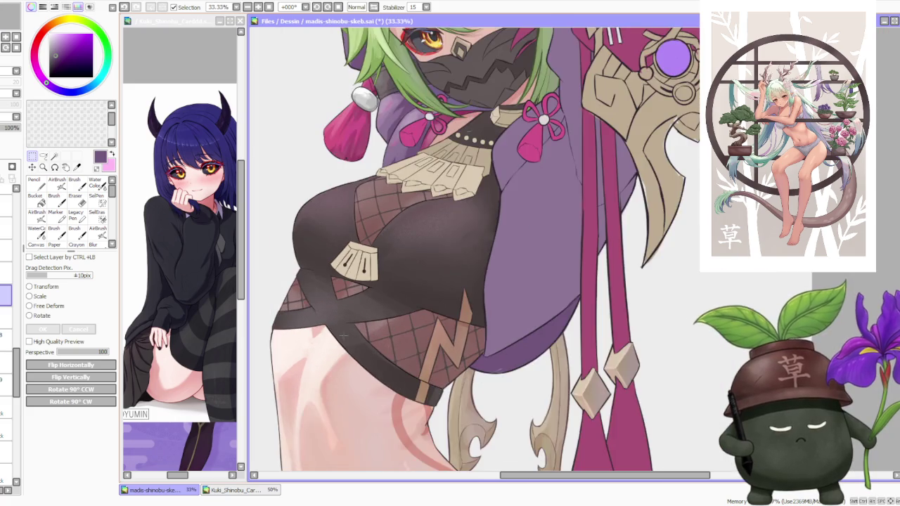
scroll(452, 307, "down", 3)
scroll(366, 299, "down", 1)
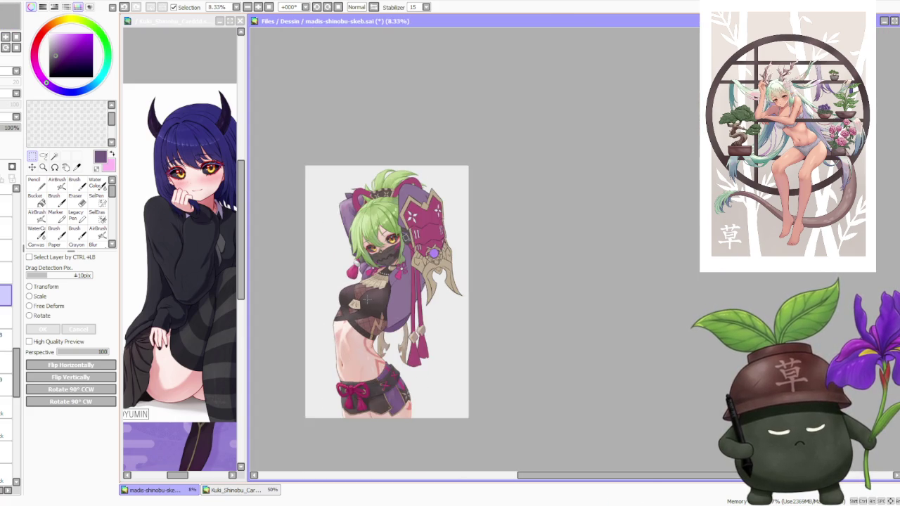
scroll(366, 299, "up", 2)
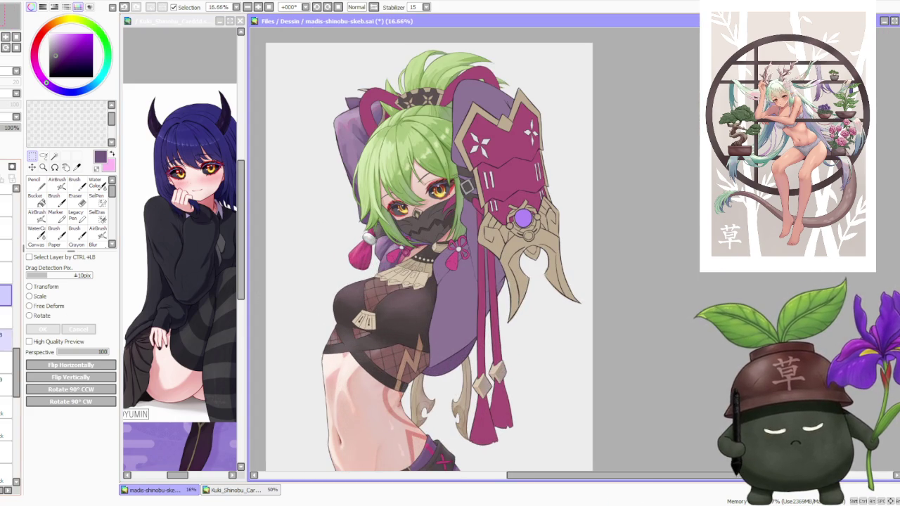
left_click(7, 339)
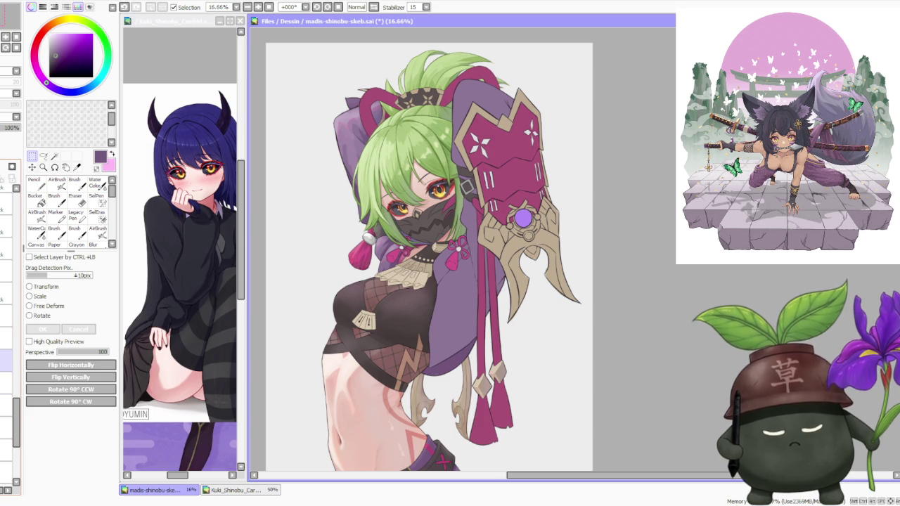
scroll(388, 279, "down", 2)
left_click_drag(407, 287, 416, 284)
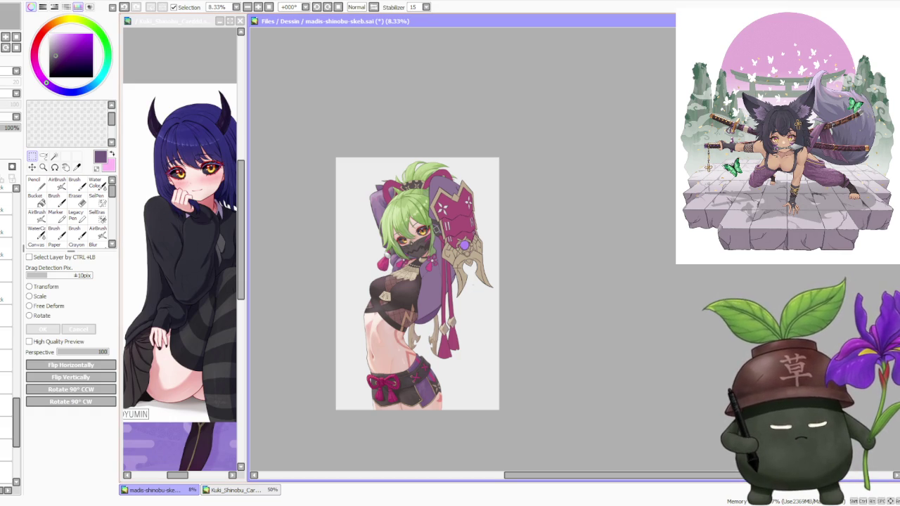
scroll(372, 281, "up", 1)
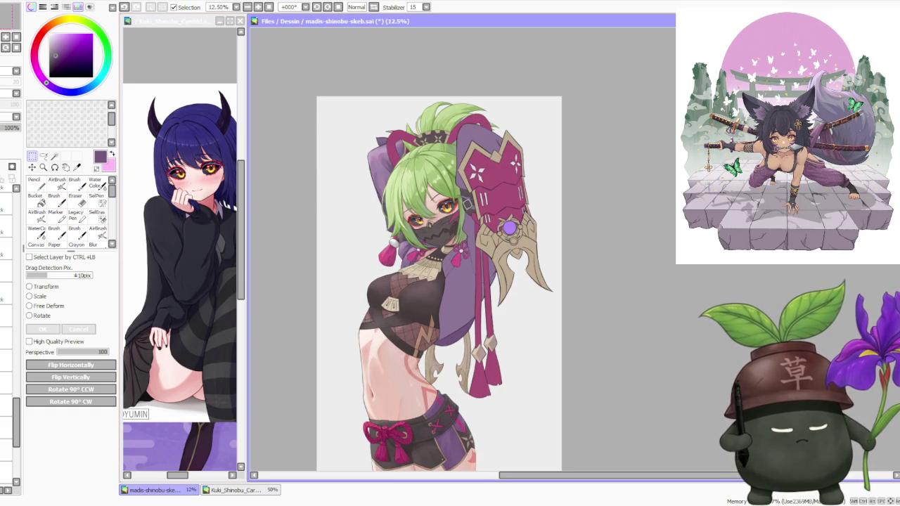
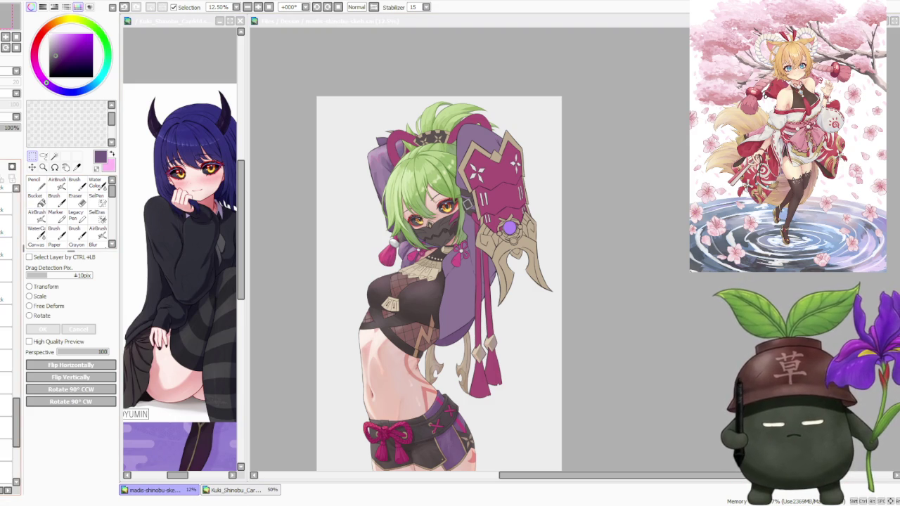
- Paste the pink-haired girls reference sheet onto a chosen layer of the Shinobu canvas and zoom to inspect it
left_click(17, 202)
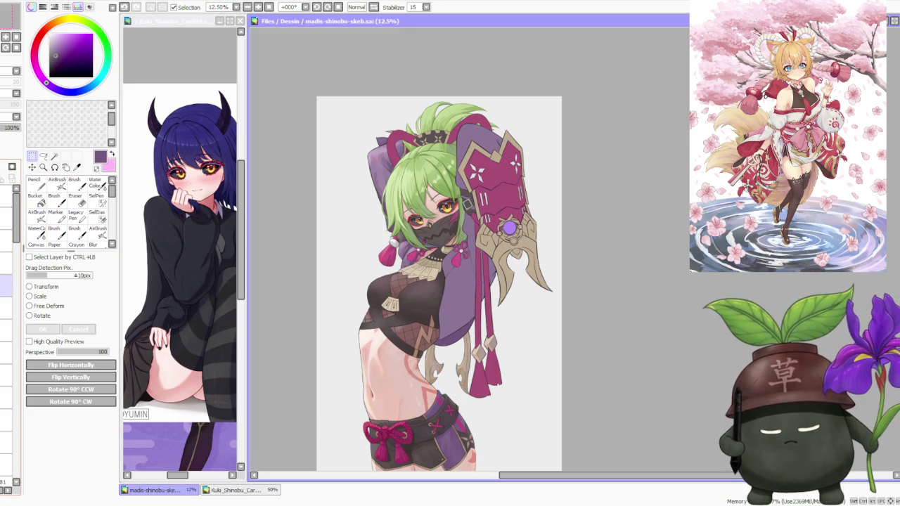
left_click(5, 285)
key("ctrl+v")
scroll(359, 157, "down", 2)
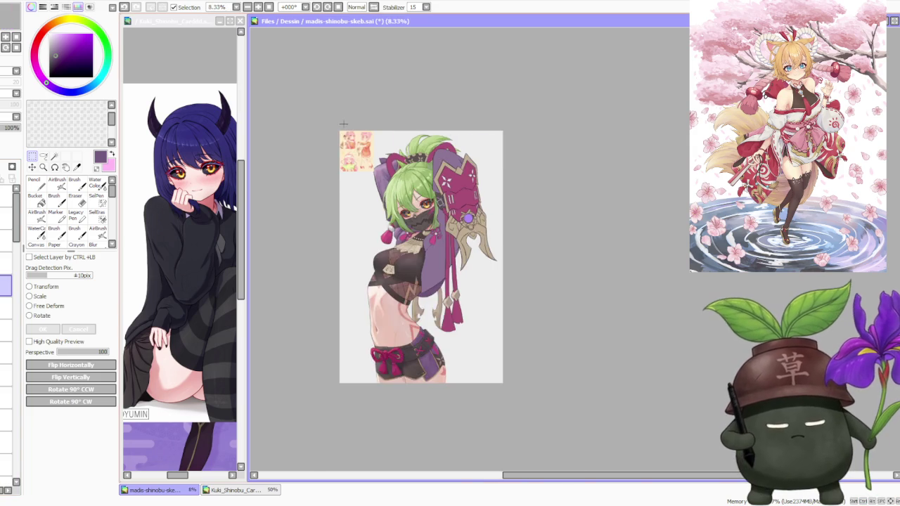
scroll(359, 157, "up", 6)
scroll(359, 158, "up", 4)
scroll(416, 245, "down", 1)
scroll(417, 245, "up", 1)
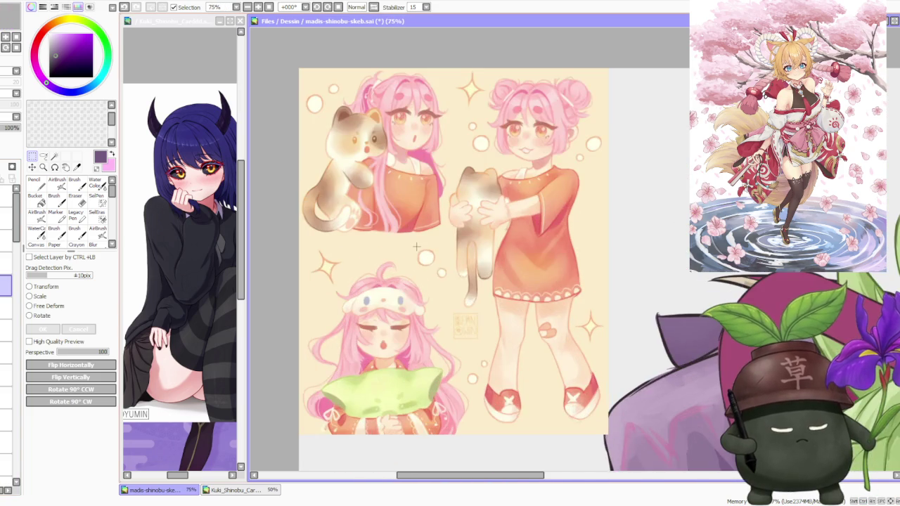
scroll(416, 246, "up", 1)
scroll(416, 246, "down", 1)
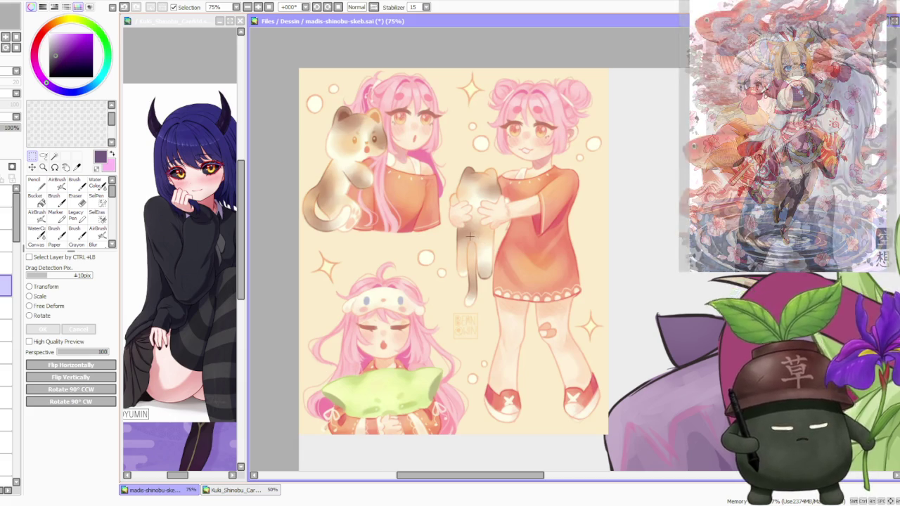
scroll(480, 214, "down", 1)
scroll(479, 214, "up", 1)
scroll(470, 190, "up", 1)
scroll(471, 190, "down", 1)
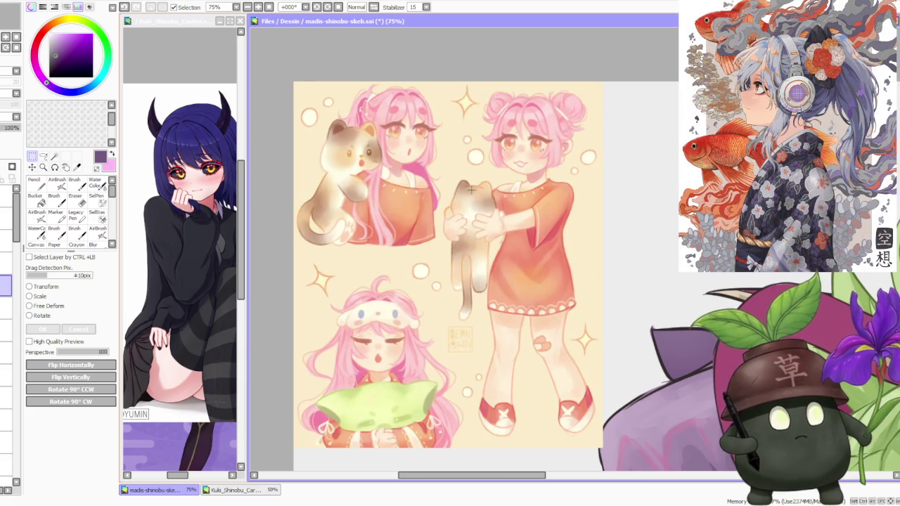
scroll(471, 190, "down", 1)
scroll(463, 204, "up", 1)
scroll(464, 203, "down", 1)
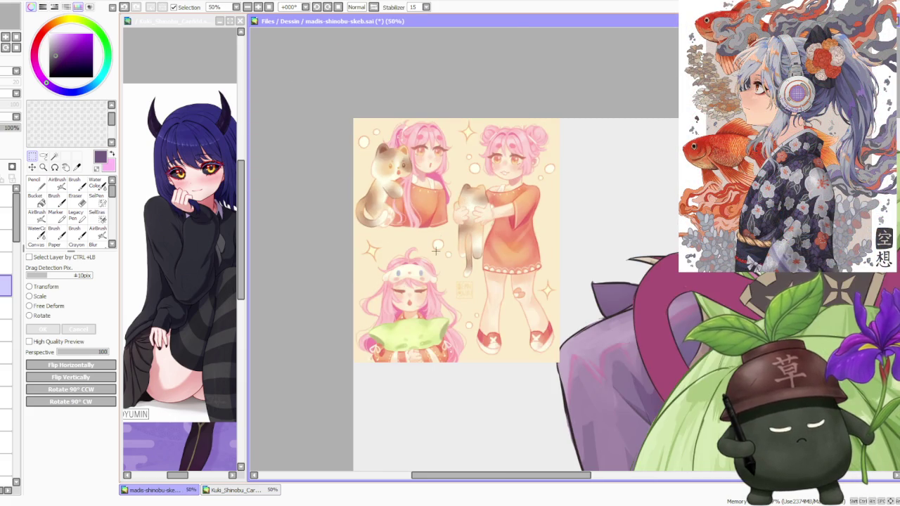
scroll(439, 241, "up", 1)
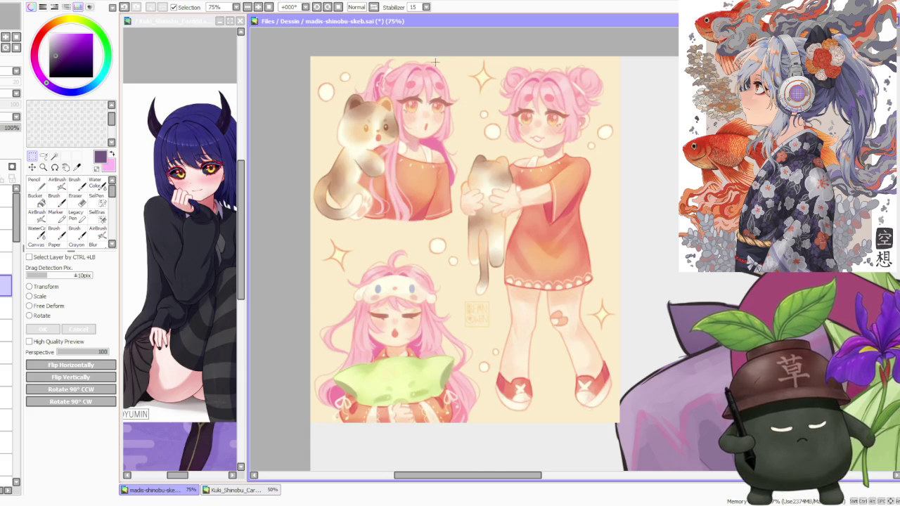
scroll(435, 64, "up", 2)
- Frame the upper girl's face with a temporary selection, then sample the orange dress colour
left_click_drag(359, 134, 493, 227)
key("ctrl+d")
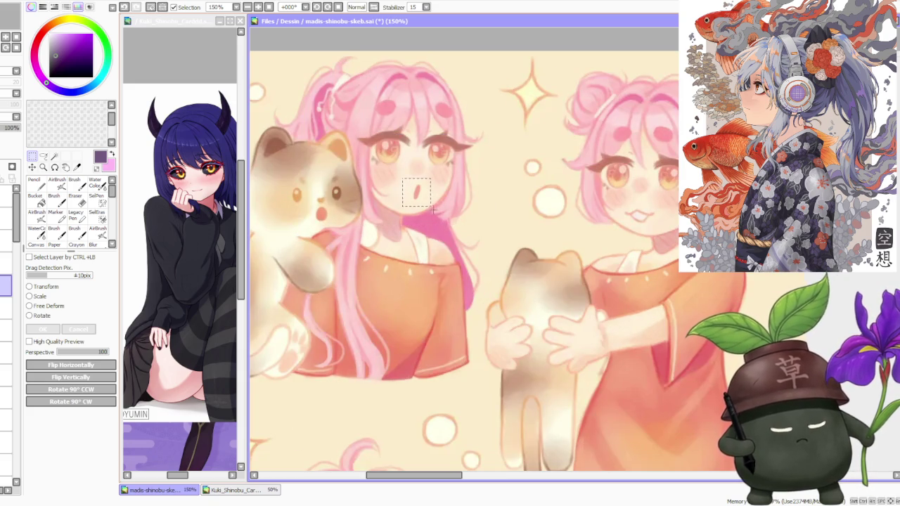
scroll(431, 199, "down", 2)
scroll(430, 199, "down", 1)
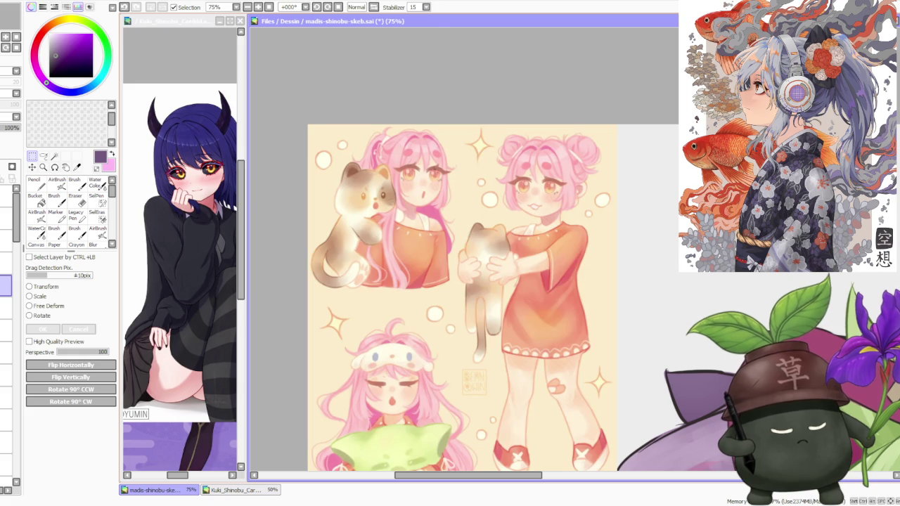
scroll(542, 134, "up", 1)
scroll(543, 134, "up", 1)
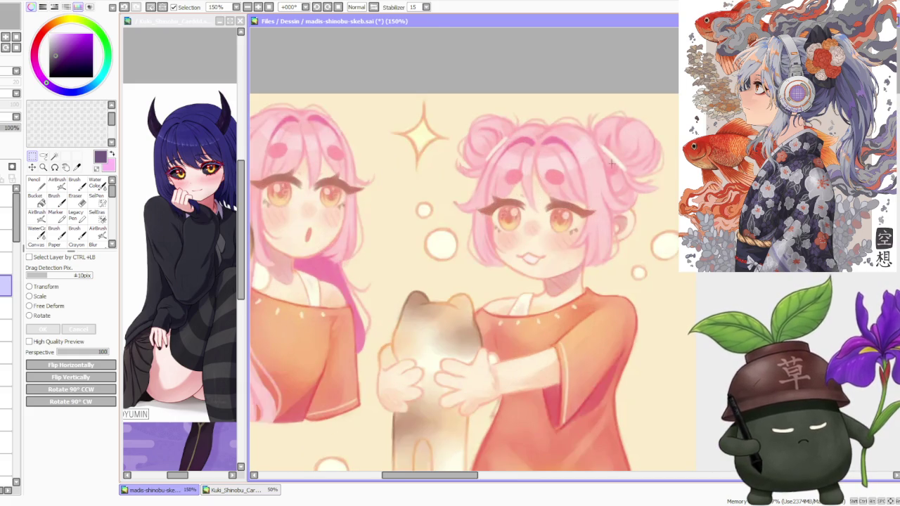
scroll(583, 168, "up", 3)
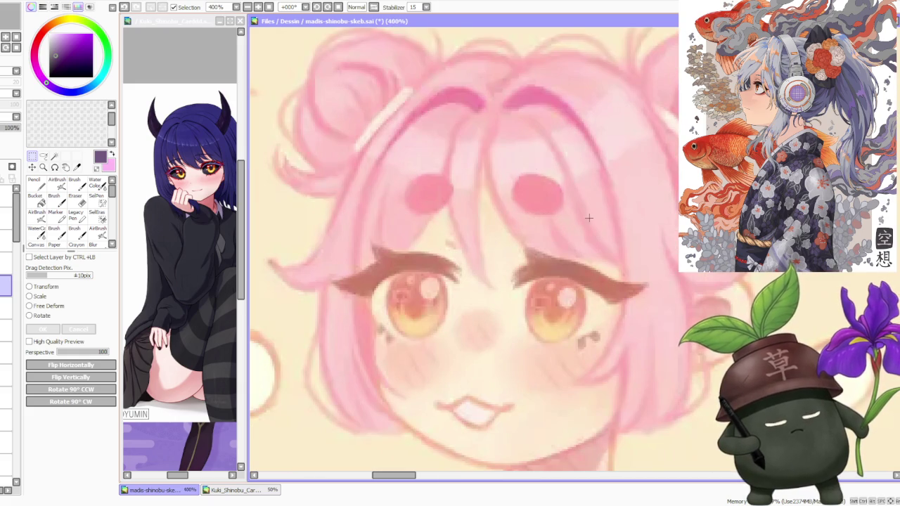
scroll(604, 218, "down", 4)
scroll(548, 267, "down", 1)
scroll(511, 302, "down", 1)
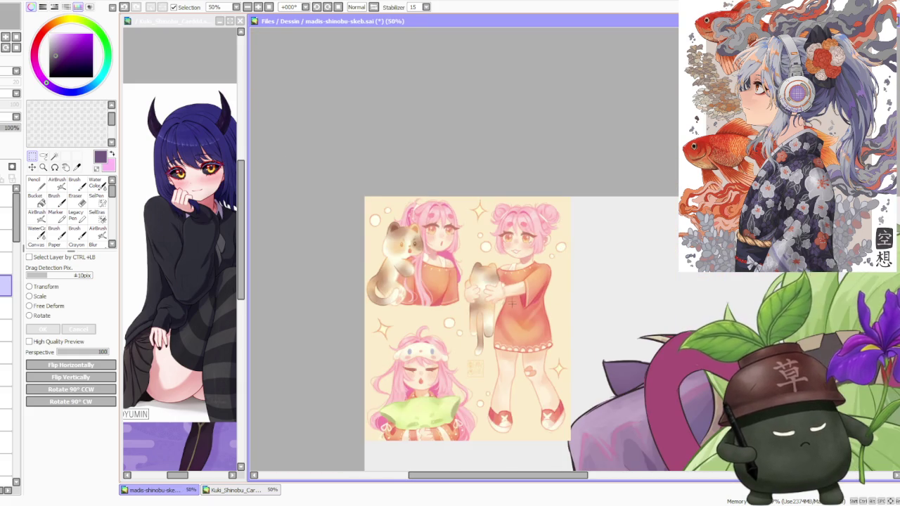
scroll(511, 302, "up", 1)
scroll(499, 323, "up", 1)
scroll(478, 355, "down", 2)
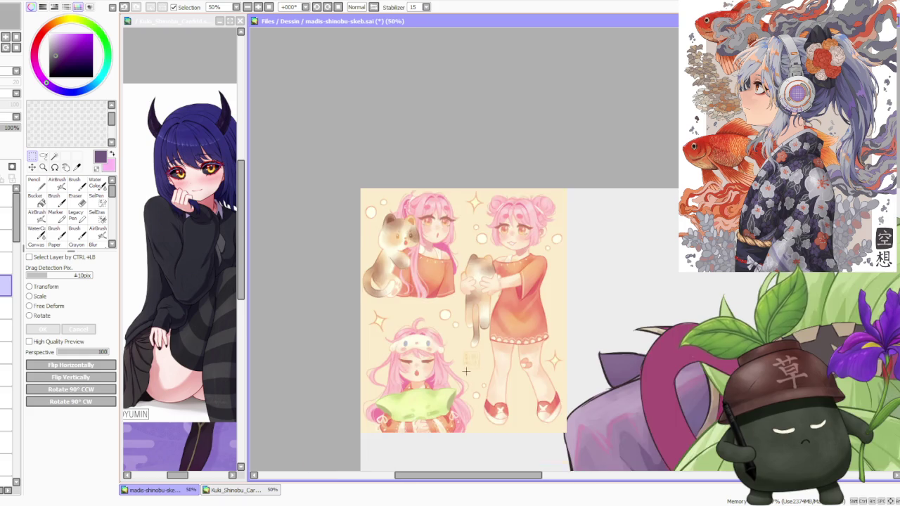
scroll(471, 365, "up", 2)
scroll(458, 358, "down", 1)
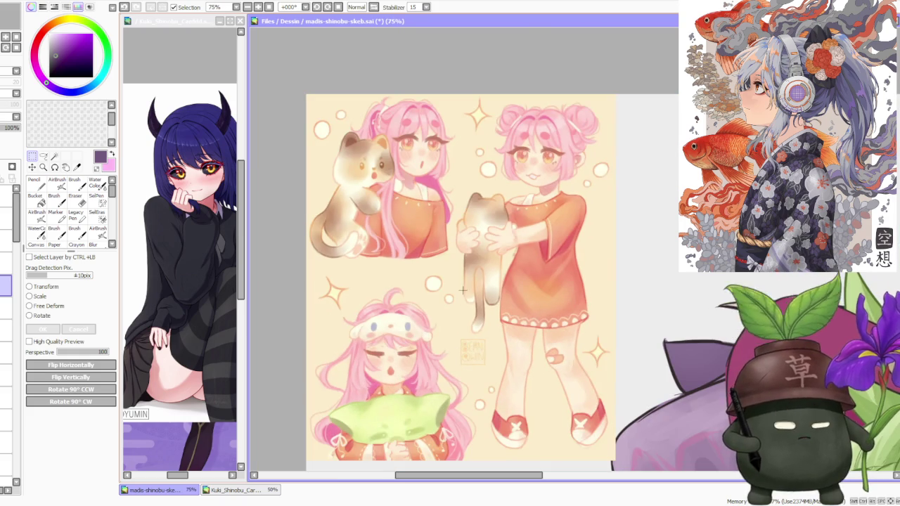
scroll(463, 291, "down", 1)
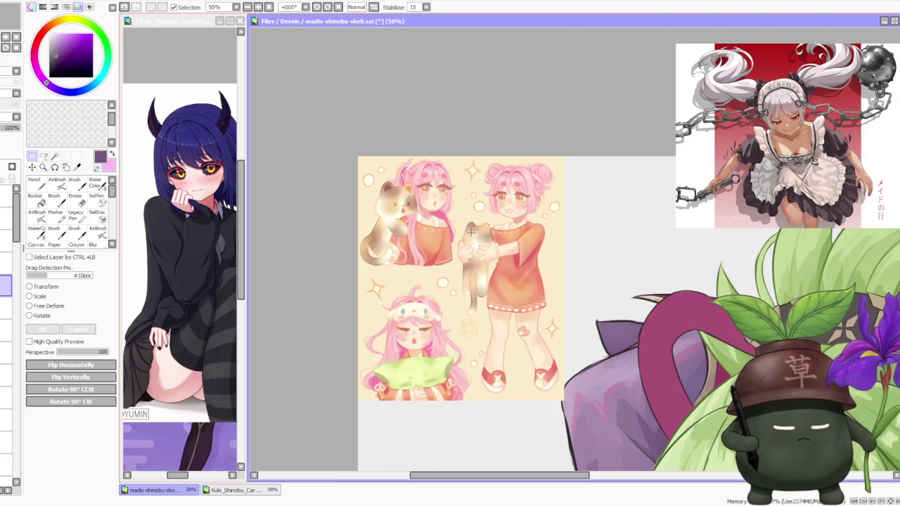
left_click(471, 233, "alt")
- Sample the dress red and salmon tones plus the face and hair pinks from the sheet
left_click(534, 253, "alt")
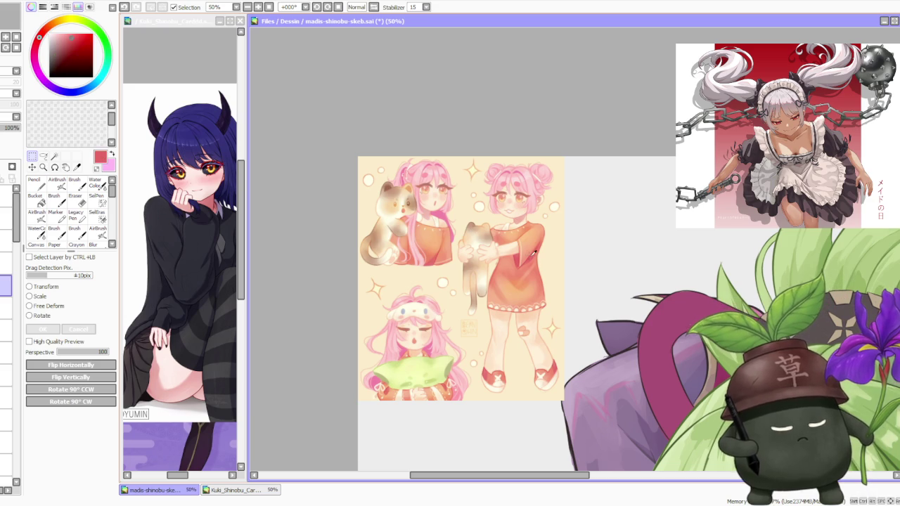
left_click(522, 290, "alt")
left_click(517, 303, "alt")
left_click(513, 304, "alt")
left_click(512, 281, "alt")
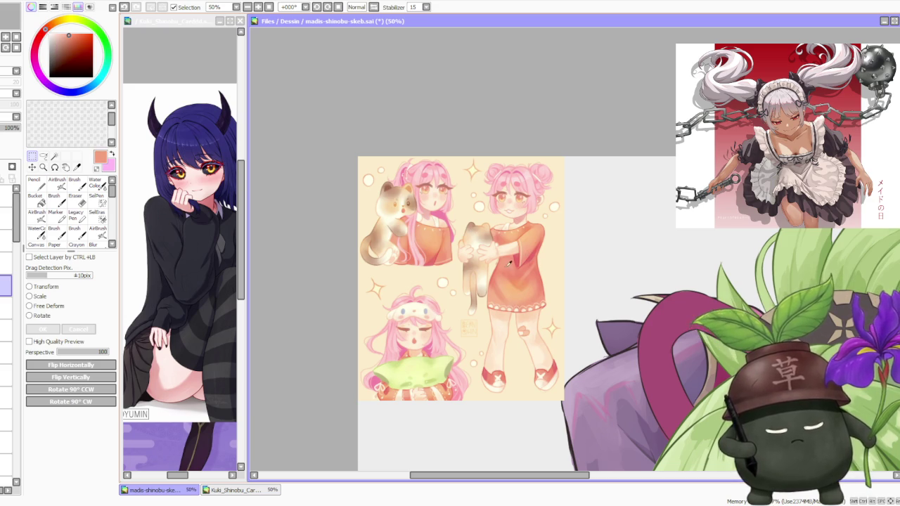
left_click(513, 207, "alt")
left_click(518, 179, "alt")
left_click(520, 179, "alt")
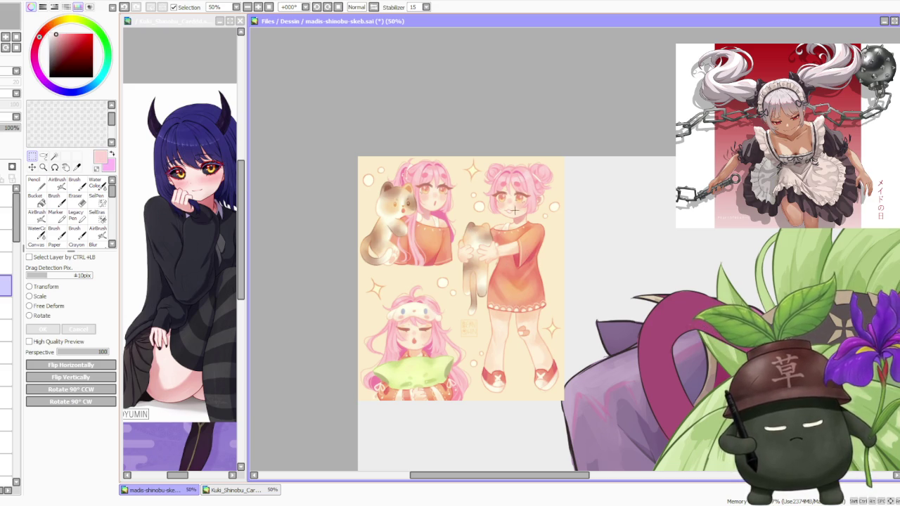
- Sample the pillow's yellow-greens and the cat and girl browns, then shift the hue to bright red
left_click(430, 328, "alt")
left_click(422, 369, "alt")
left_click(424, 369, "alt")
left_click(433, 380, "alt")
left_click(428, 379, "alt")
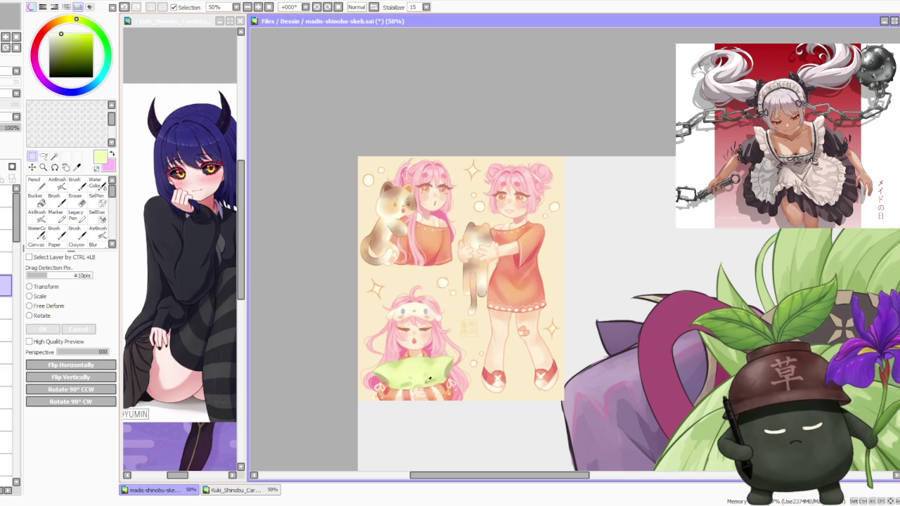
left_click(392, 199, "alt")
left_click(389, 184, "alt")
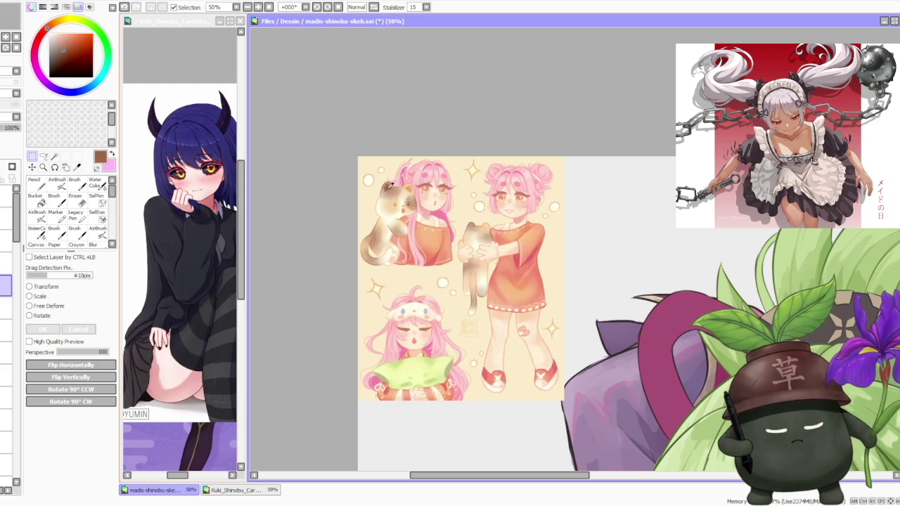
left_click(407, 252, "alt")
left_click(442, 189, "alt")
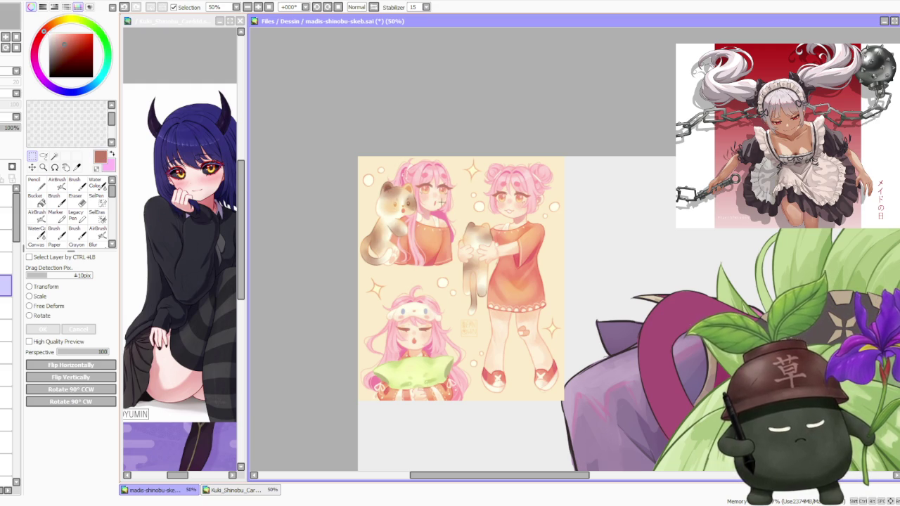
left_click_drag(44, 31, 39, 37)
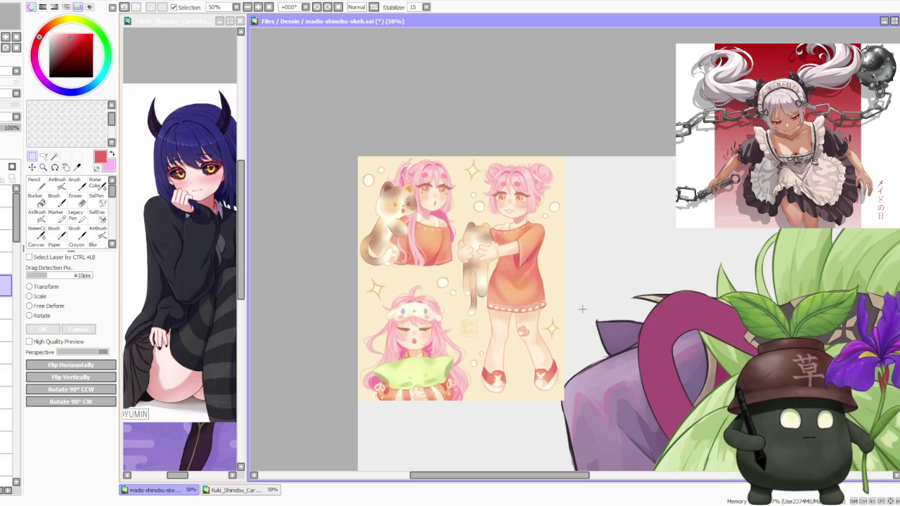
scroll(415, 197, "up", 1)
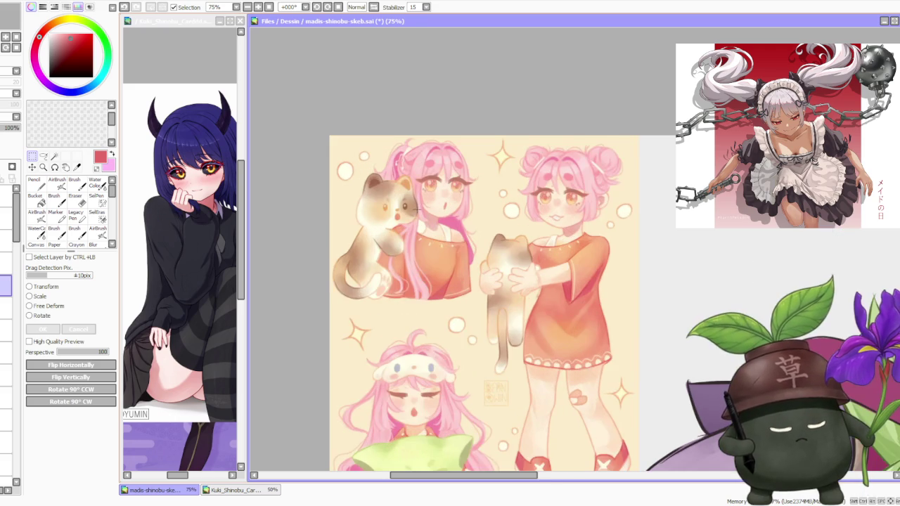
scroll(423, 220, "down", 1)
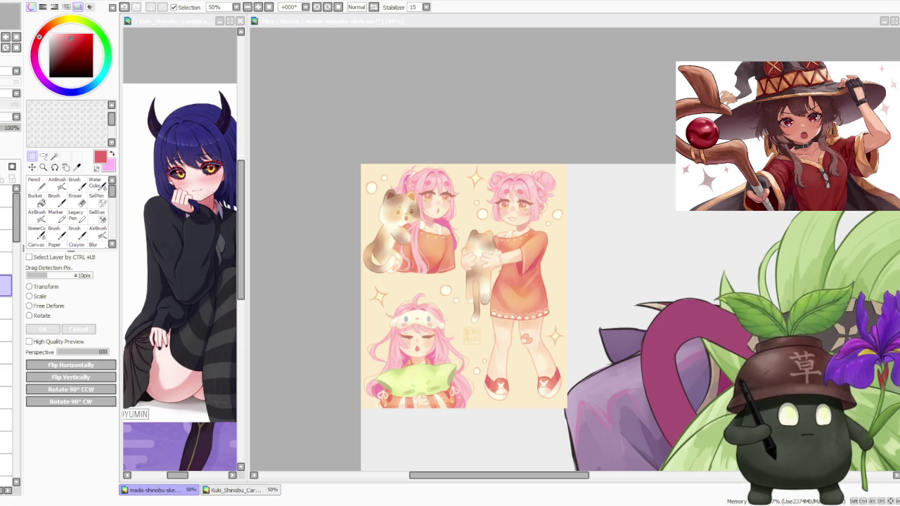
scroll(394, 372, "up", 1)
scroll(394, 372, "up", 1)
scroll(439, 397, "up", 1)
scroll(440, 397, "down", 1)
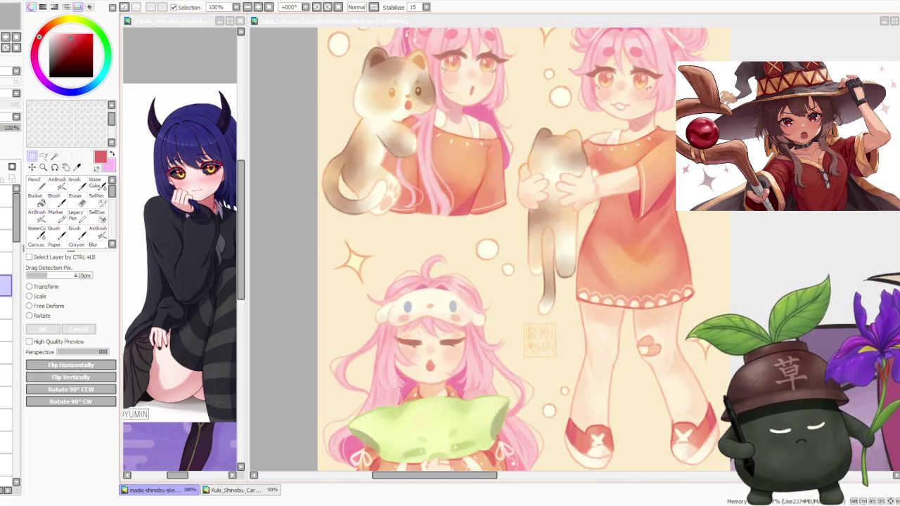
key("alt+Tab")
left_click_drag(323, 271, 516, 352)
scroll(477, 298, "up", 2)
scroll(464, 295, "down", 1)
scroll(450, 289, "down", 4)
scroll(448, 284, "up", 1)
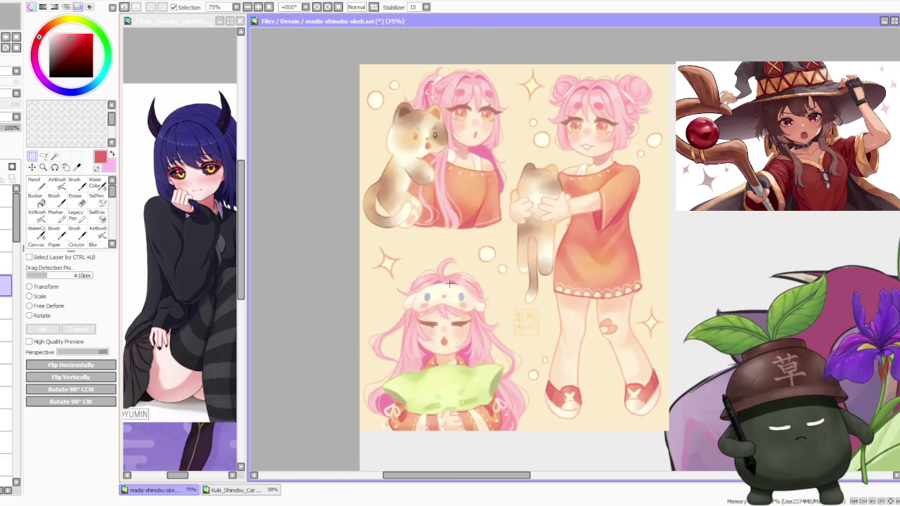
left_click_drag(390, 276, 500, 325)
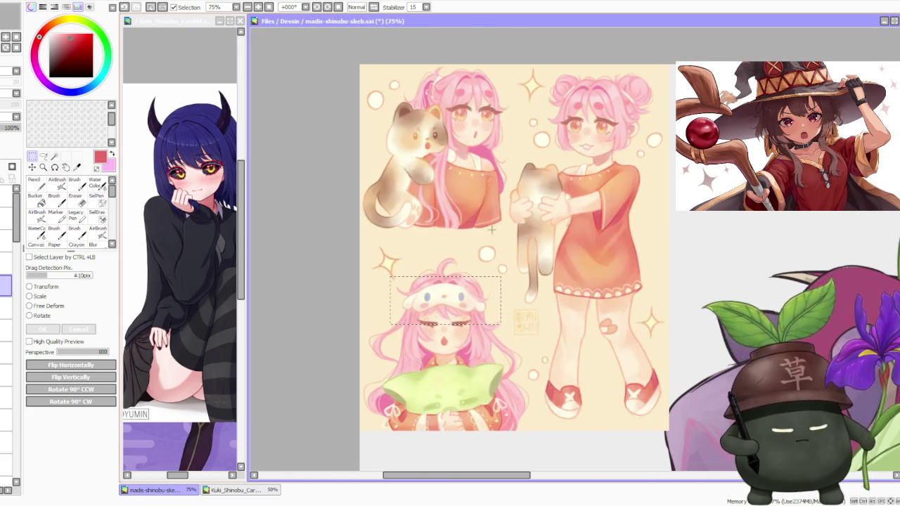
scroll(492, 228, "down", 2)
scroll(490, 262, "up", 2)
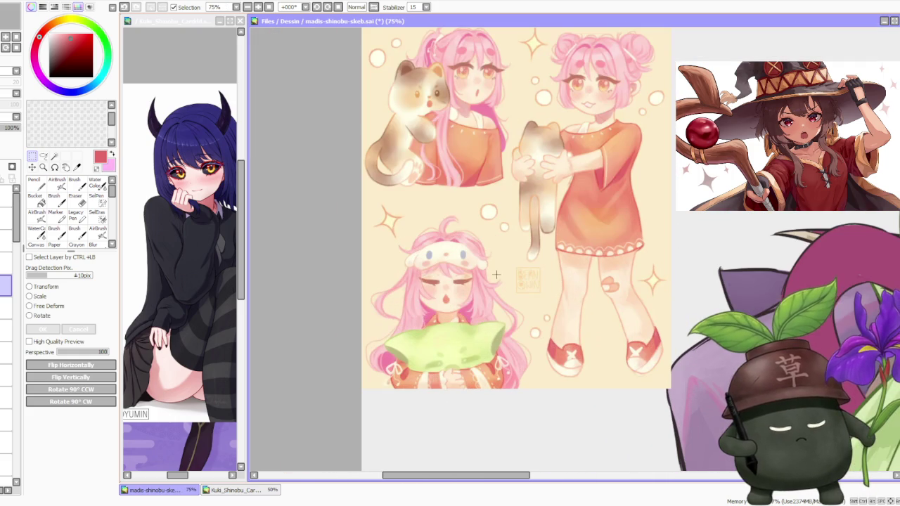
scroll(494, 301, "up", 2)
left_click_drag(360, 262, 610, 423)
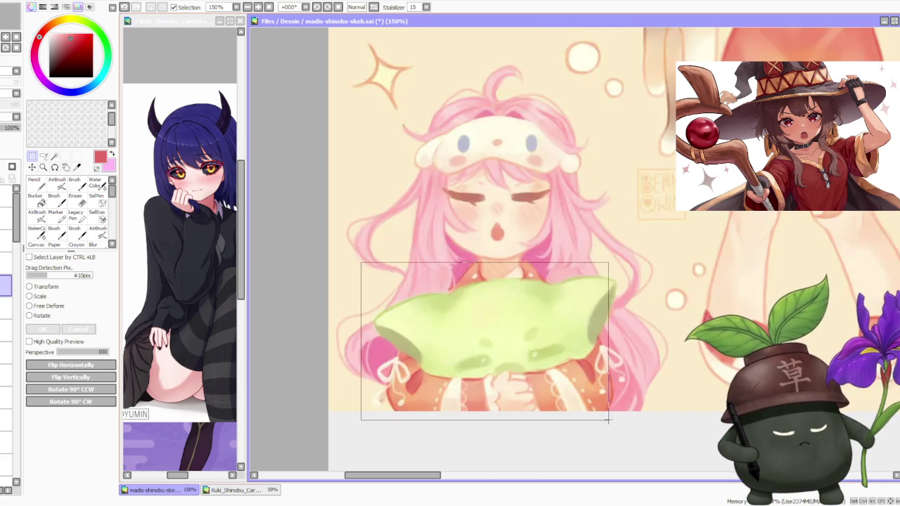
scroll(535, 329, "down", 3)
scroll(536, 329, "up", 3)
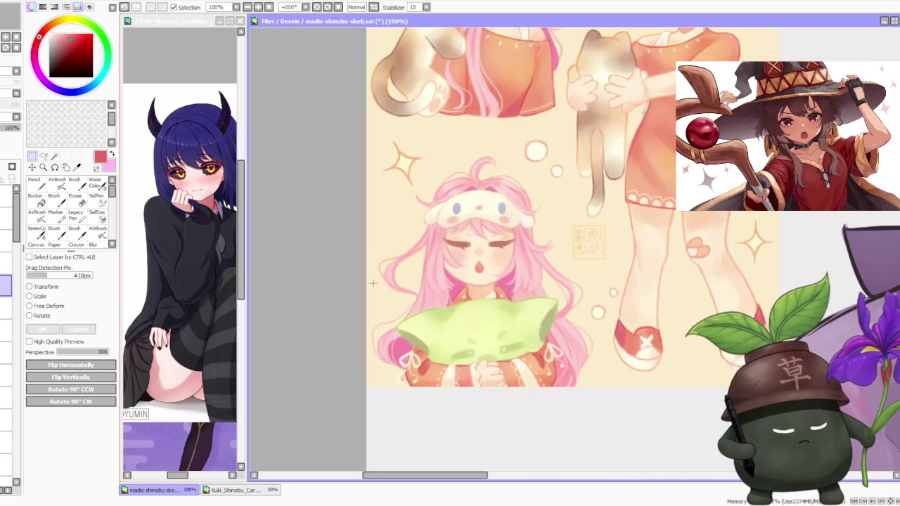
scroll(560, 338, "down", 3)
scroll(559, 338, "down", 2)
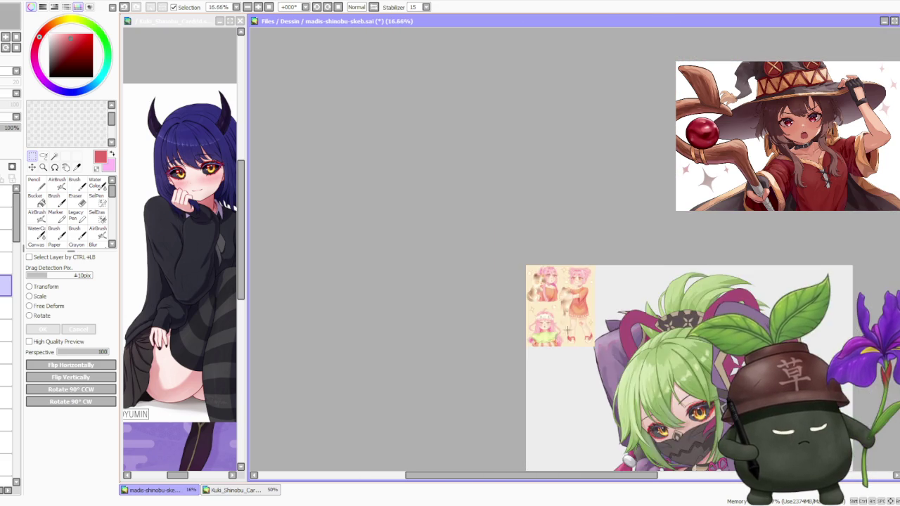
scroll(569, 324, "up", 1)
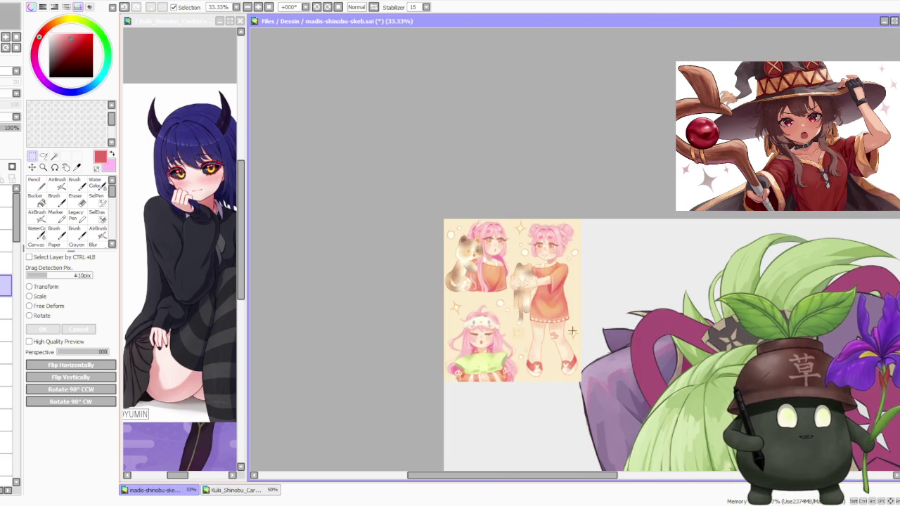
scroll(515, 293, "down", 1)
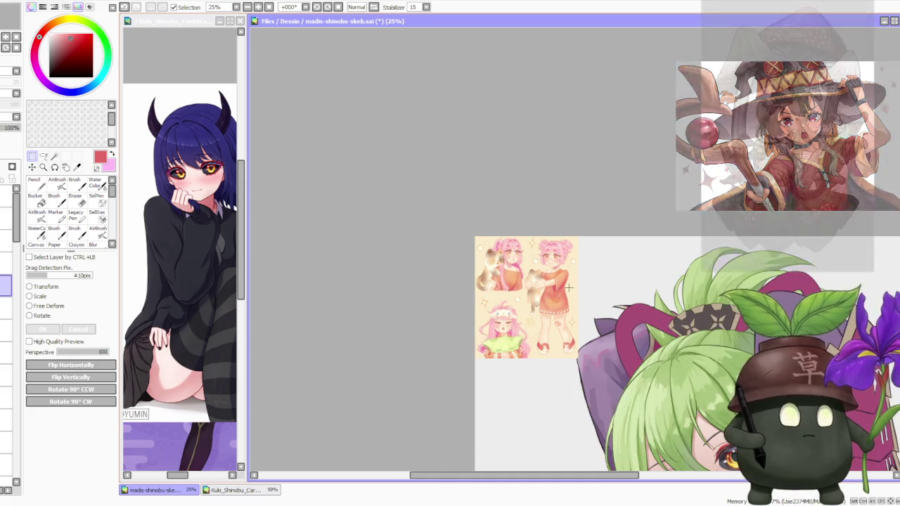
scroll(515, 293, "up", 2)
scroll(492, 302, "up", 1)
scroll(488, 307, "down", 2)
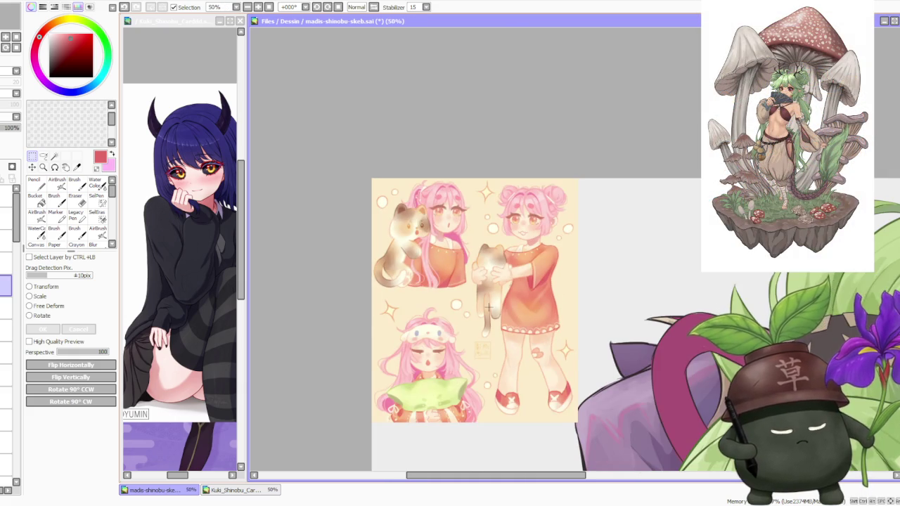
scroll(488, 307, "up", 2)
scroll(486, 344, "up", 1)
scroll(485, 340, "up", 1)
scroll(481, 338, "up", 1)
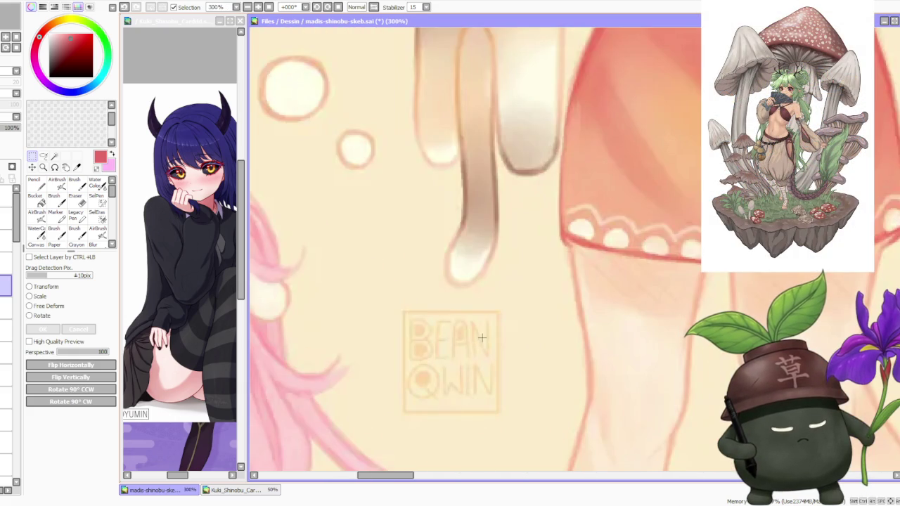
scroll(482, 338, "down", 1)
scroll(483, 334, "down", 1)
scroll(485, 326, "down", 1)
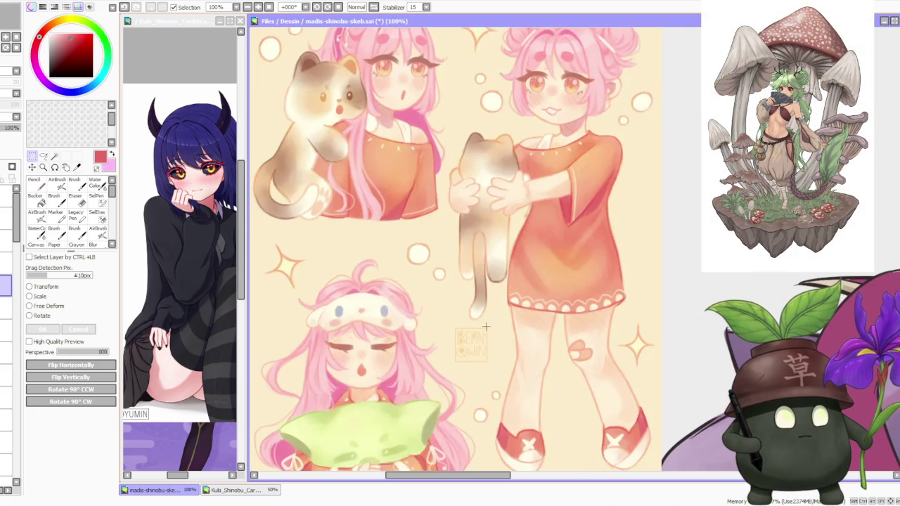
scroll(513, 309, "down", 1)
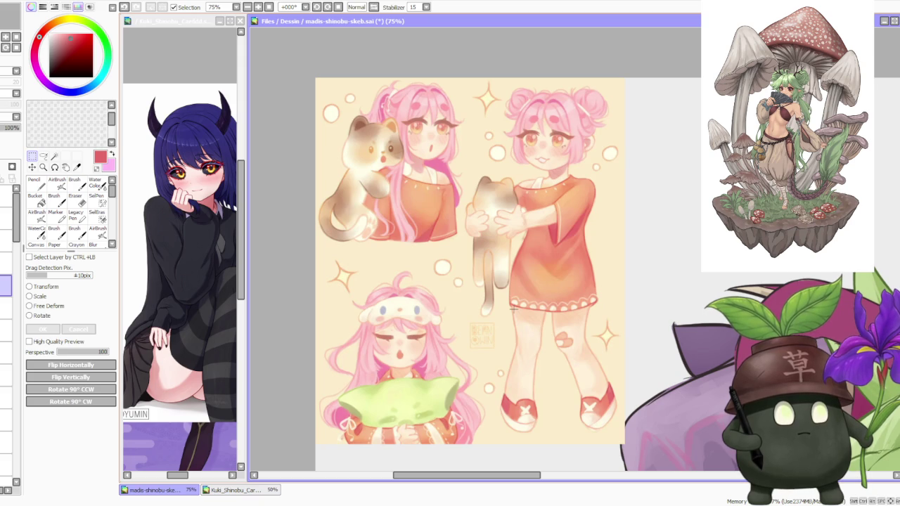
scroll(511, 304, "down", 1)
scroll(507, 295, "down", 1)
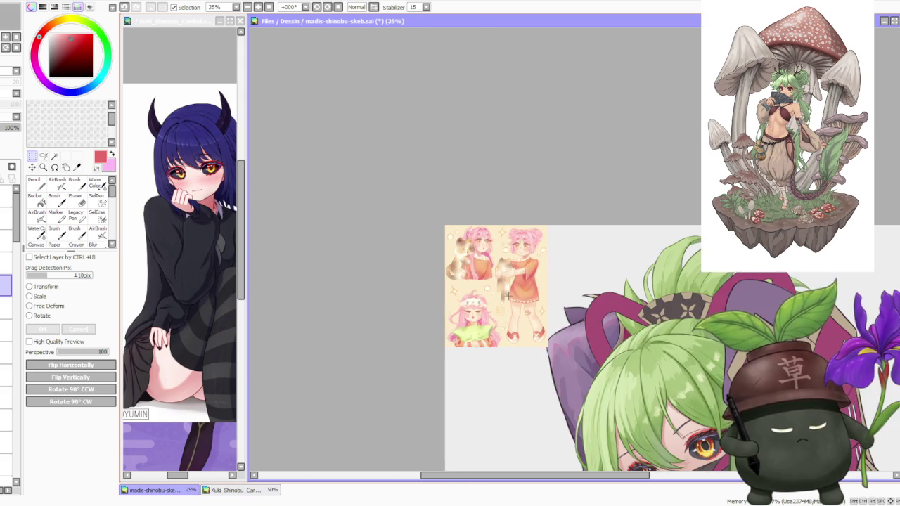
scroll(506, 291, "up", 1)
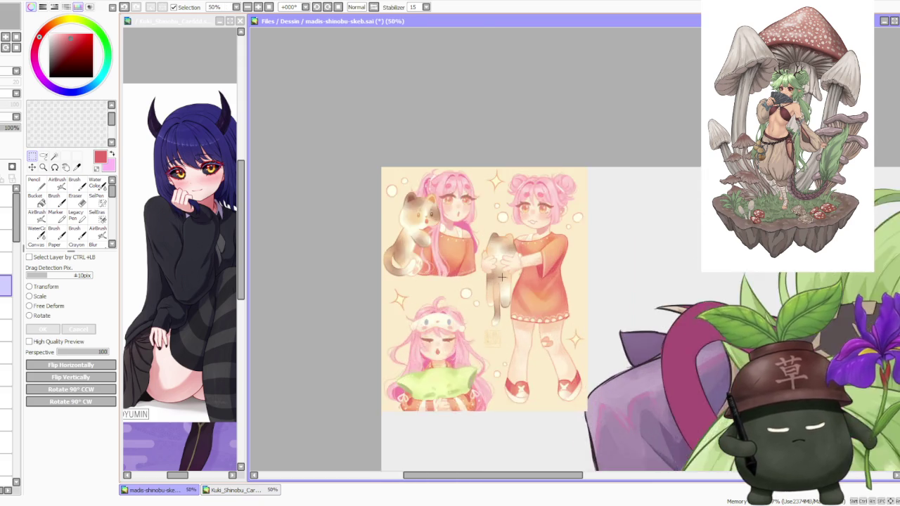
scroll(498, 279, "up", 1)
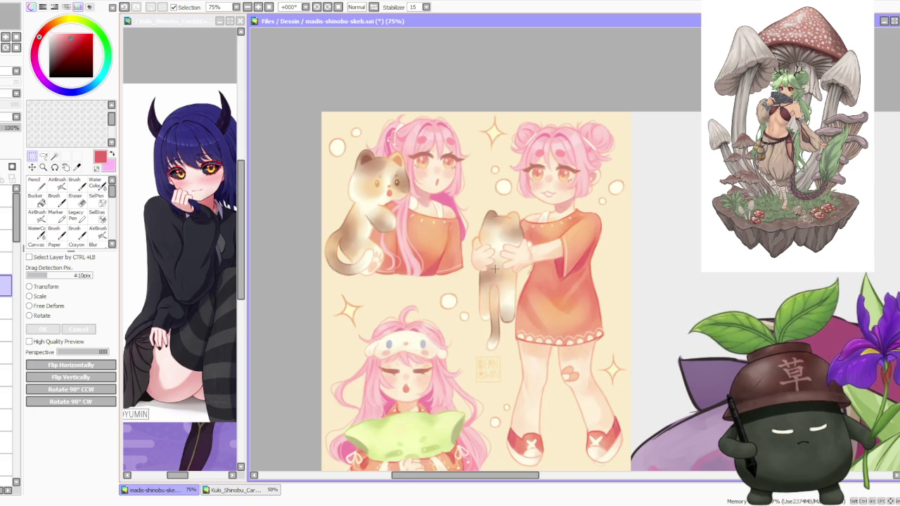
scroll(494, 270, "down", 1)
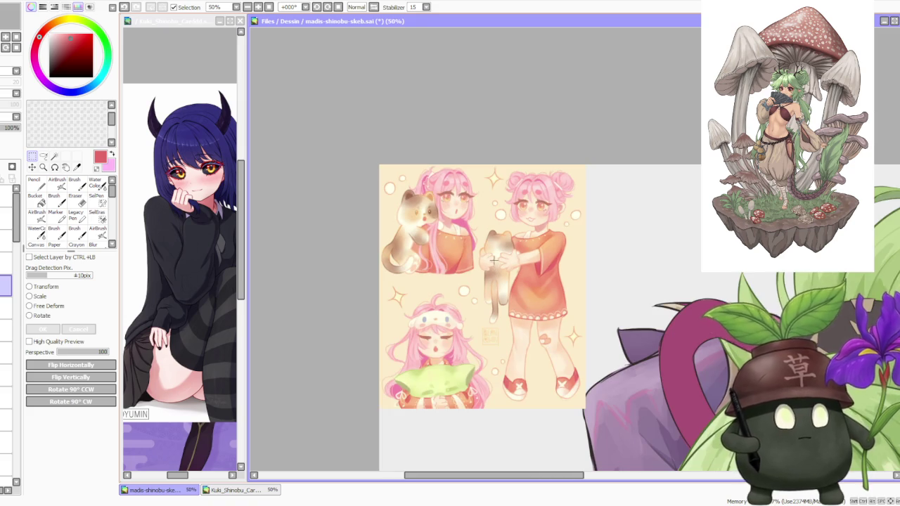
scroll(493, 255, "down", 1)
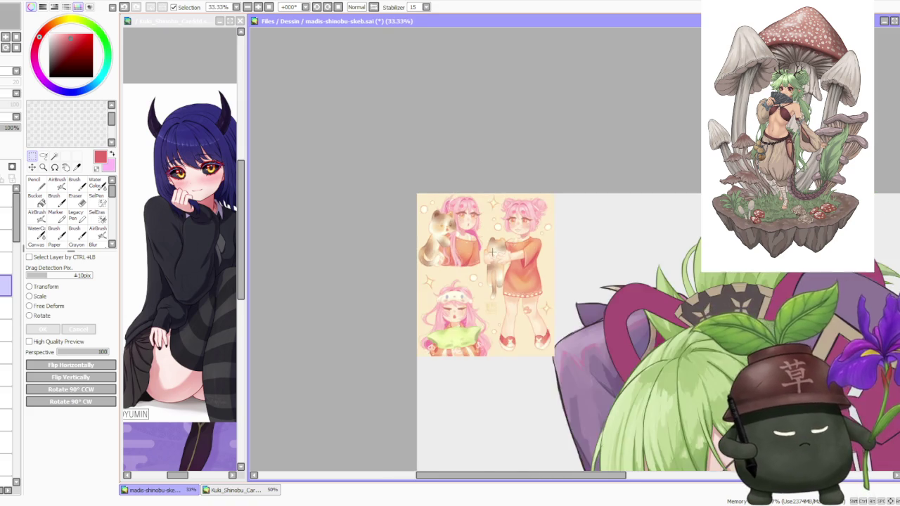
scroll(492, 251, "up", 2)
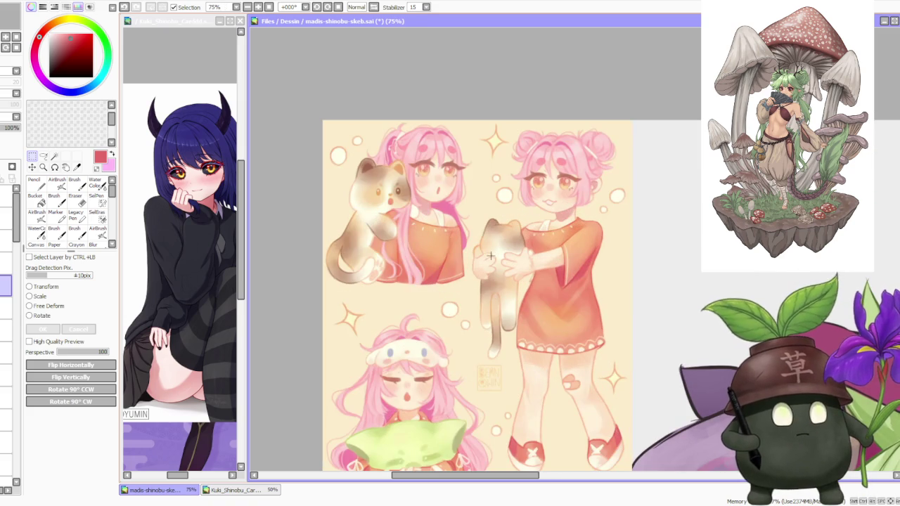
scroll(489, 255, "down", 1)
scroll(490, 255, "down", 1)
scroll(481, 243, "up", 3)
scroll(477, 234, "up", 1)
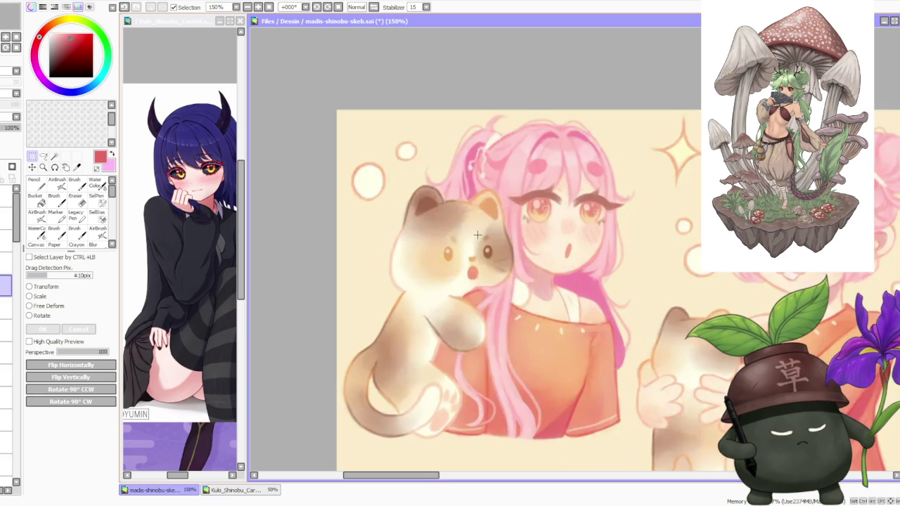
scroll(414, 220, "down", 2)
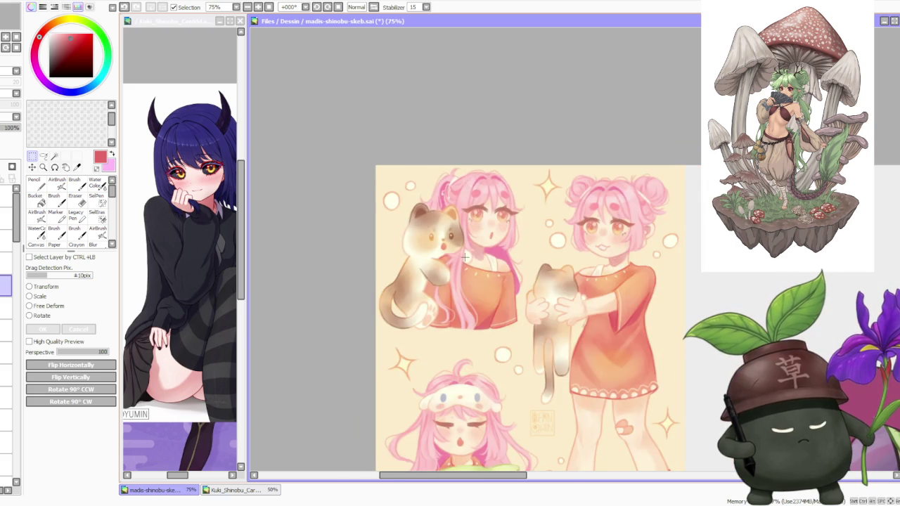
scroll(513, 291, "down", 1)
scroll(559, 325, "up", 2)
scroll(543, 322, "up", 1)
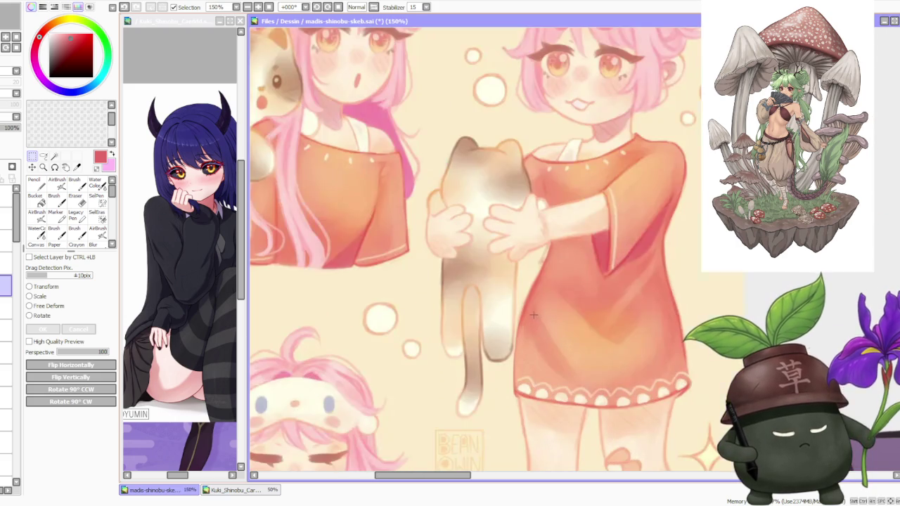
scroll(534, 315, "down", 3)
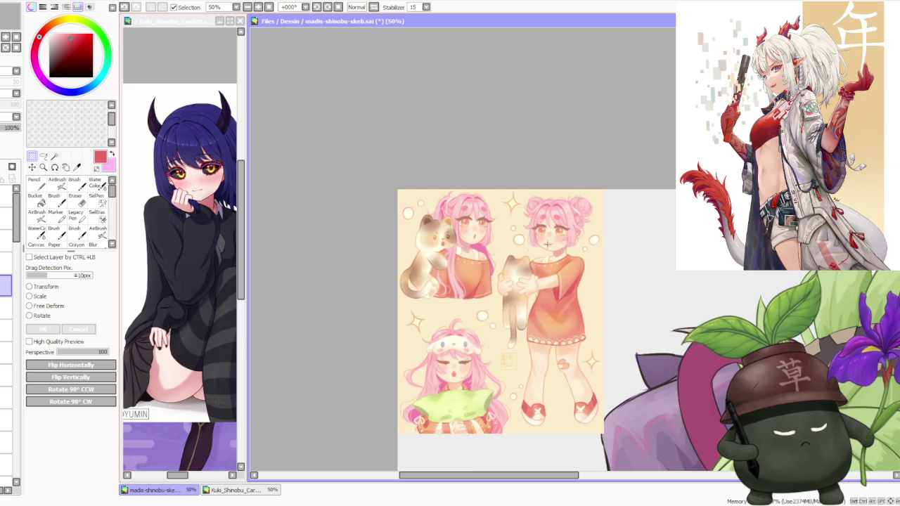
scroll(478, 362, "up", 1)
scroll(517, 335, "down", 1)
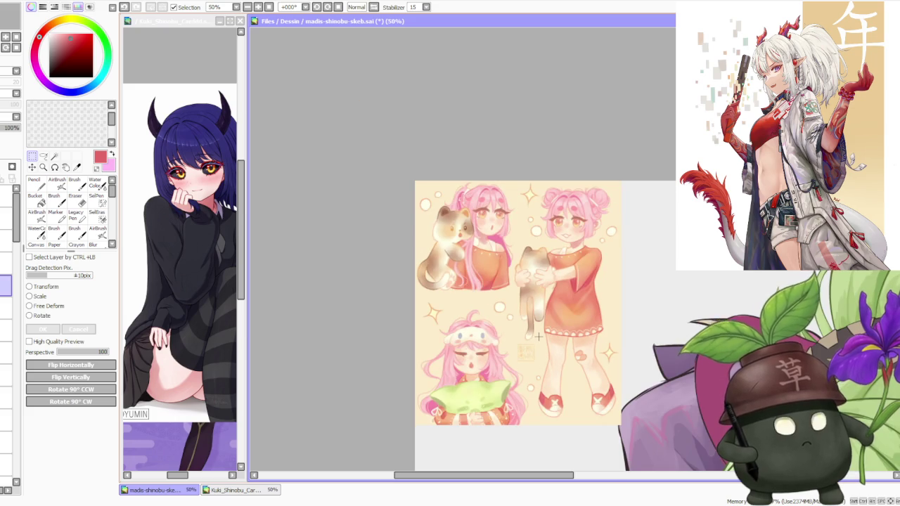
scroll(538, 337, "up", 1)
scroll(546, 323, "down", 1)
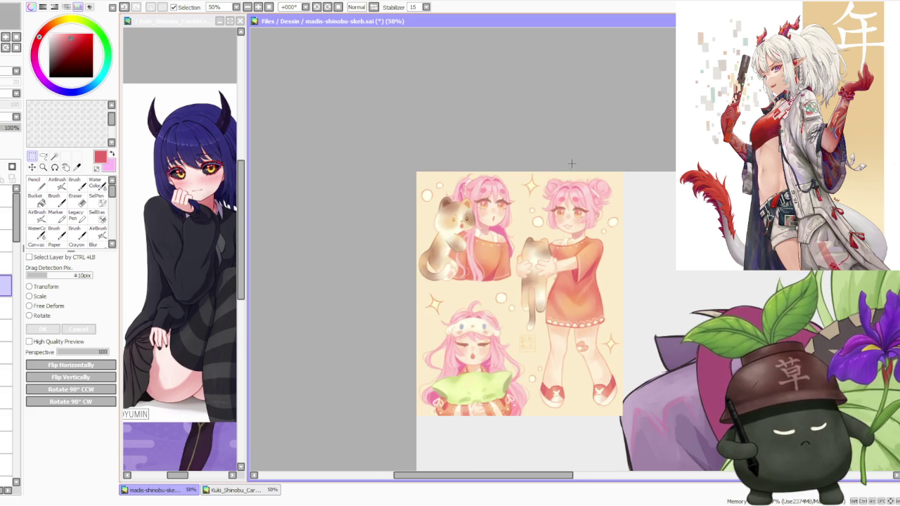
scroll(572, 164, "up", 1)
scroll(580, 224, "up", 1)
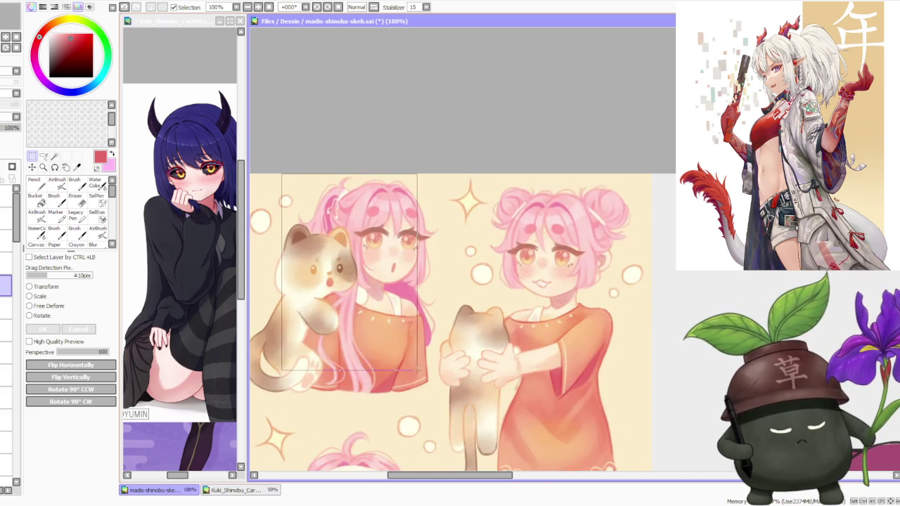
scroll(454, 358, "down", 2)
scroll(455, 359, "down", 2)
scroll(454, 358, "up", 2)
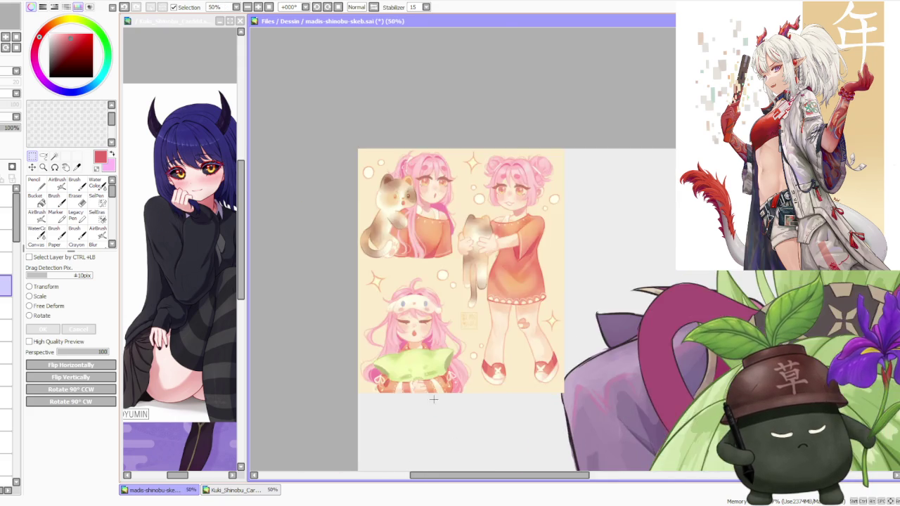
scroll(403, 324, "up", 2)
left_click_drag(322, 231, 513, 439)
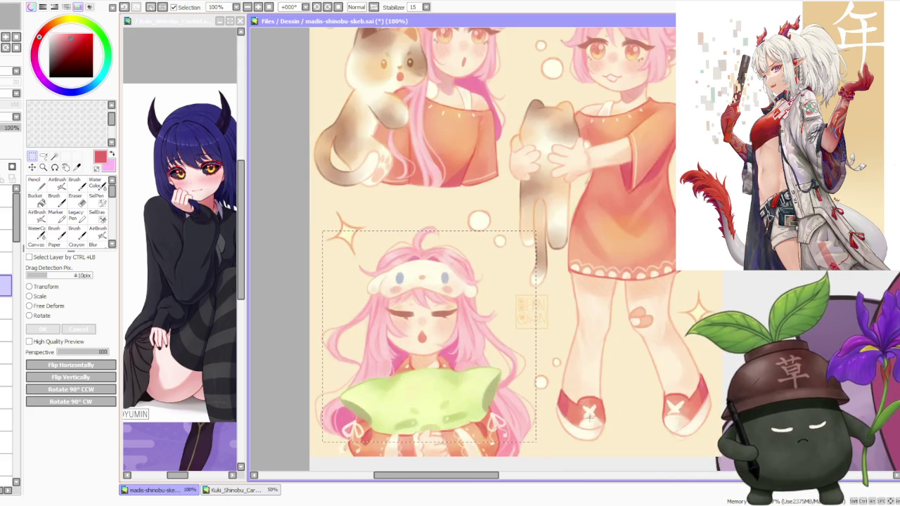
scroll(490, 278, "down", 1)
scroll(457, 225, "down", 1)
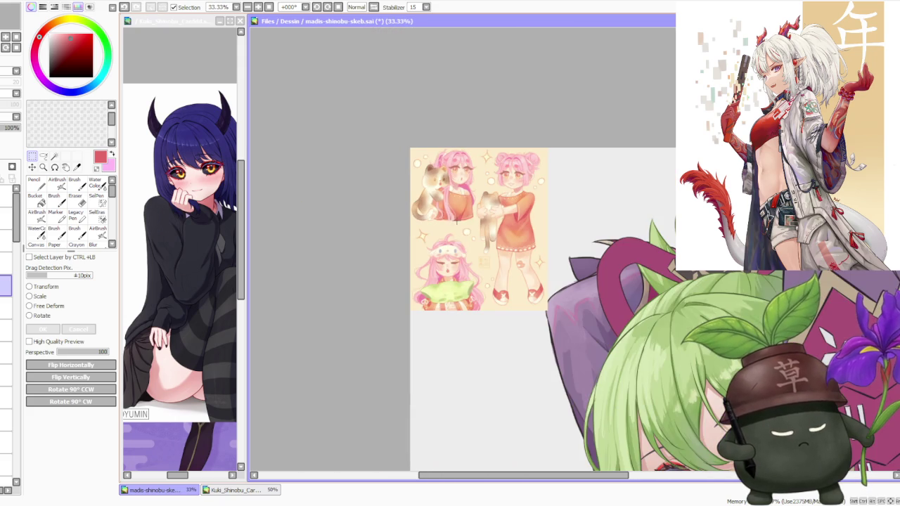
scroll(476, 171, "up", 2)
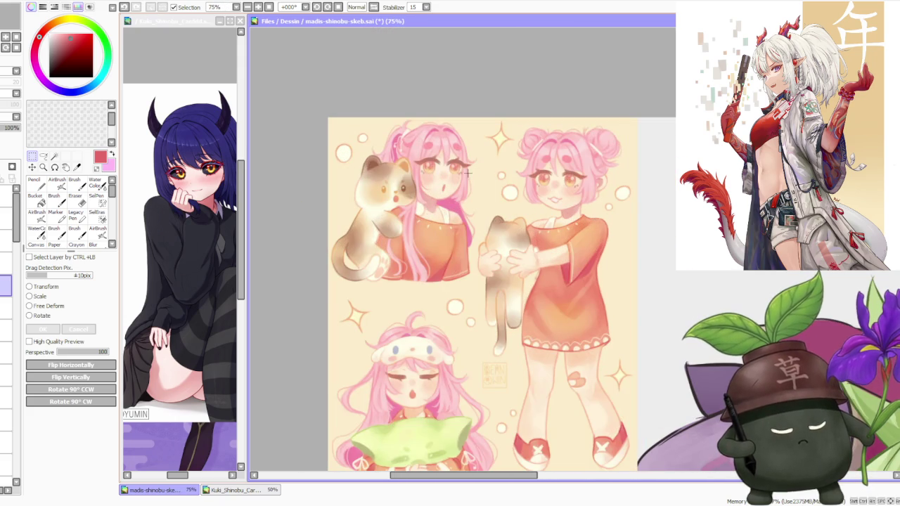
scroll(425, 139, "up", 2)
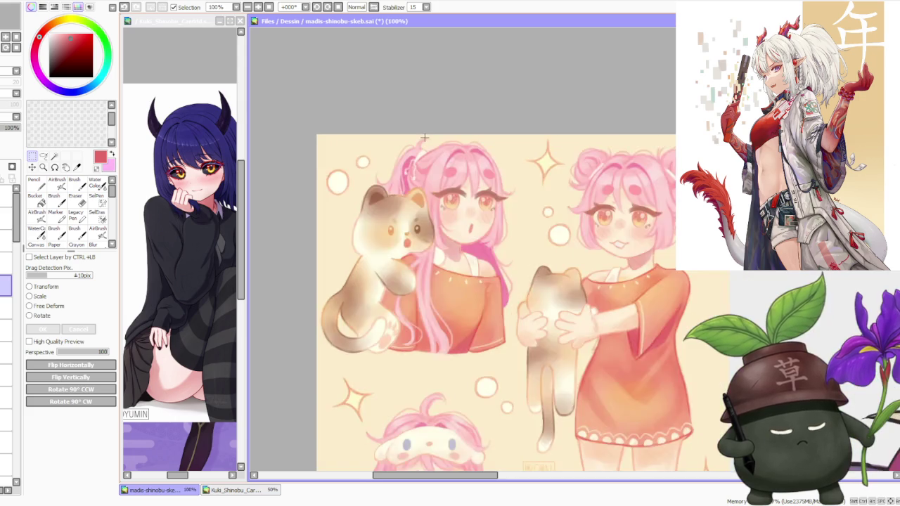
scroll(404, 148, "up", 1)
mouse_move(355, 134)
left_mouse_down()
mouse_move(312, 138)
mouse_move(453, 257)
left_mouse_up()
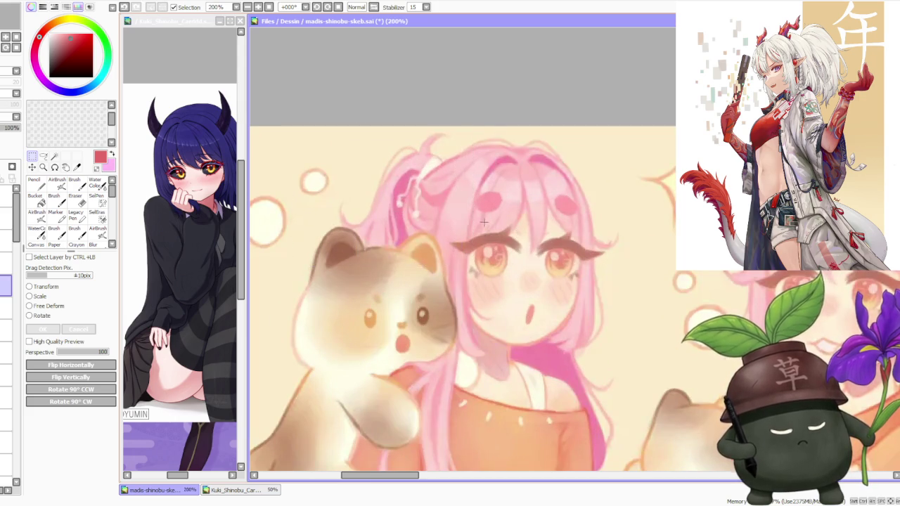
scroll(485, 225, "down", 2)
scroll(485, 222, "down", 2)
scroll(623, 224, "up", 2)
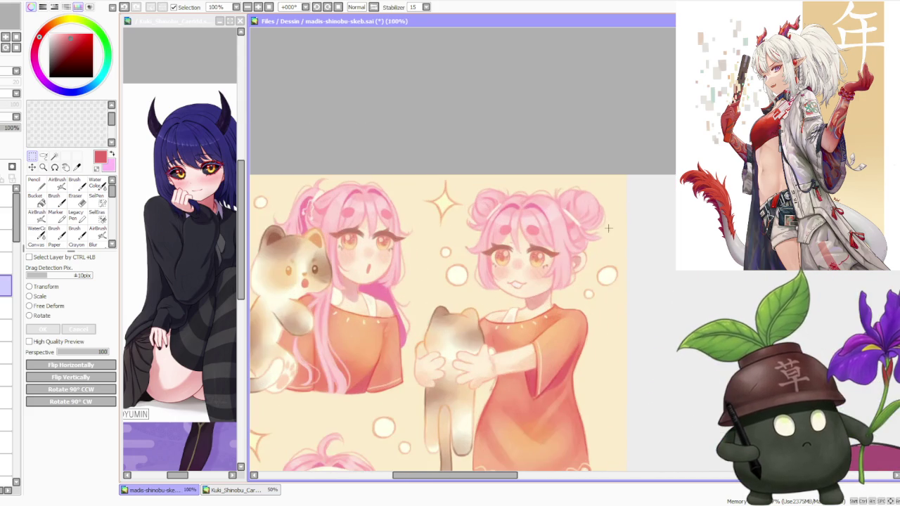
scroll(603, 232, "down", 2)
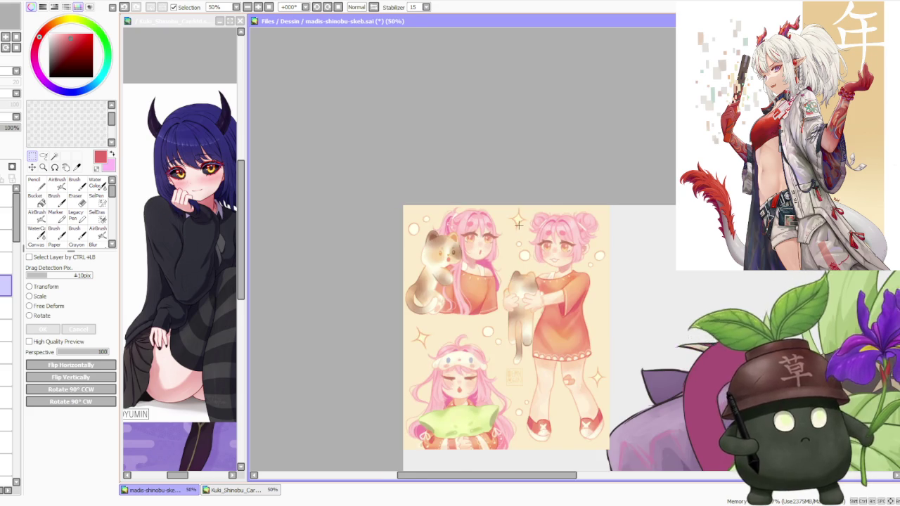
scroll(517, 229, "down", 2)
scroll(515, 284, "up", 2)
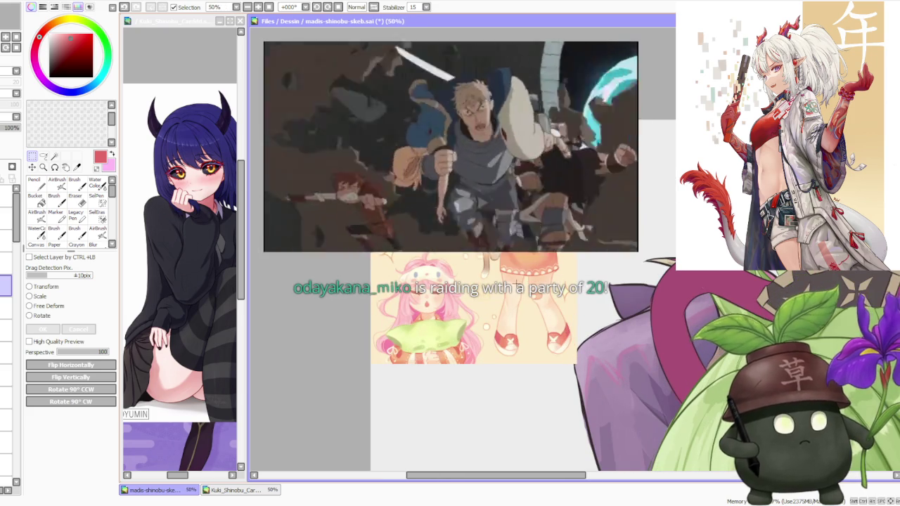
scroll(501, 263, "down", 1)
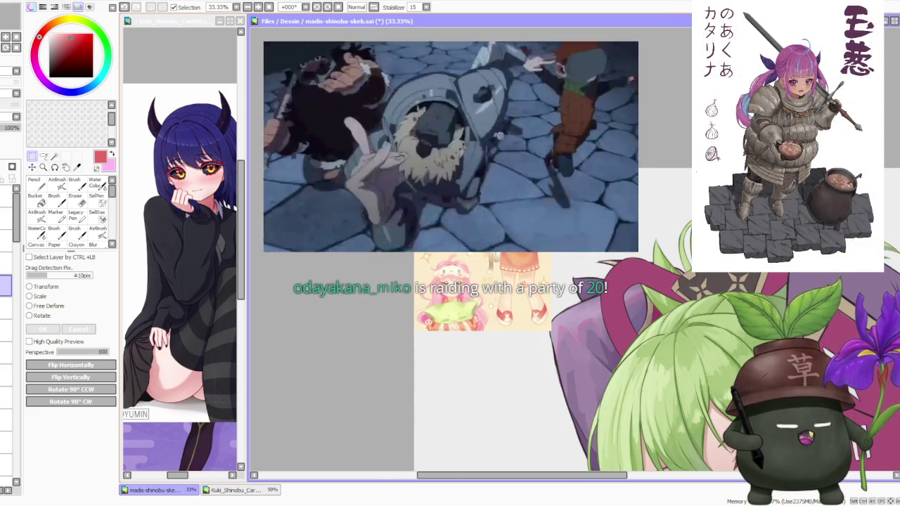
scroll(495, 250, "down", 1)
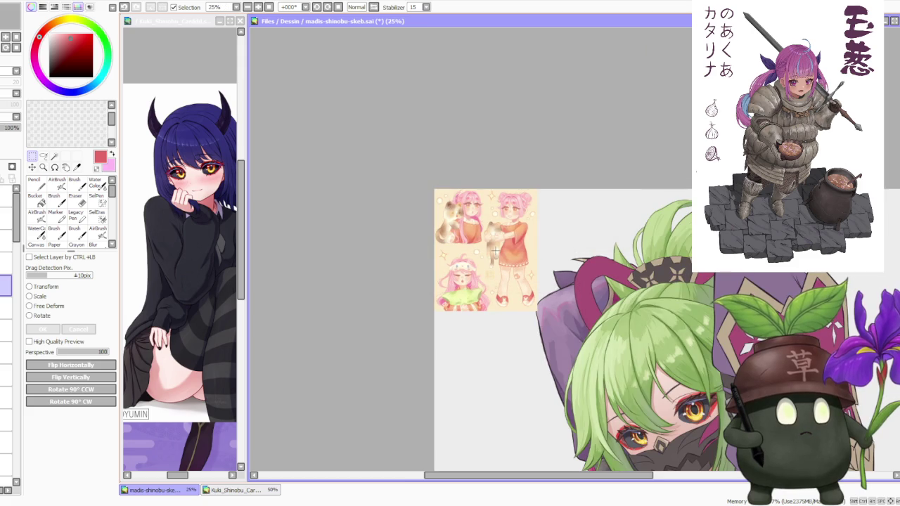
scroll(493, 242, "up", 1)
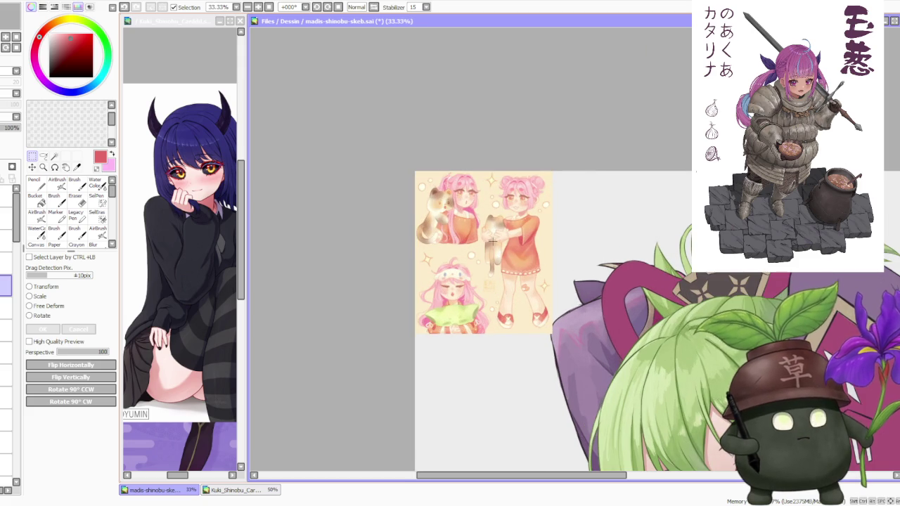
scroll(493, 241, "up", 1)
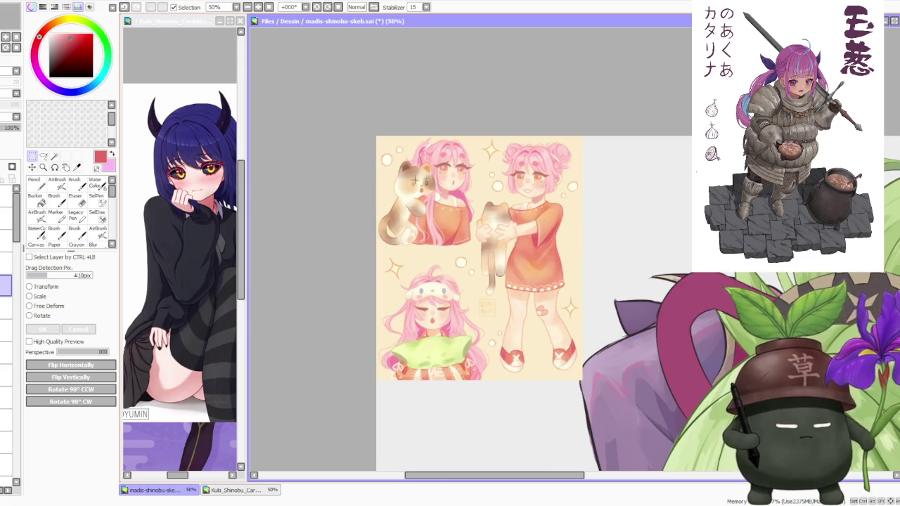
scroll(428, 225, "down", 3)
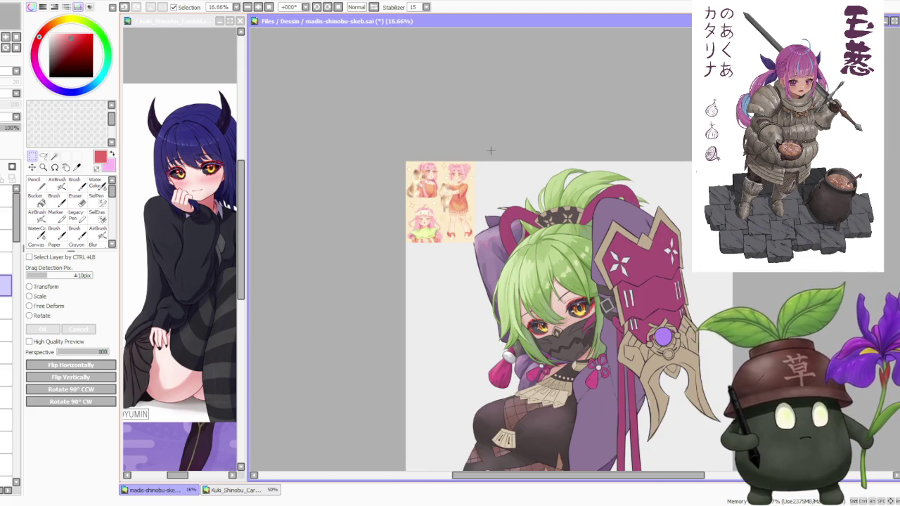
scroll(502, 109, "down", 1)
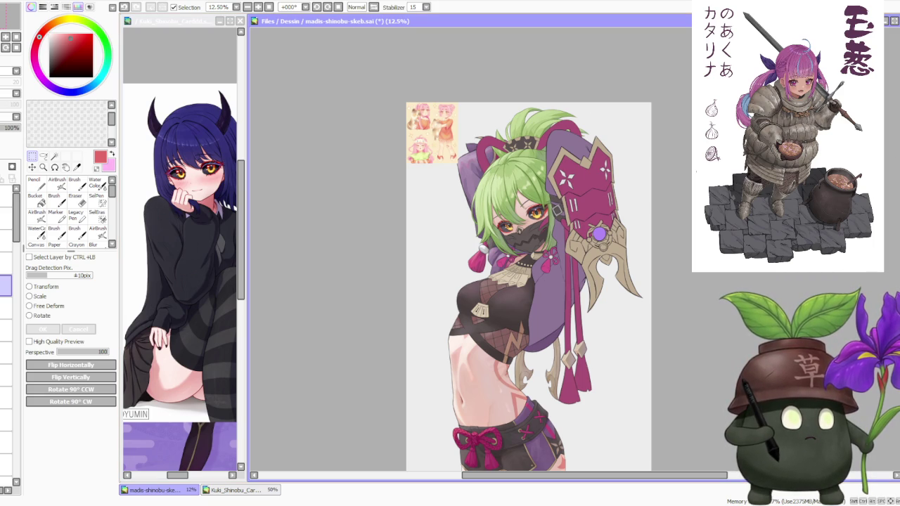
key("alt+Tab")
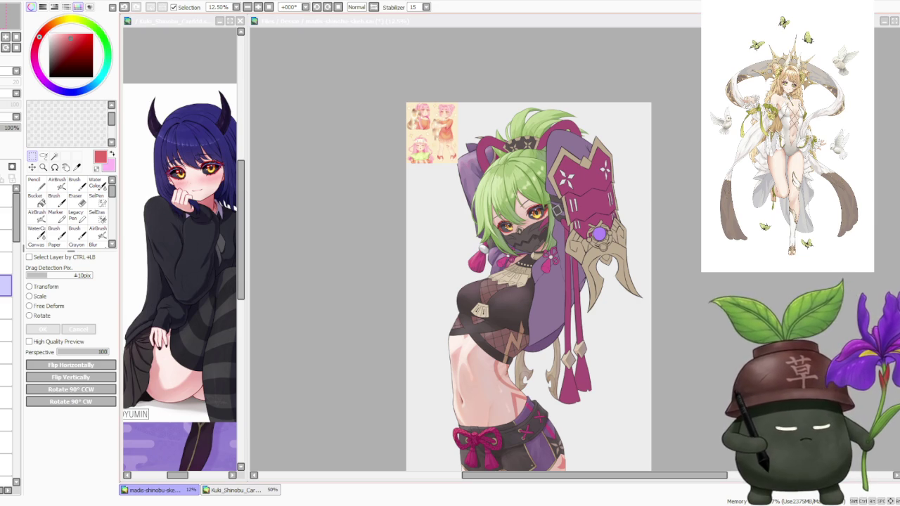
scroll(429, 105, "up", 1)
scroll(416, 104, "up", 2)
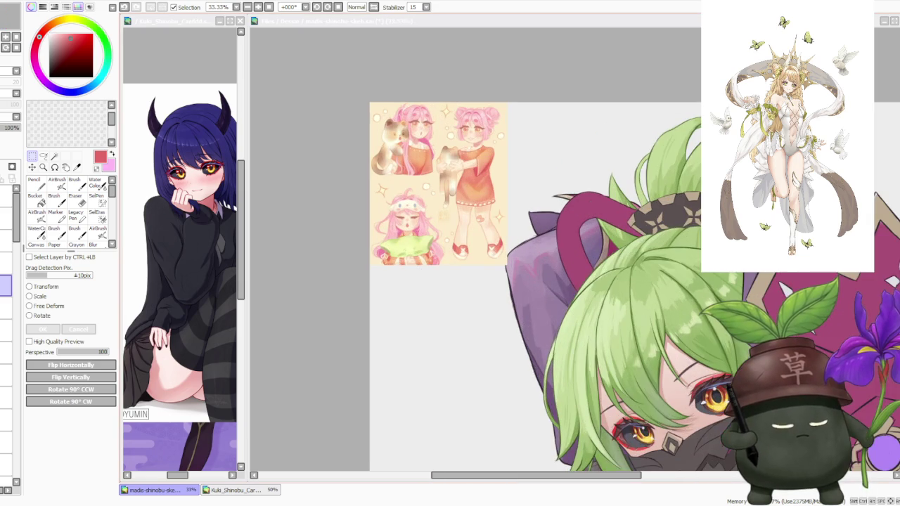
scroll(428, 107, "up", 2)
scroll(428, 107, "up", 1)
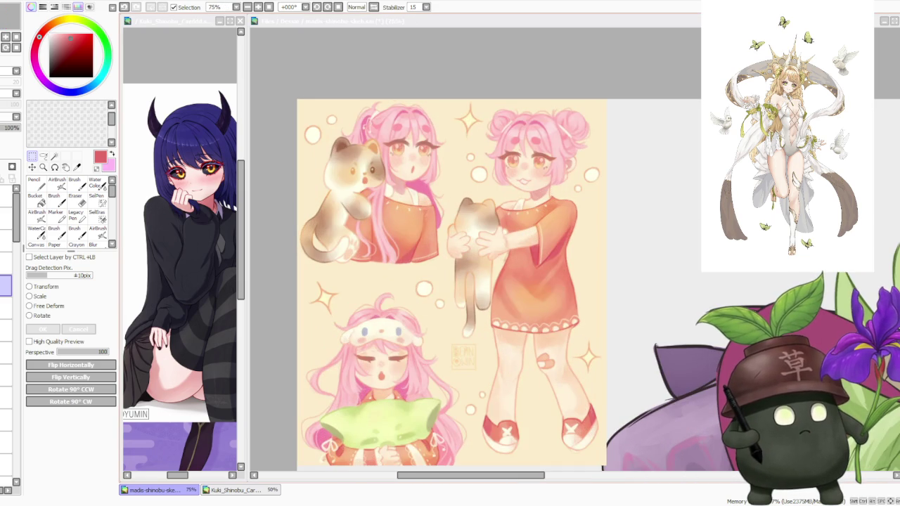
scroll(457, 267, "down", 1)
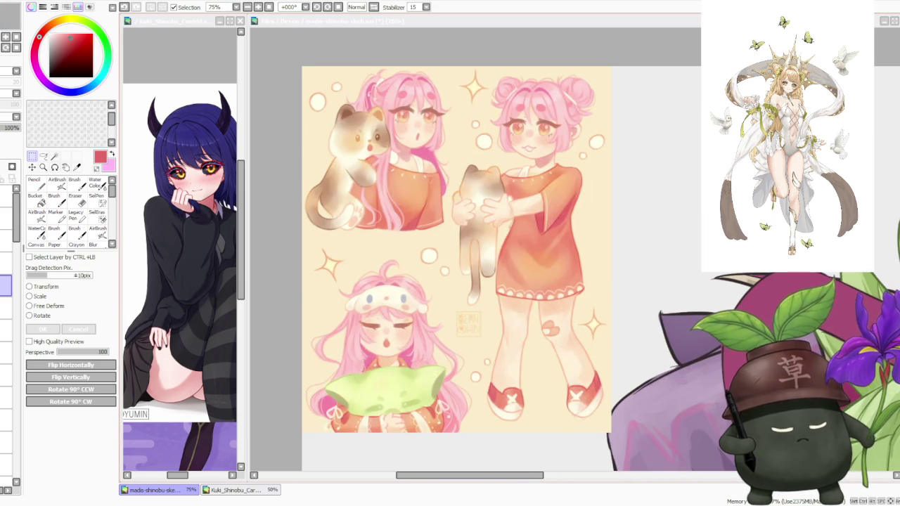
scroll(548, 274, "down", 1)
scroll(548, 274, "up", 1)
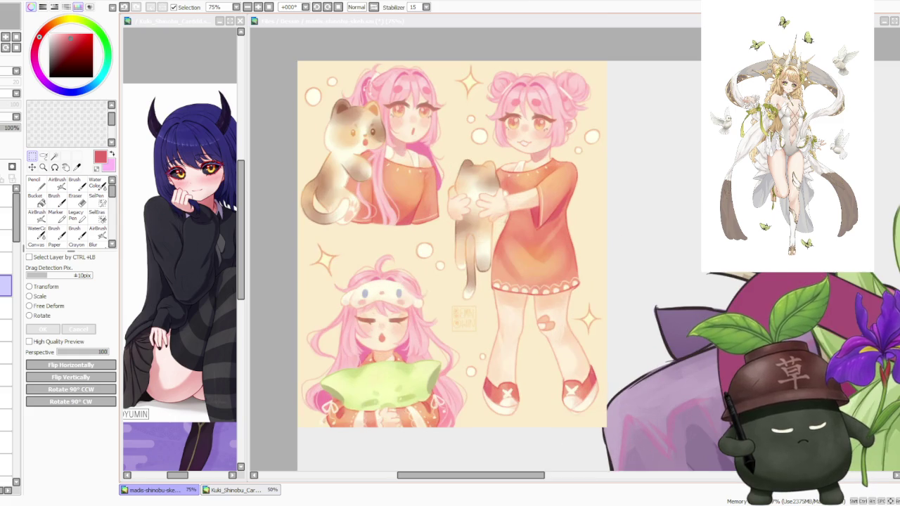
scroll(450, 246, "down", 1)
scroll(449, 246, "up", 1)
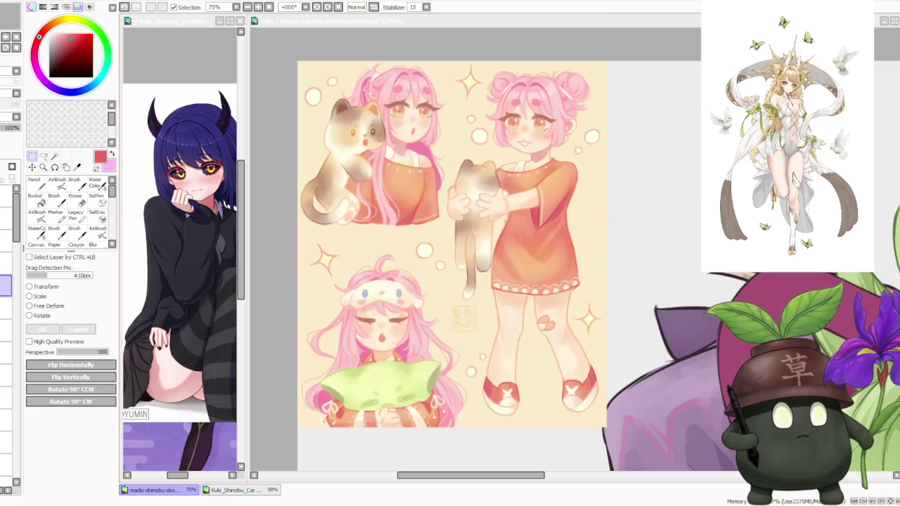
scroll(450, 267, "down", 2)
scroll(449, 267, "down", 1)
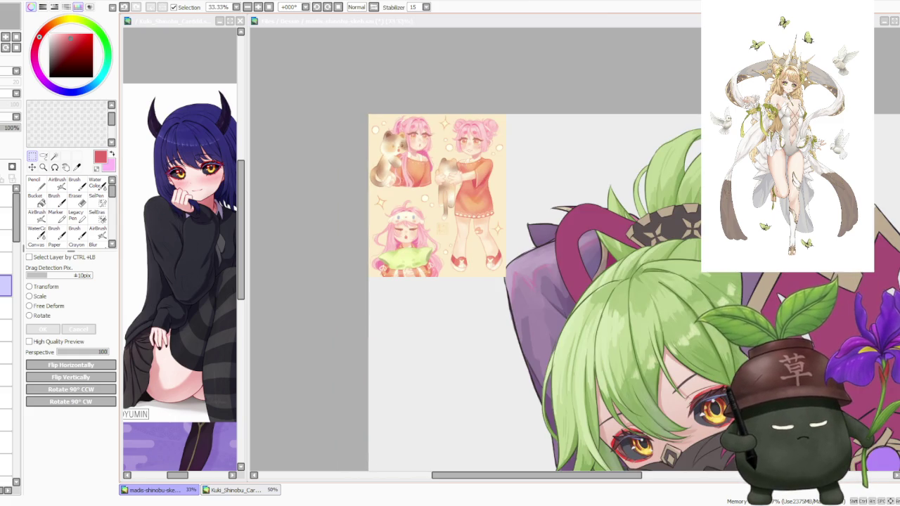
scroll(450, 267, "down", 1)
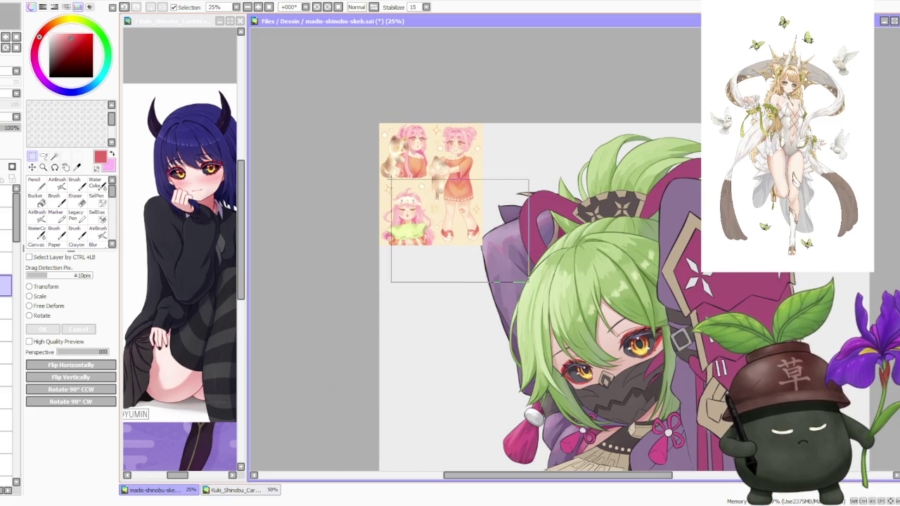
scroll(523, 136, "down", 1)
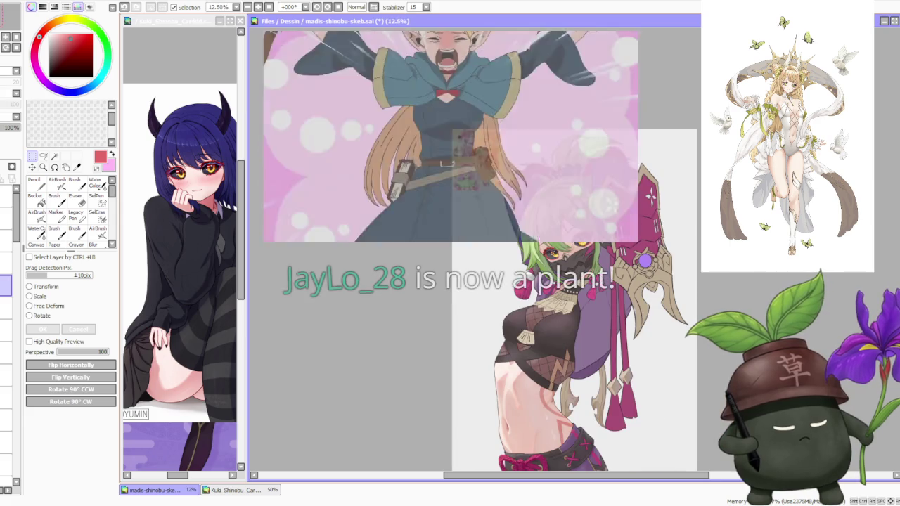
scroll(523, 136, "down", 1)
scroll(475, 261, "up", 1)
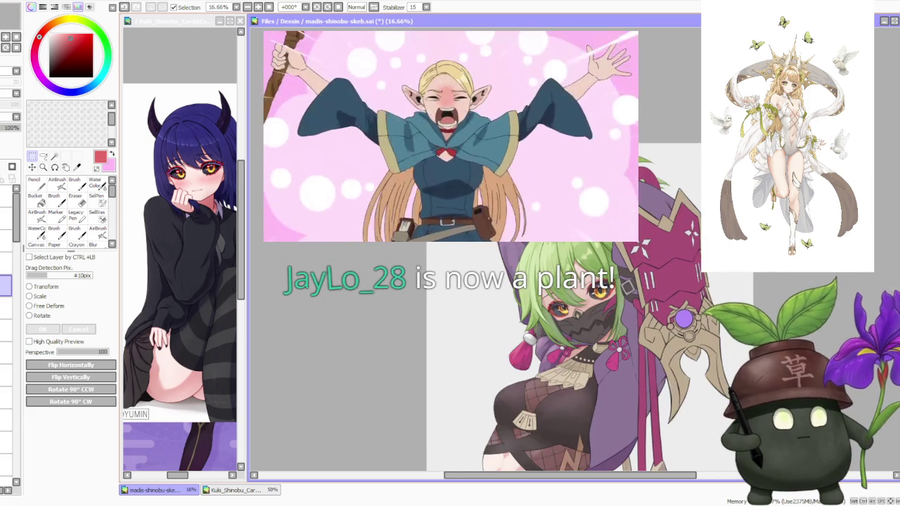
scroll(475, 261, "up", 2)
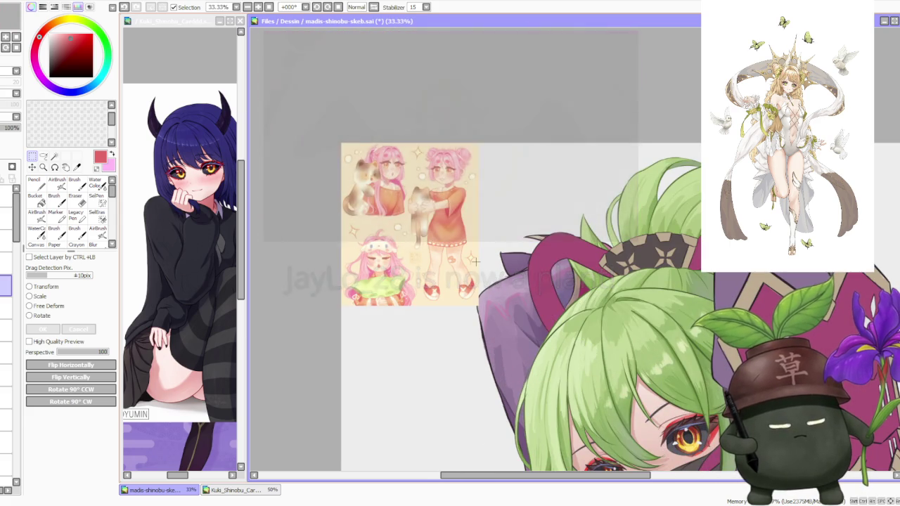
left_click(446, 221, "alt")
- Sample peach, pale cream, hair pink and salmon-red tones from the reference sheet
left_click(450, 196, "alt")
left_click(440, 189, "alt")
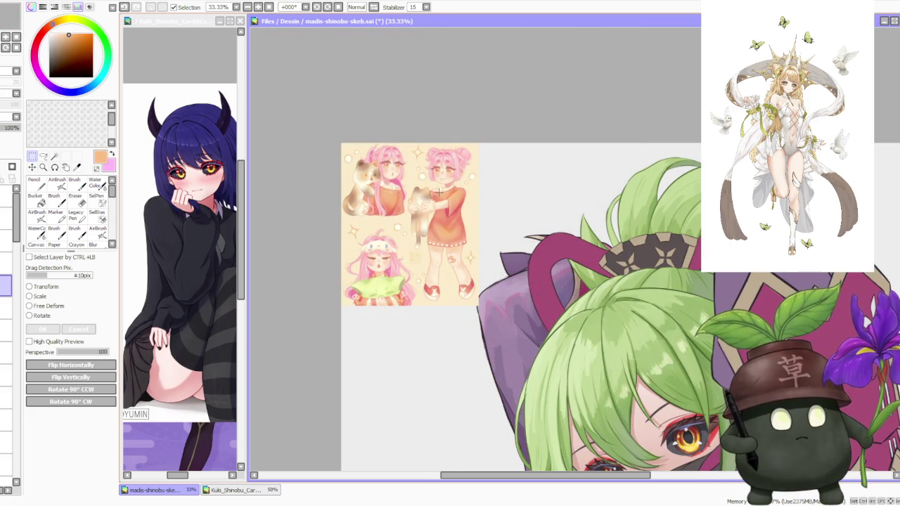
left_click(409, 204, "alt")
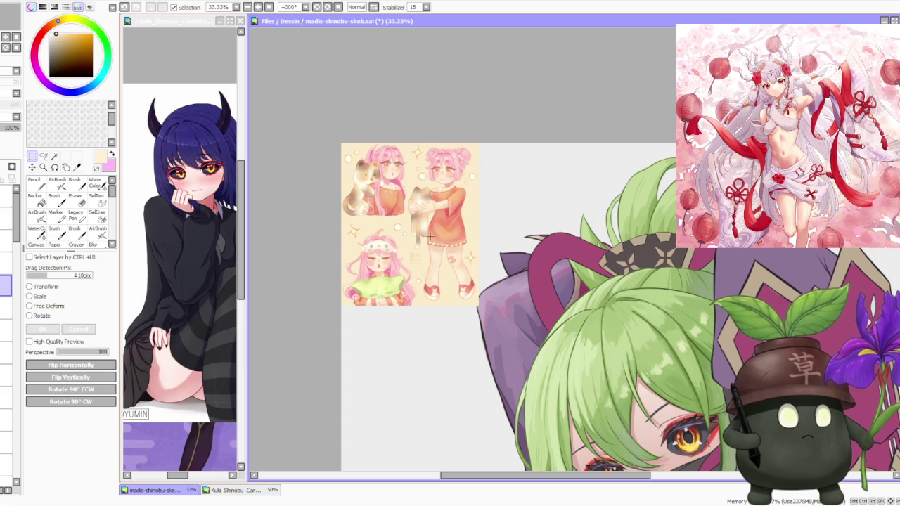
left_click(396, 268, "alt")
left_click(396, 282, "alt")
left_click(397, 294, "alt")
left_click(433, 288, "alt")
left_click(458, 254, "alt")
left_click(466, 250, "alt")
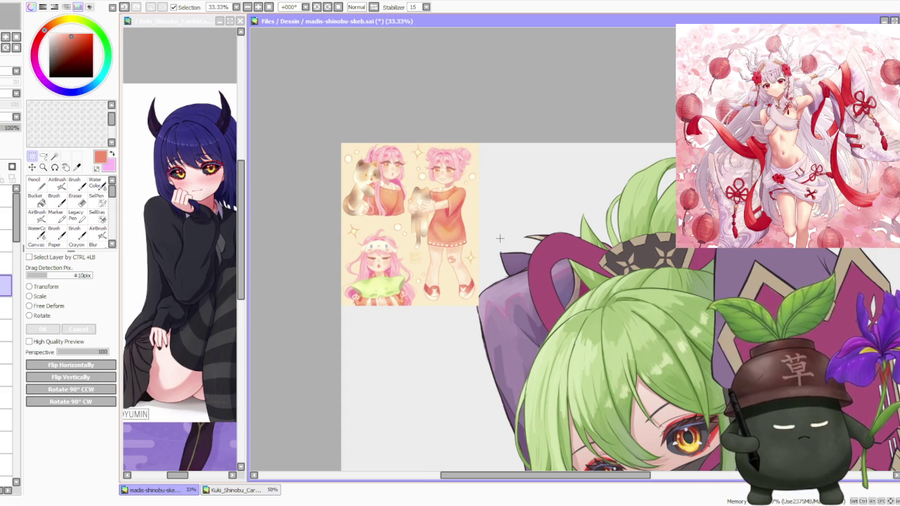
- Review the canvas at several zoom levels, then remove the reference sheet with Delete
scroll(499, 239, "down", 2)
scroll(497, 234, "down", 2)
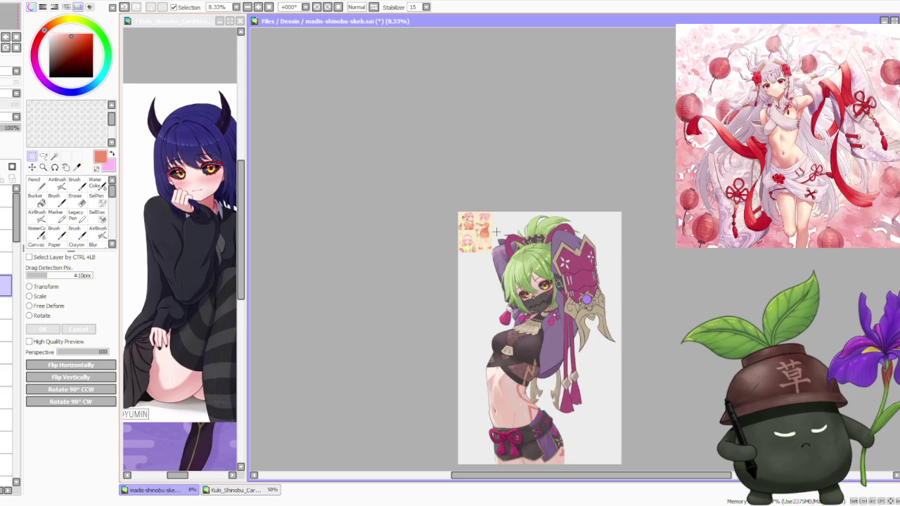
scroll(496, 232, "up", 1)
scroll(492, 227, "up", 1)
scroll(488, 224, "up", 1)
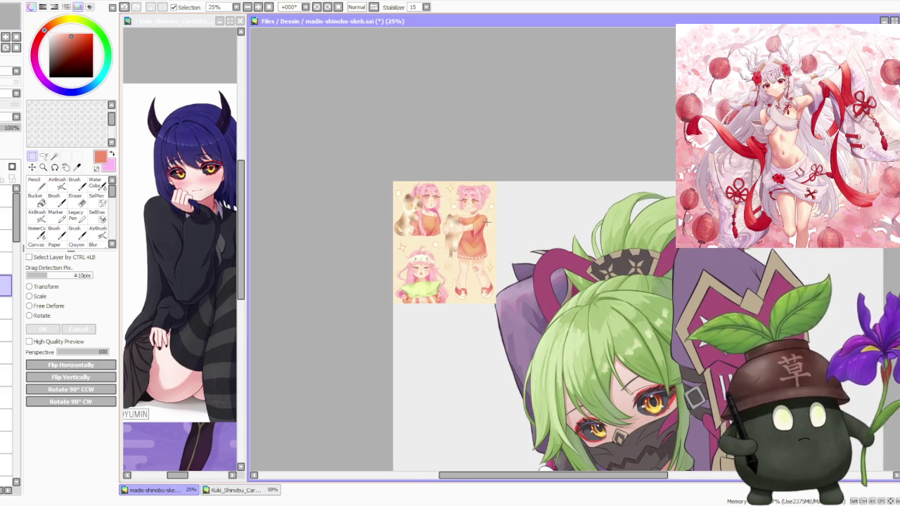
scroll(485, 222, "up", 2)
scroll(484, 222, "up", 1)
scroll(484, 223, "down", 1)
scroll(484, 223, "down", 1)
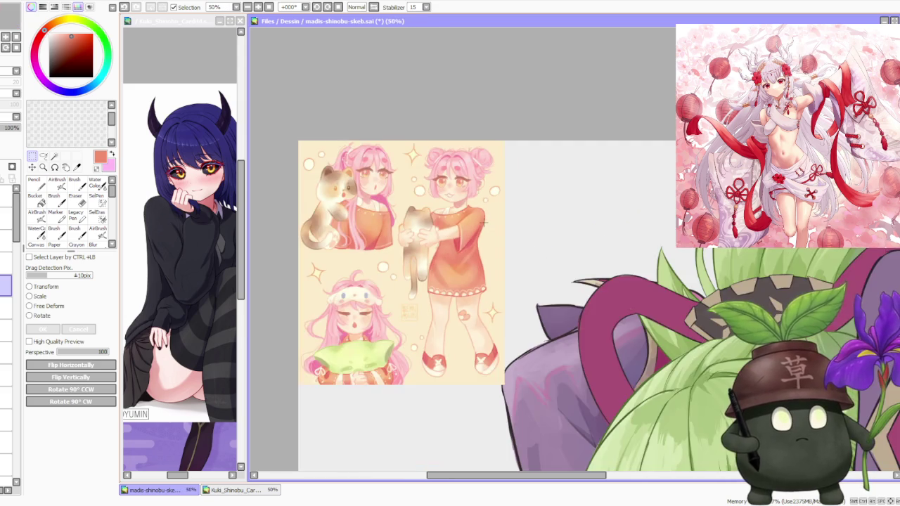
scroll(485, 223, "down", 1)
scroll(496, 220, "down", 1)
scroll(504, 218, "down", 1)
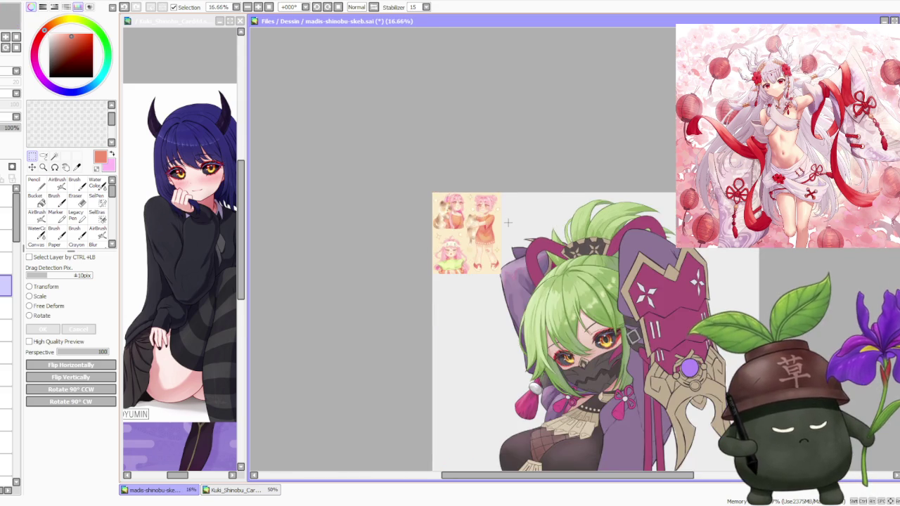
scroll(507, 222, "down", 1)
scroll(507, 222, "down", 1)
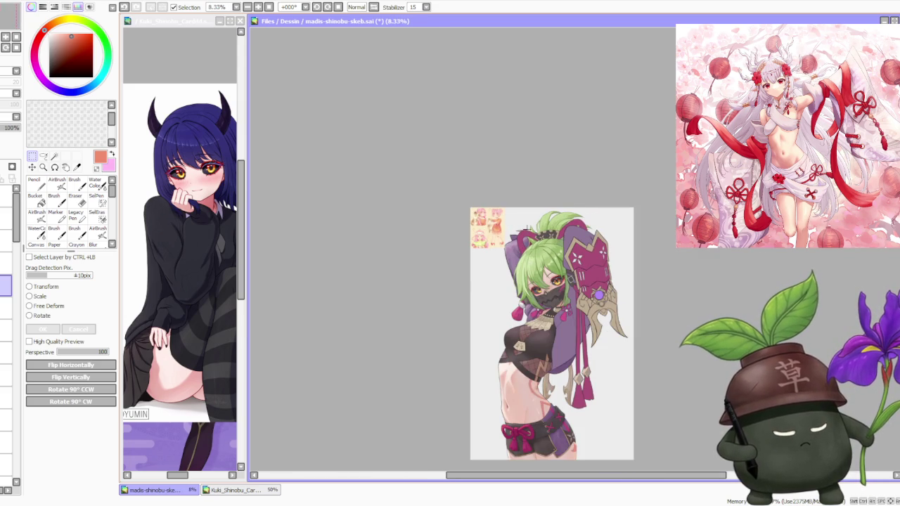
scroll(527, 228, "up", 1)
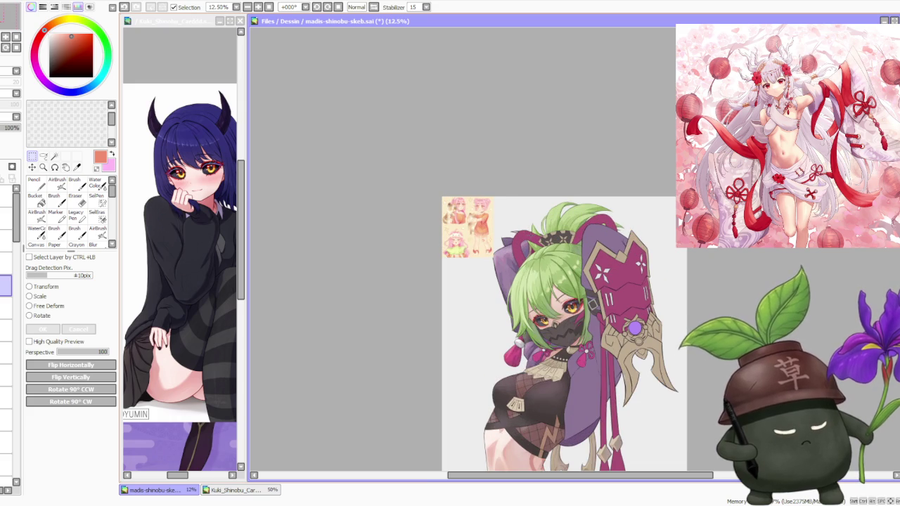
scroll(503, 212, "down", 1)
scroll(503, 212, "up", 1)
scroll(504, 212, "down", 1)
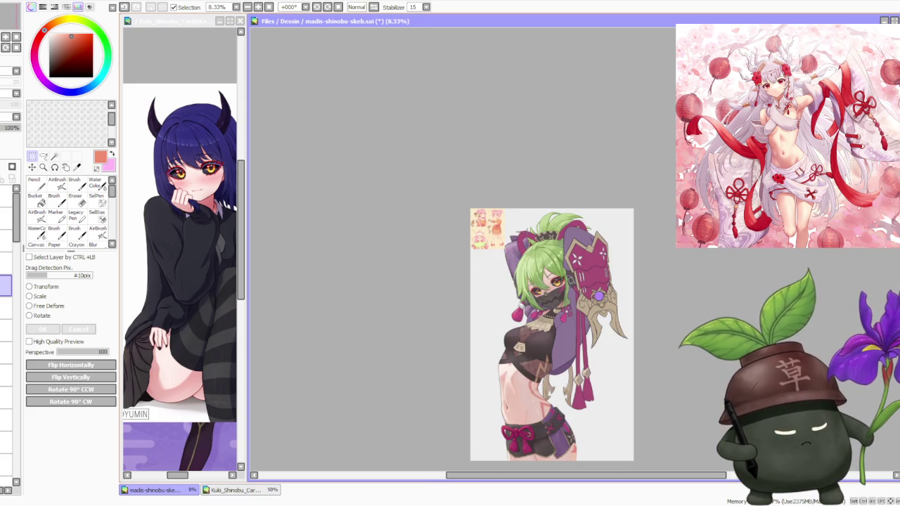
scroll(576, 321, "up", 1)
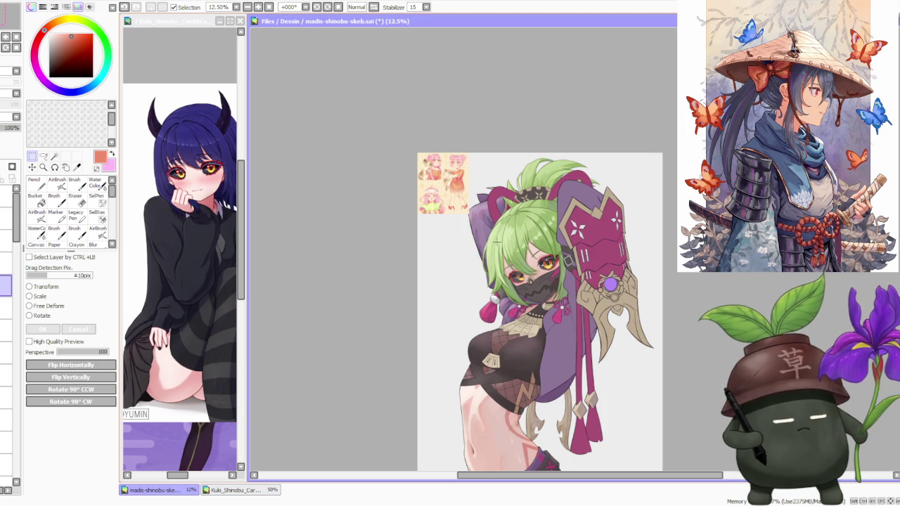
scroll(450, 166, "up", 5)
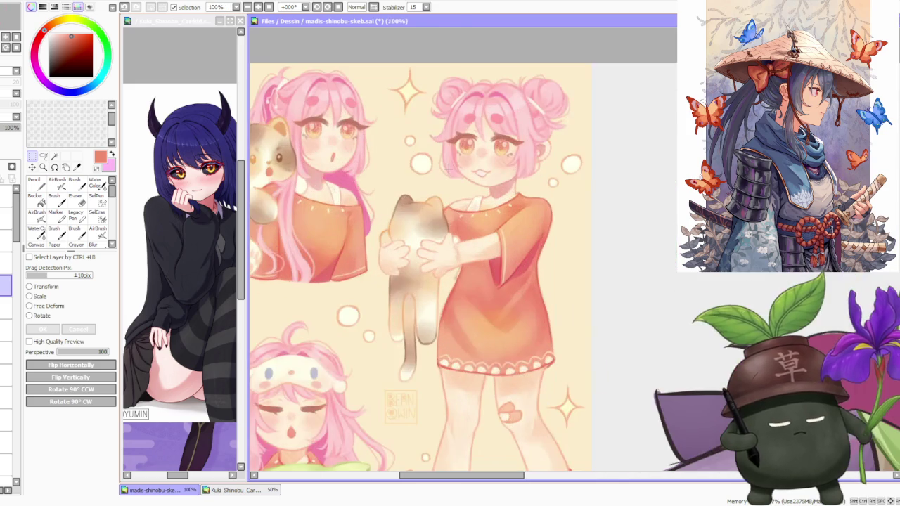
scroll(449, 168, "down", 1)
scroll(449, 168, "down", 1)
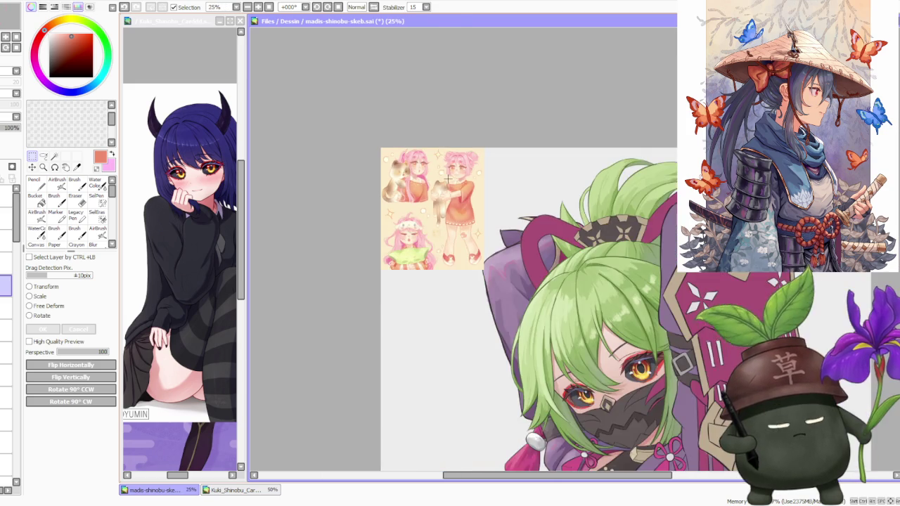
scroll(448, 168, "down", 1)
scroll(446, 170, "down", 2)
scroll(446, 170, "up", 1)
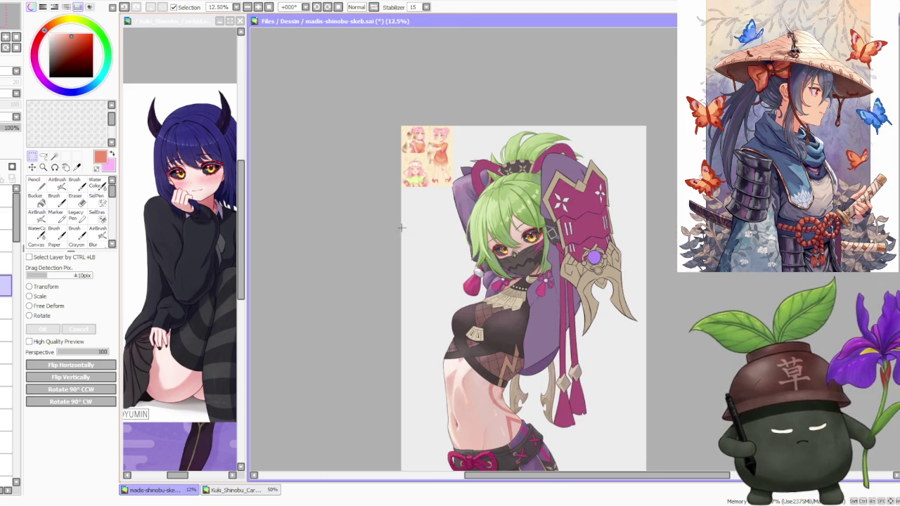
key("Delete")
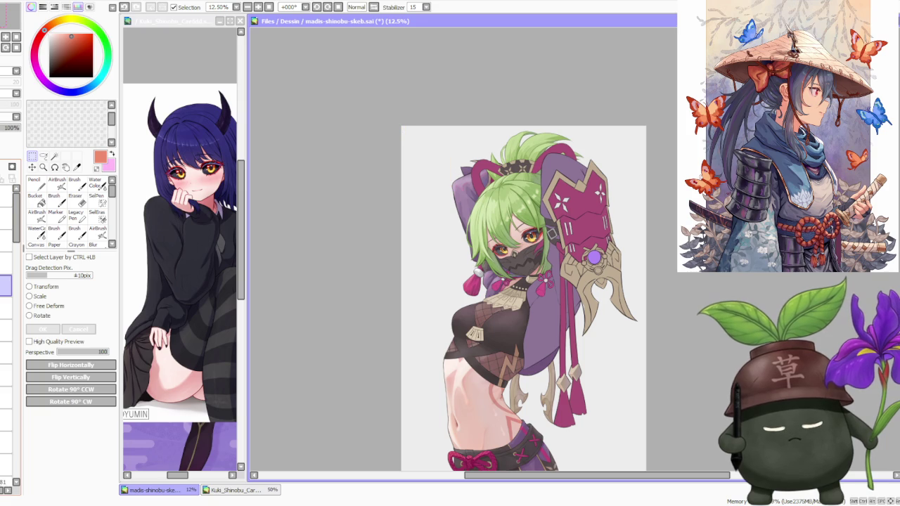
scroll(536, 190, "down", 1)
scroll(536, 190, "up", 2)
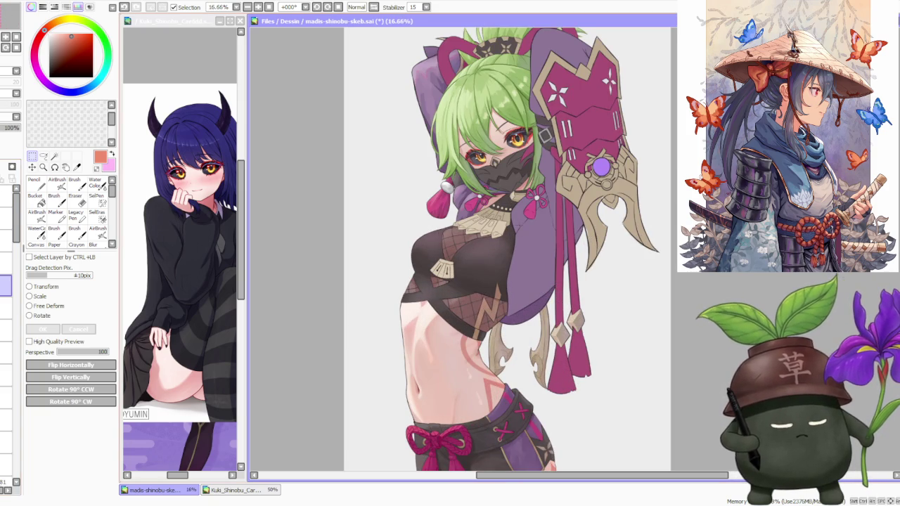
scroll(527, 130, "up", 1)
scroll(527, 130, "up", 1)
scroll(527, 131, "up", 1)
scroll(527, 131, "up", 1)
scroll(527, 131, "down", 3)
scroll(527, 131, "down", 1)
scroll(495, 163, "up", 5)
scroll(494, 162, "up", 2)
scroll(494, 162, "down", 4)
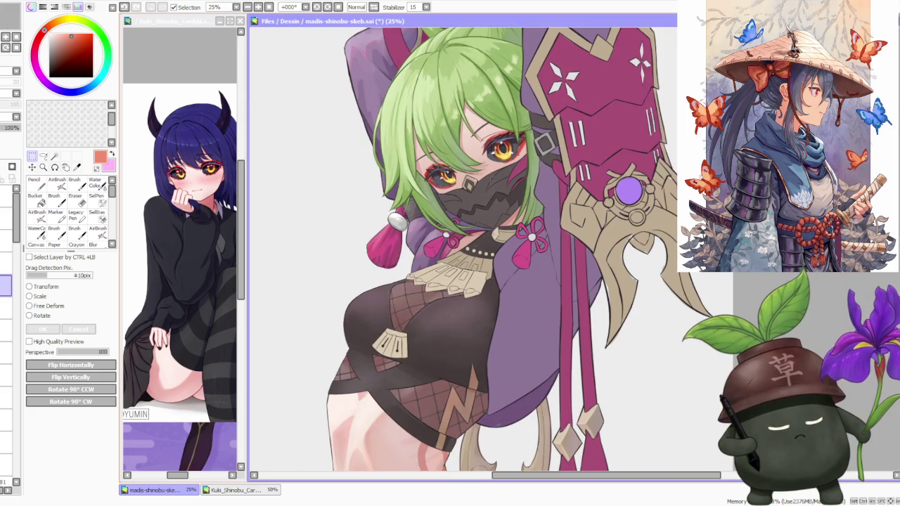
scroll(464, 250, "down", 1)
scroll(464, 250, "down", 1)
scroll(464, 250, "down", 2)
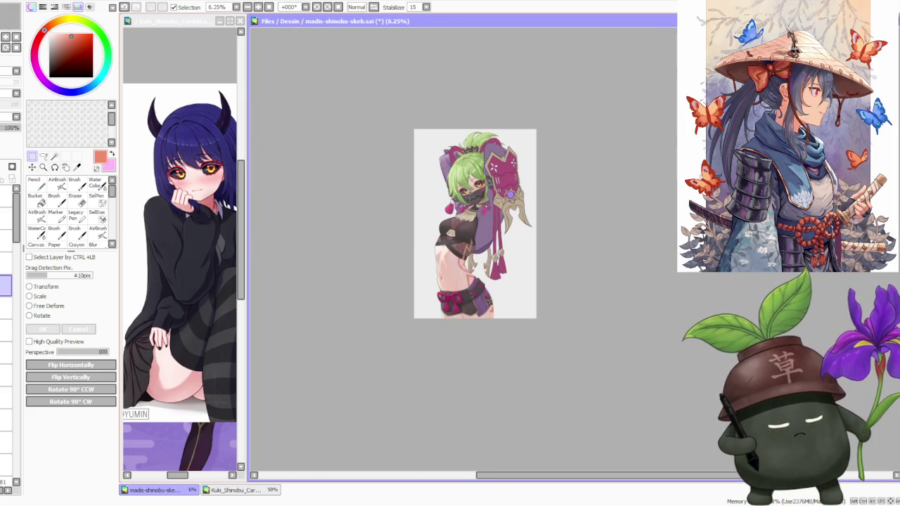
scroll(467, 261, "up", 1)
scroll(462, 260, "down", 1)
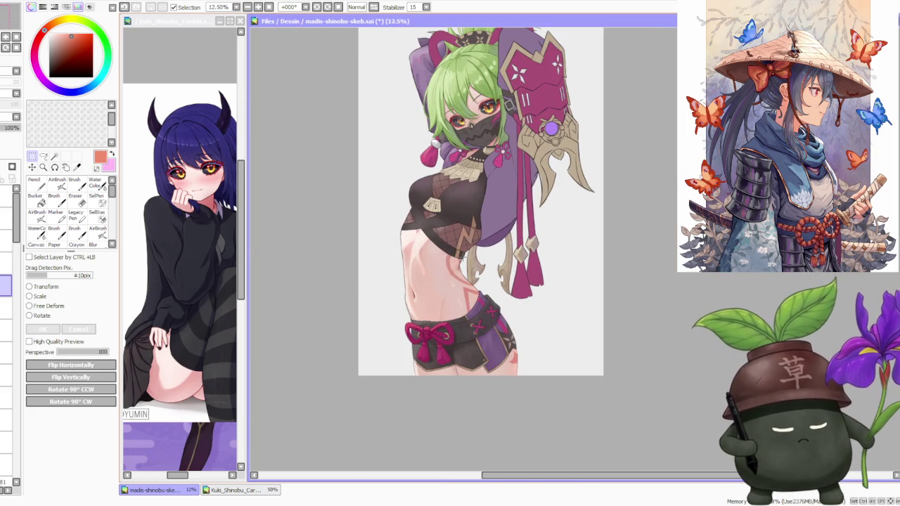
scroll(482, 187, "down", 1)
scroll(499, 117, "up", 2)
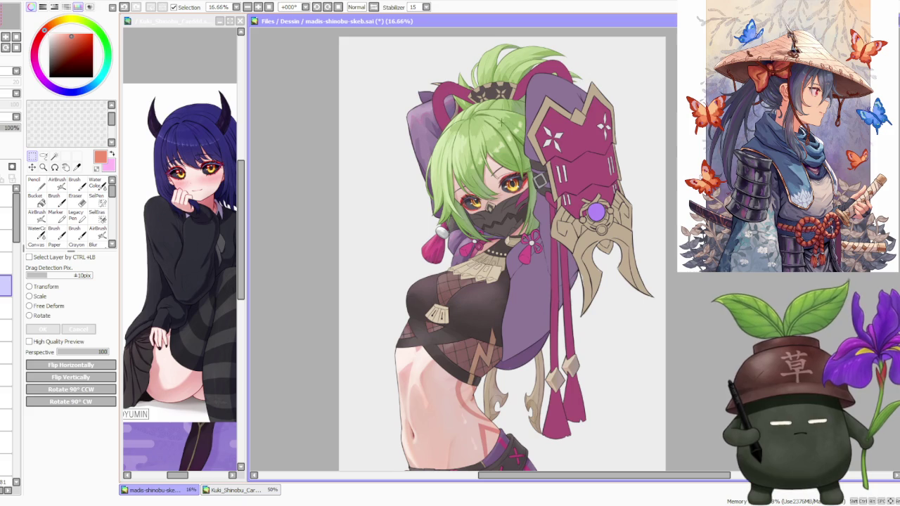
scroll(488, 161, "up", 1)
scroll(488, 161, "down", 2)
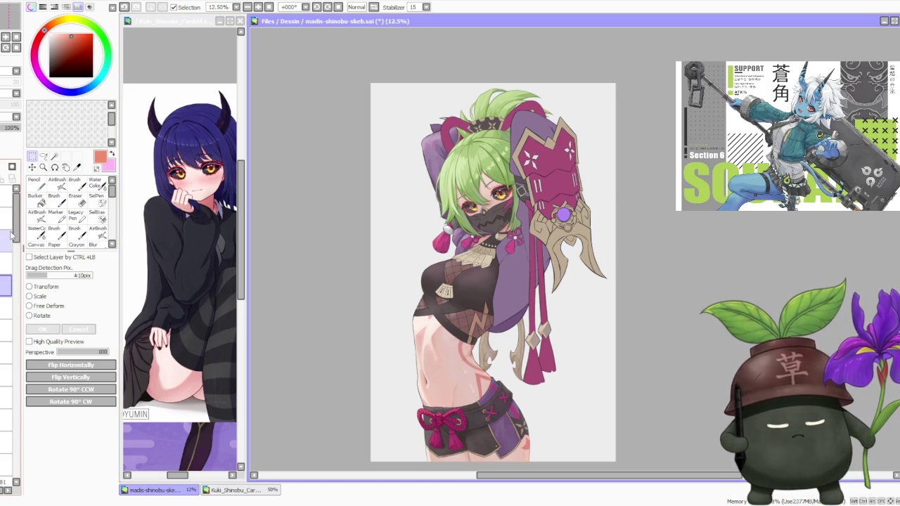
mouse_move(11, 215)
left_mouse_down()
mouse_move(10, 446)
mouse_move(3, 419)
left_mouse_up()
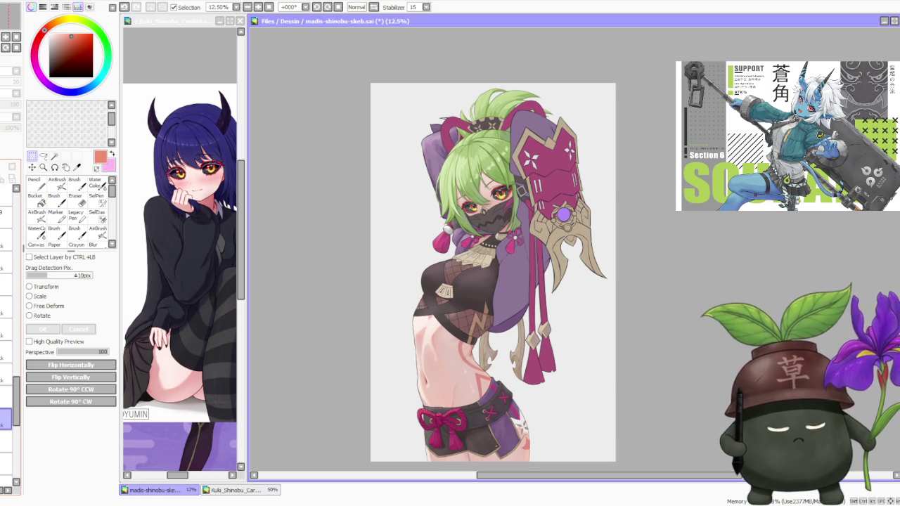
scroll(7, 330, "up", 1)
scroll(7, 331, "up", 1)
scroll(7, 330, "up", 1)
scroll(7, 331, "up", 1)
scroll(7, 331, "up", 1)
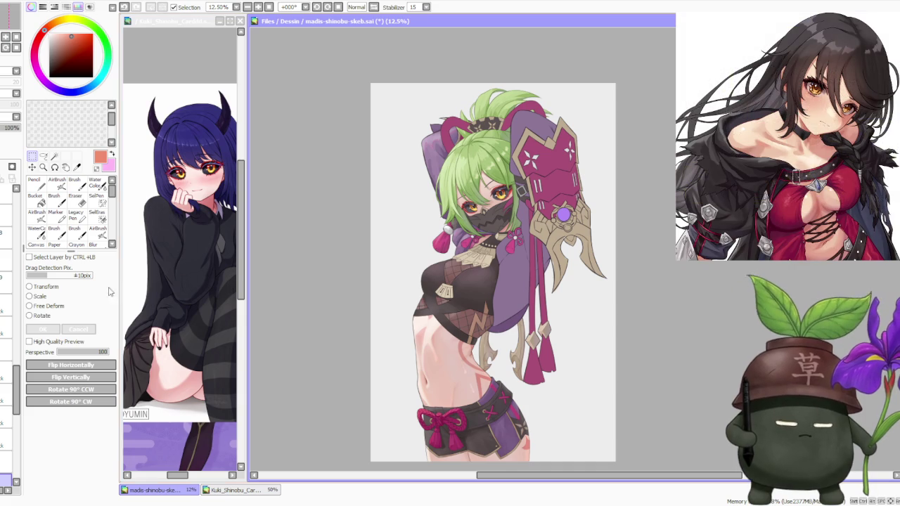
left_click(158, 350)
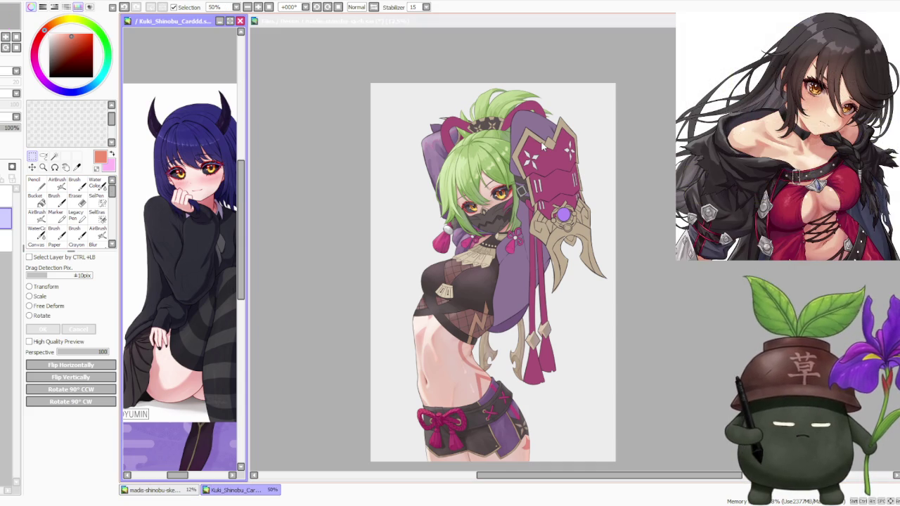
- Return to the Shinobu drawing and zoom in and out to review it
left_click(499, 145)
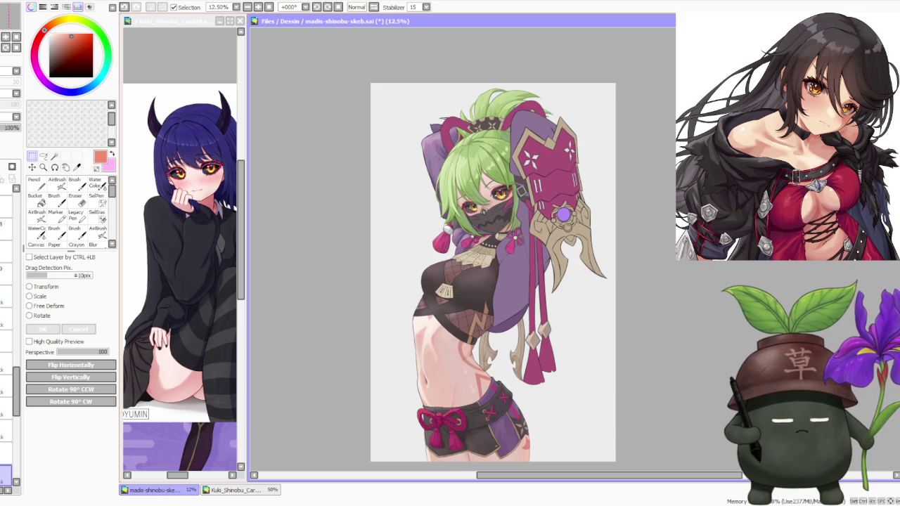
scroll(482, 143, "up", 1)
scroll(482, 142, "up", 1)
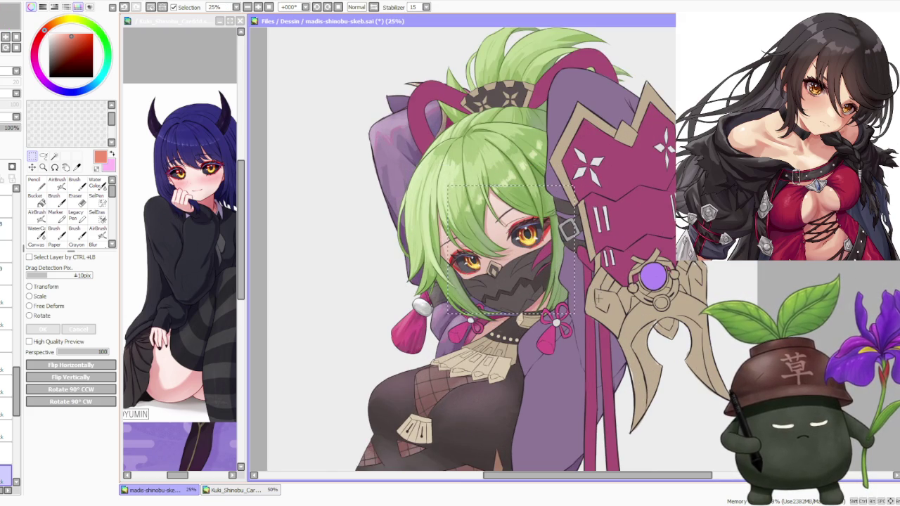
scroll(494, 181, "down", 2)
scroll(504, 204, "down", 1)
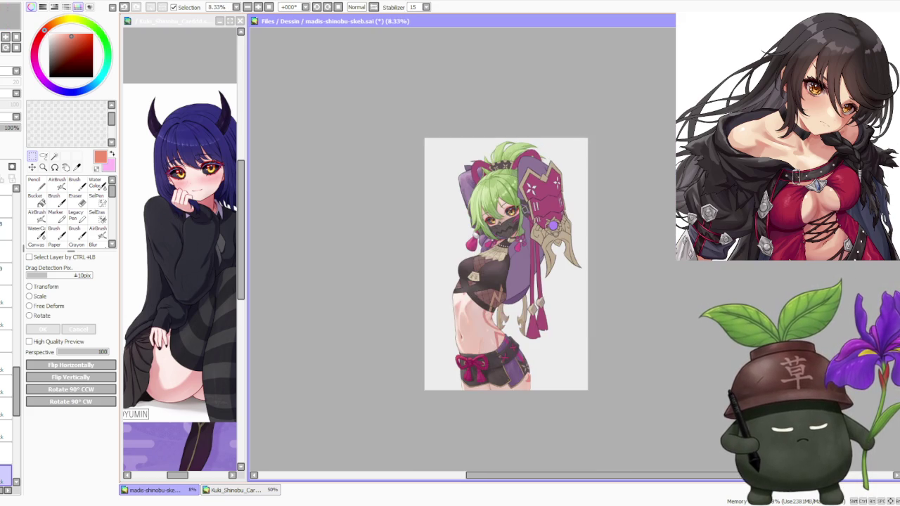
scroll(511, 228, "up", 1)
scroll(498, 172, "up", 1)
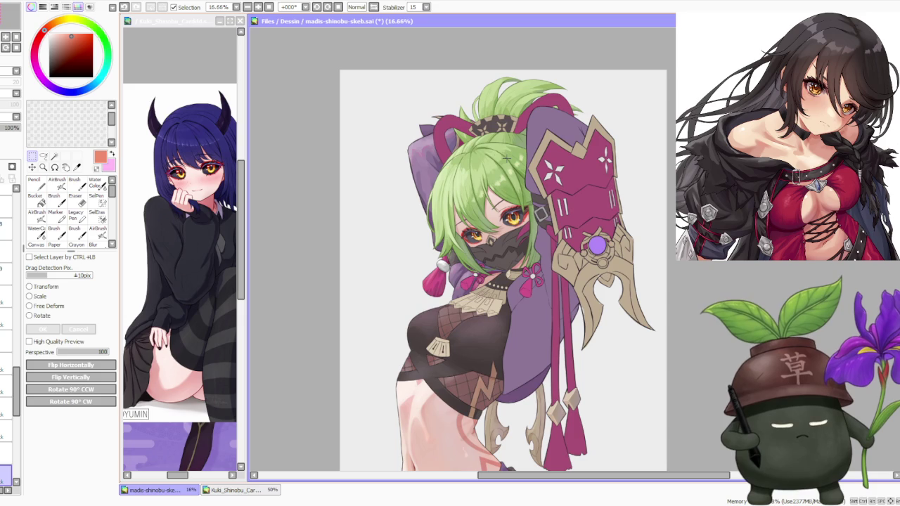
scroll(394, 207, "down", 1)
scroll(522, 179, "up", 1)
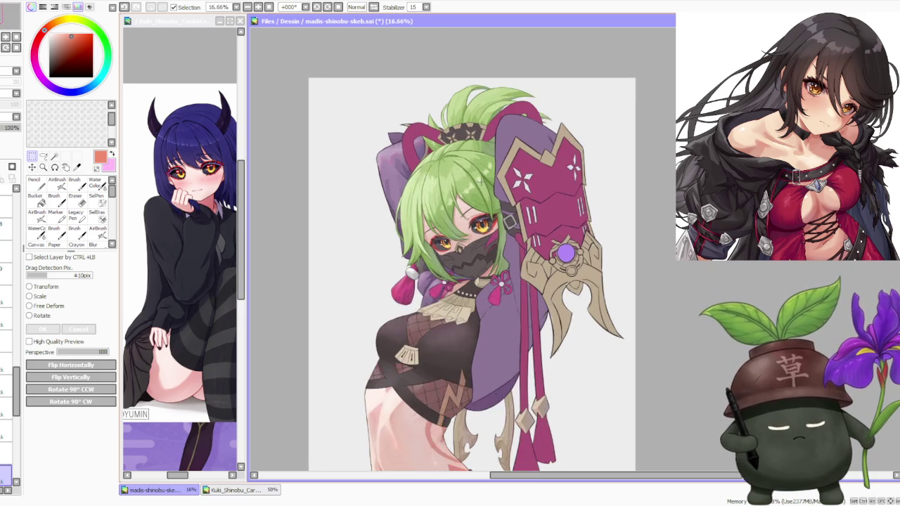
scroll(535, 169, "up", 1)
scroll(398, 191, "down", 2)
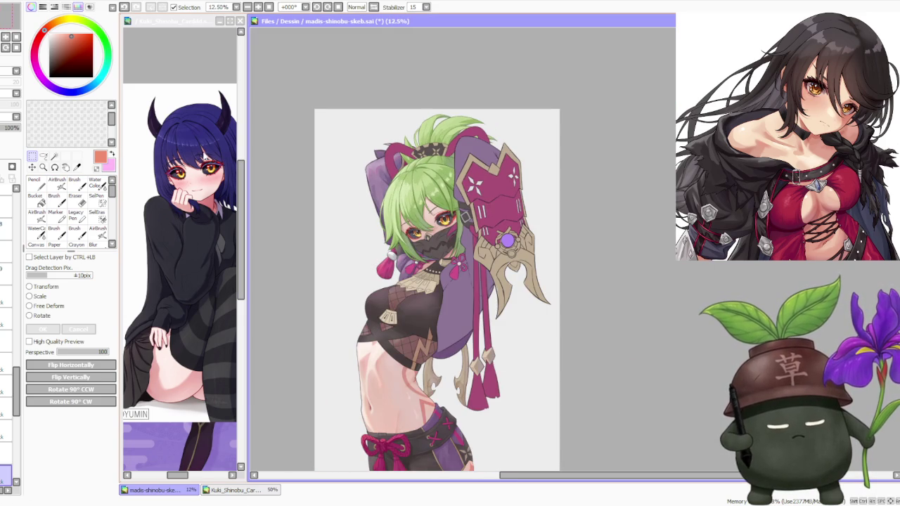
- Bring the Kuki_Shinobu_Card reference document to the front and scroll across it
left_click(202, 127)
scroll(181, 211, "right", 1)
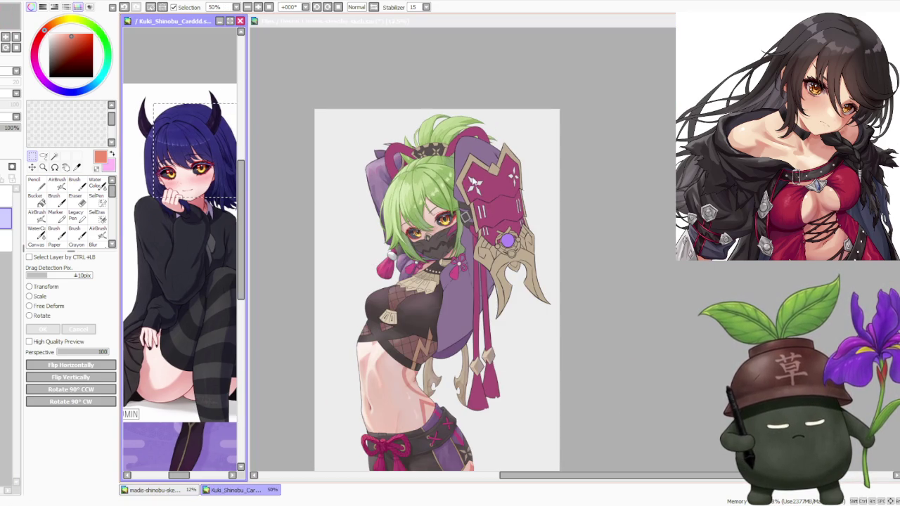
left_click(442, 180)
scroll(429, 209, "up", 1)
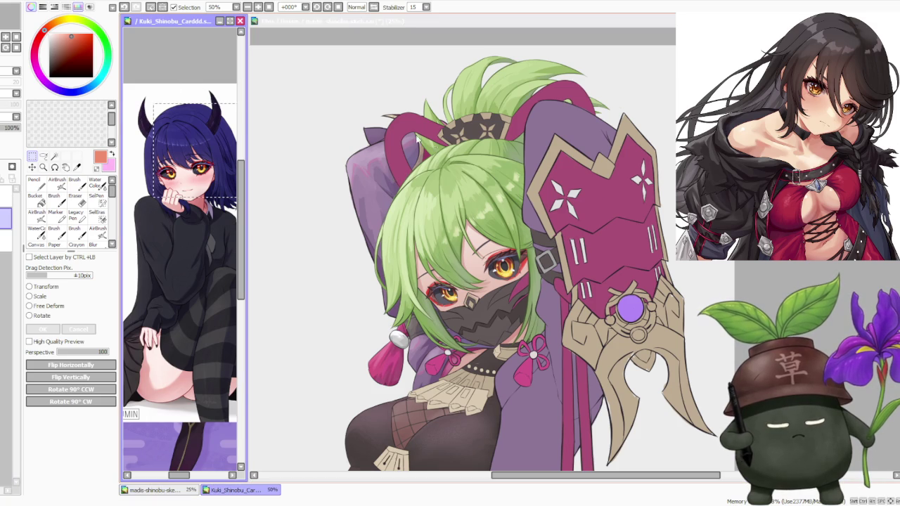
- Zoom around the drawing and draw a rectangular selection around the character's eyes
scroll(455, 170, "down", 1)
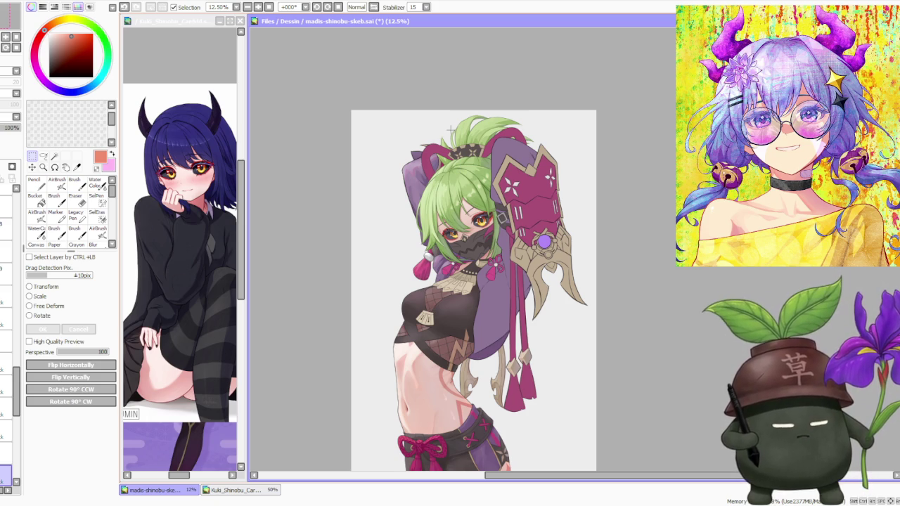
scroll(453, 155, "up", 1)
scroll(460, 203, "up", 1)
scroll(467, 241, "up", 1)
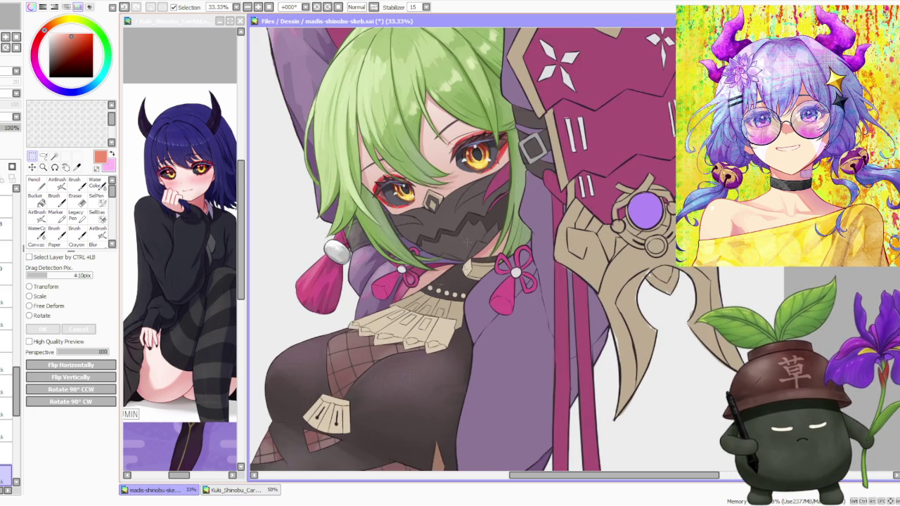
scroll(468, 241, "up", 2)
scroll(447, 225, "down", 1)
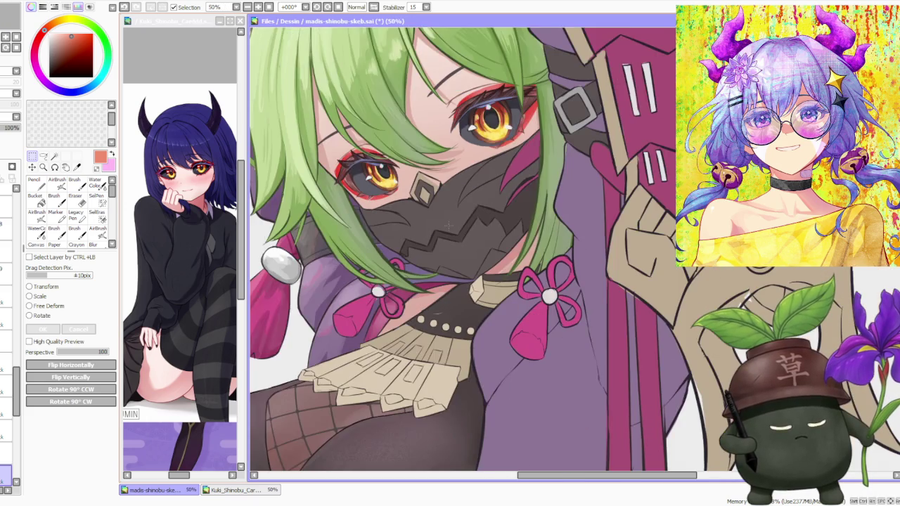
scroll(447, 224, "down", 2)
scroll(447, 225, "down", 1)
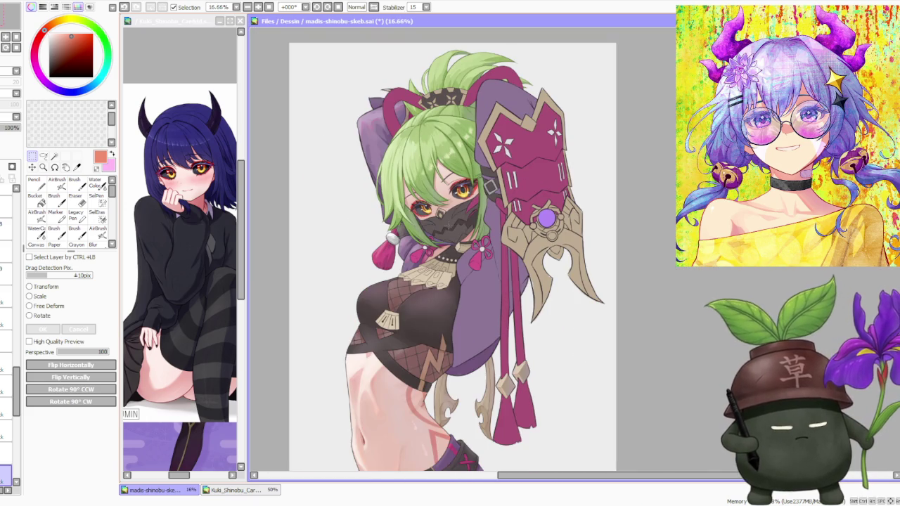
scroll(451, 220, "down", 1)
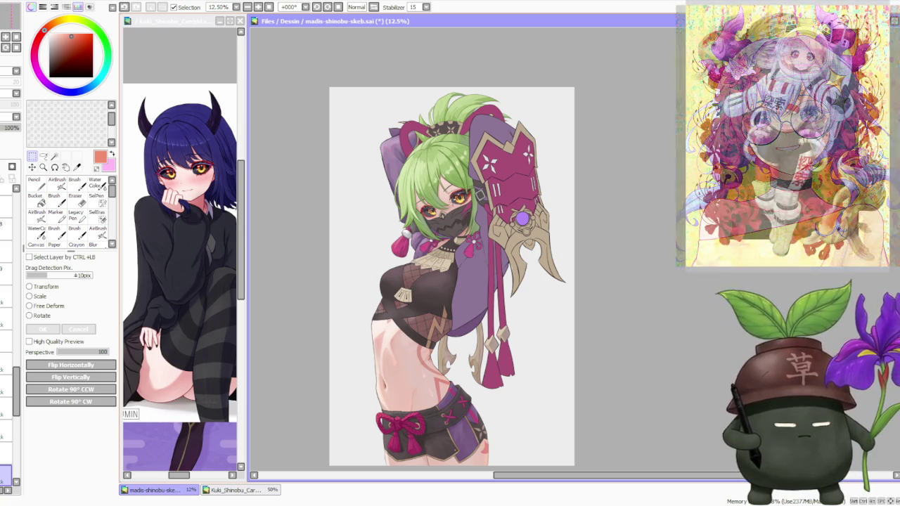
scroll(447, 195, "up", 2)
left_click_drag(355, 188, 494, 264)
- Redraw the rectangle over the face and headpiece, then clear the selection
scroll(506, 230, "down", 2)
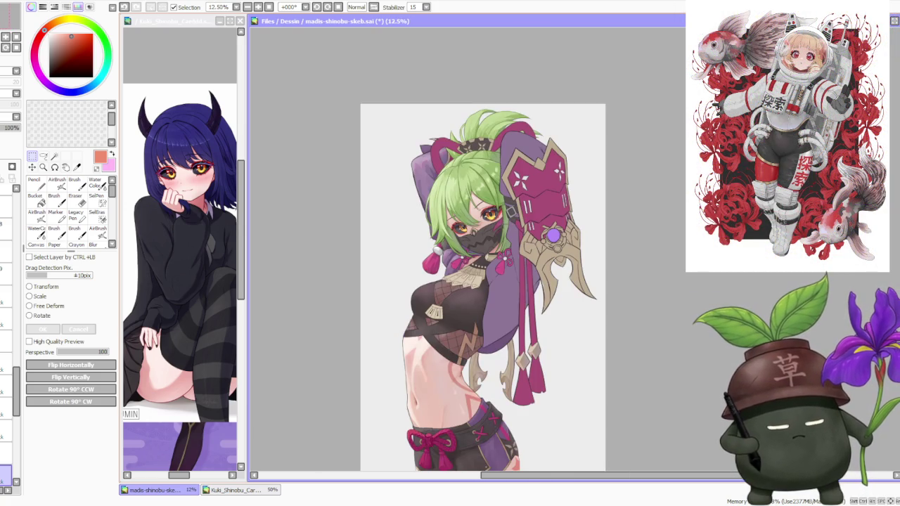
scroll(475, 179, "down", 1)
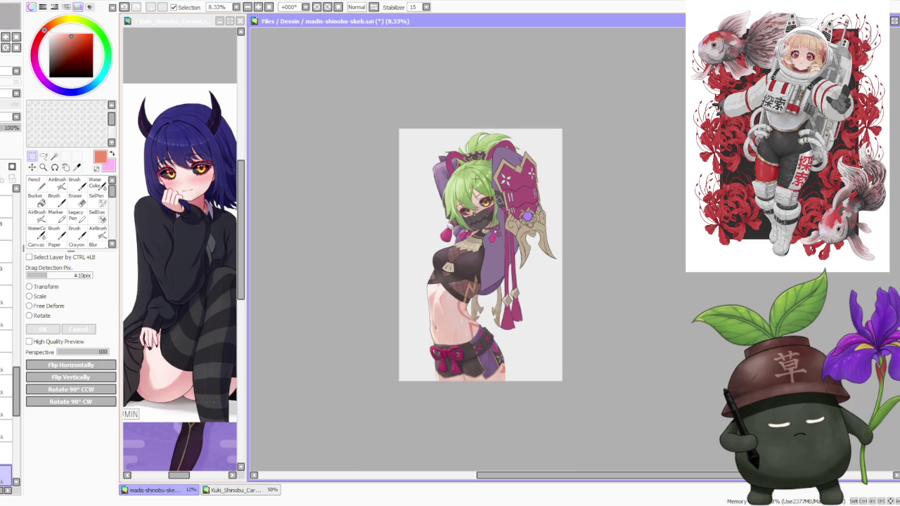
scroll(475, 179, "up", 1)
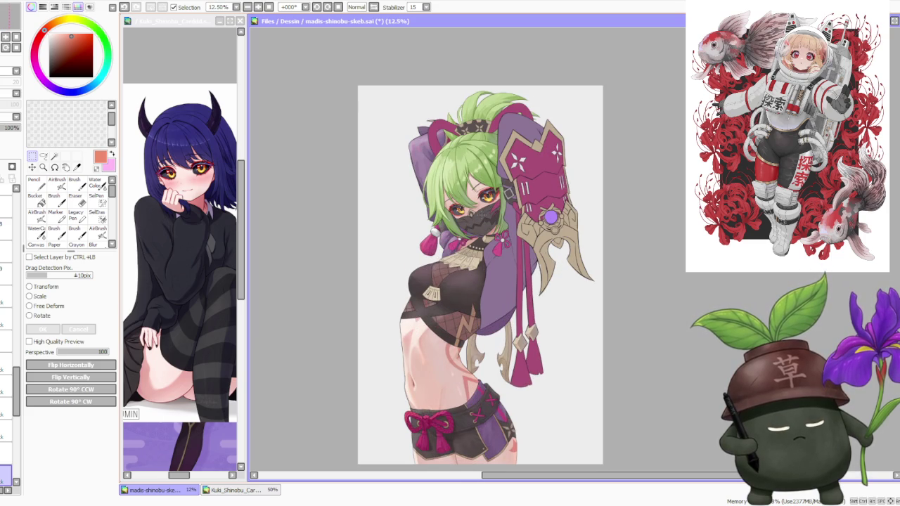
left_click_drag(444, 175, 549, 243)
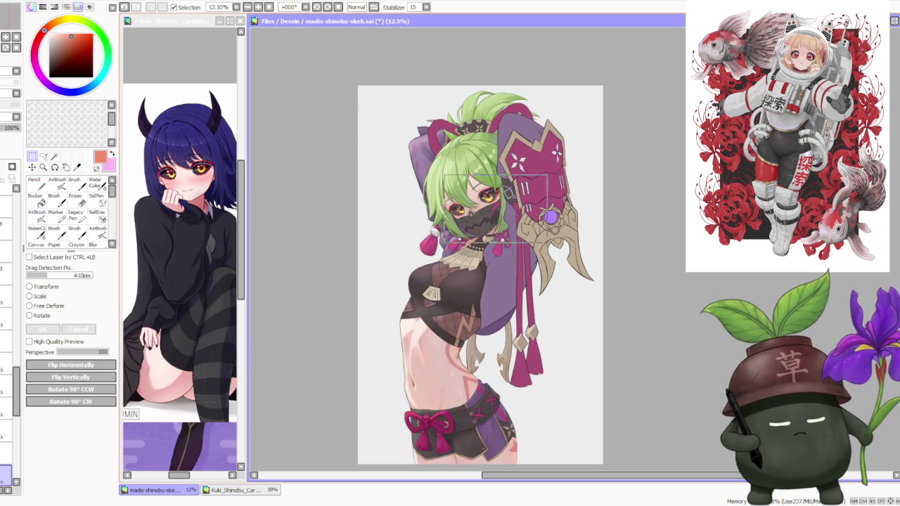
key("ctrl+d")
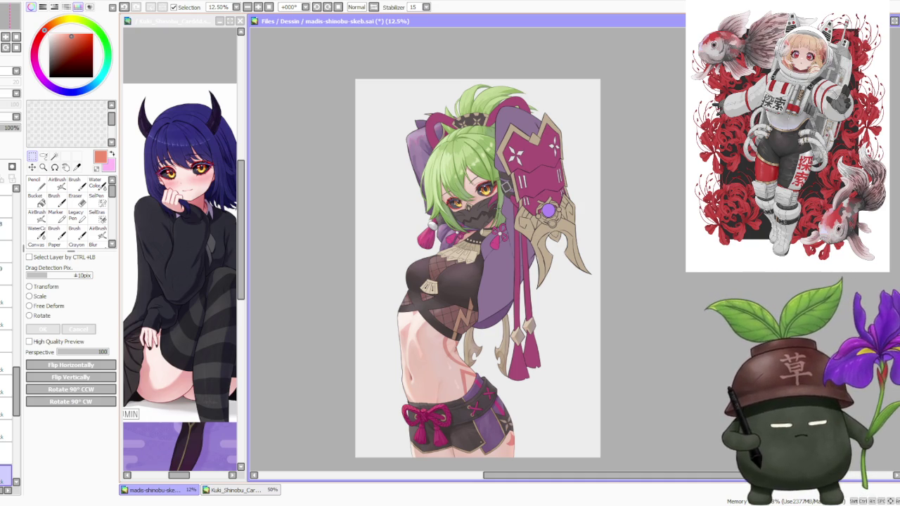
- Scroll up through the layer list in the Layer panel and adjust the canvas zoom
scroll(17, 353, "up", 5)
left_click_drag(16, 354, 28, 286)
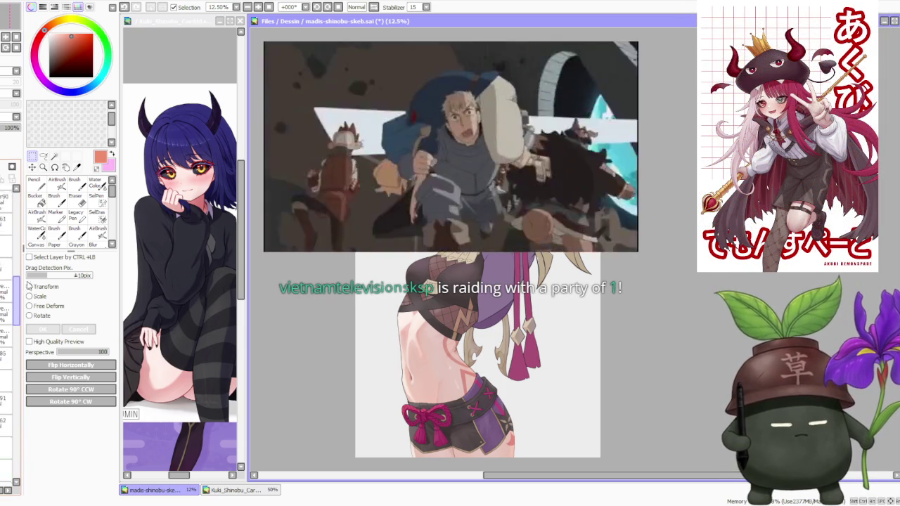
left_click_drag(28, 286, 33, 206)
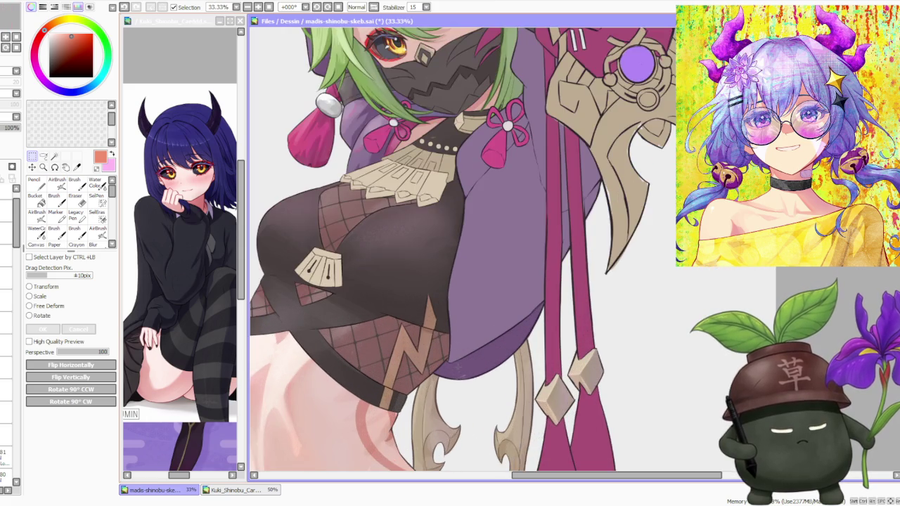
scroll(437, 330, "down", 1)
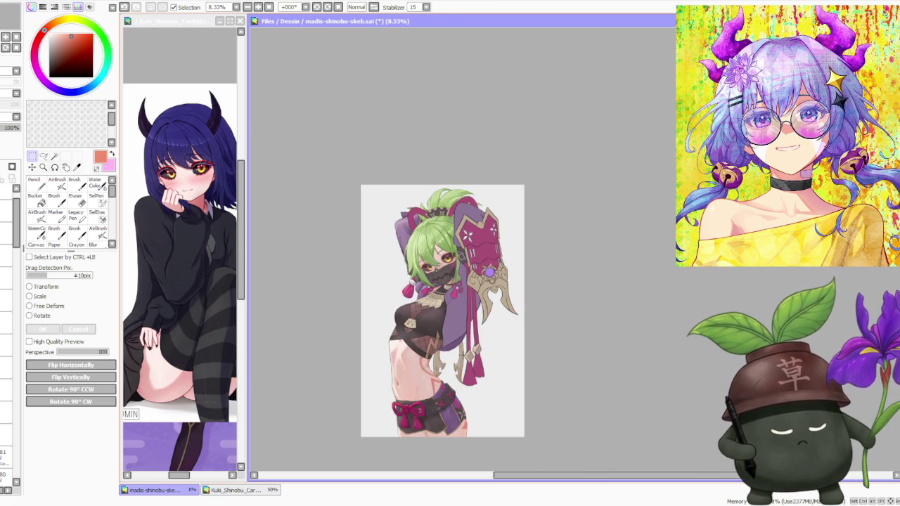
scroll(462, 356, "up", 1)
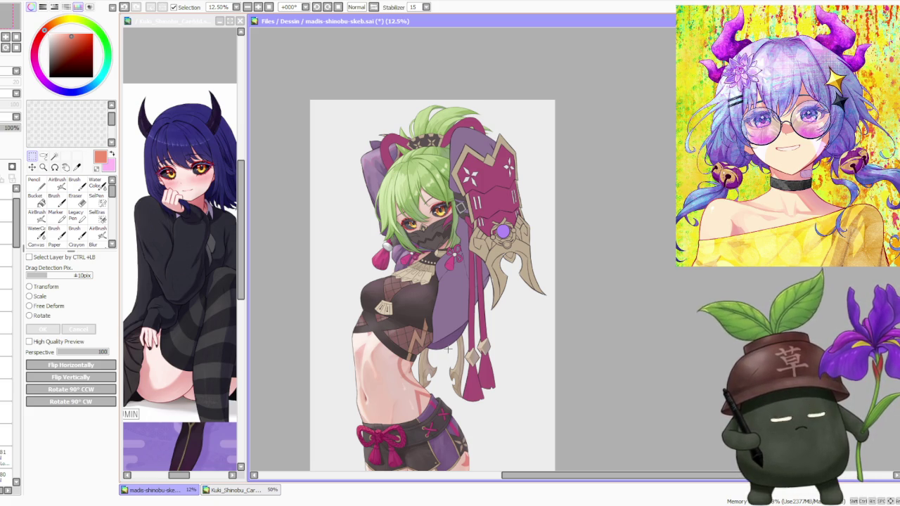
scroll(447, 349, "down", 1)
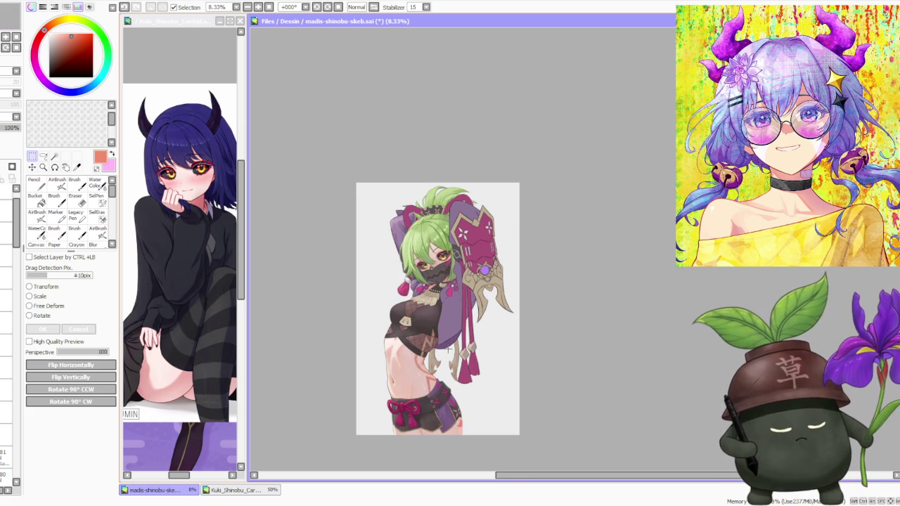
scroll(447, 348, "up", 1)
scroll(447, 348, "down", 1)
scroll(447, 349, "up", 1)
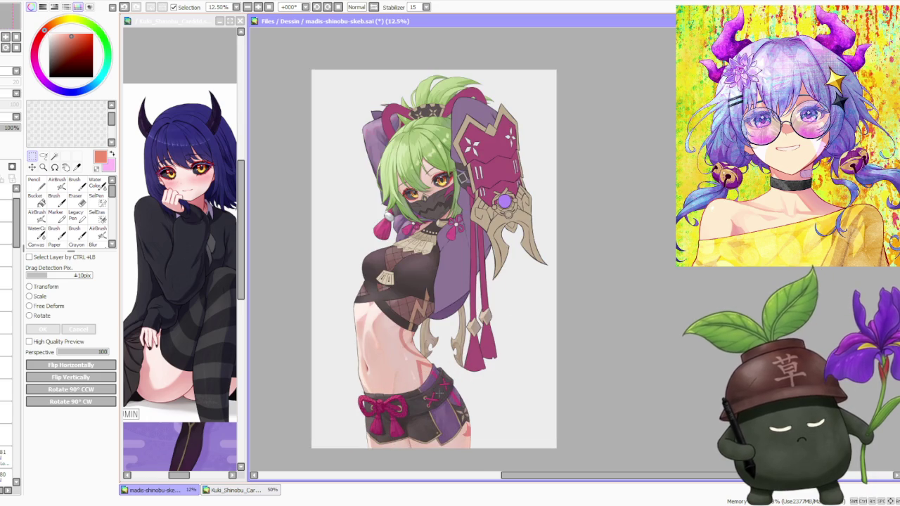
scroll(439, 395, "up", 1)
scroll(480, 353, "down", 1)
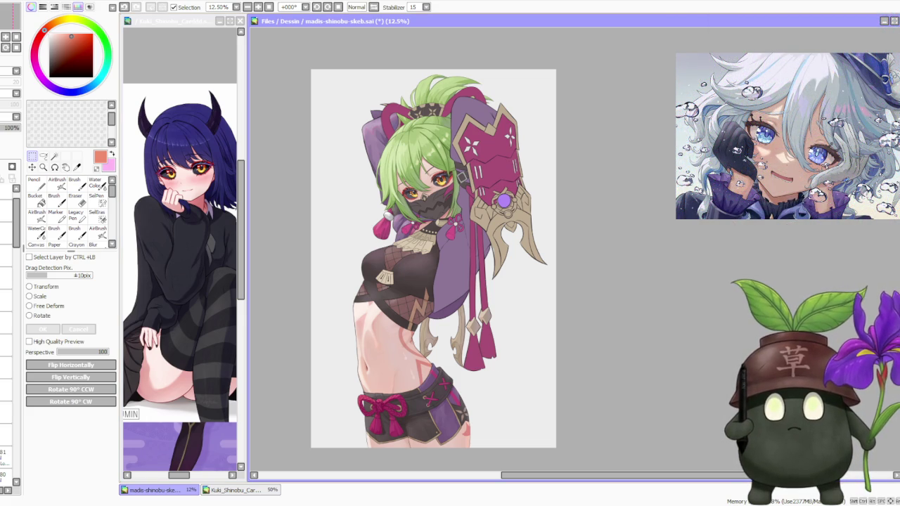
key("alt+Tab")
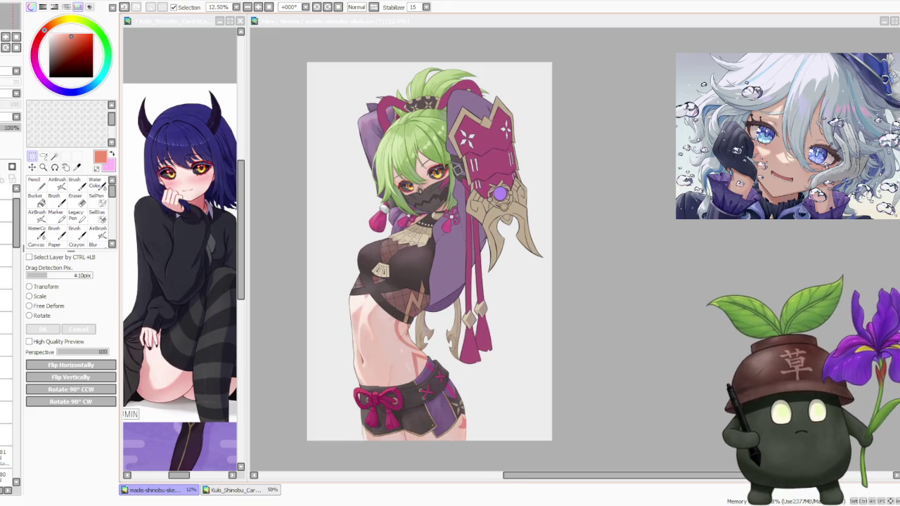
- Zoom in and back out on the drawing, then select another layer and scroll the layer list down
key("ctrl+plus")
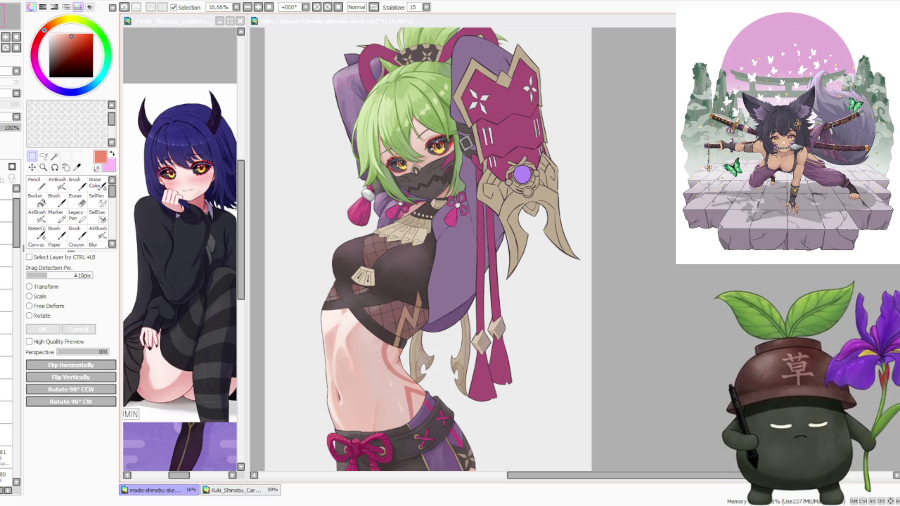
key("minus")
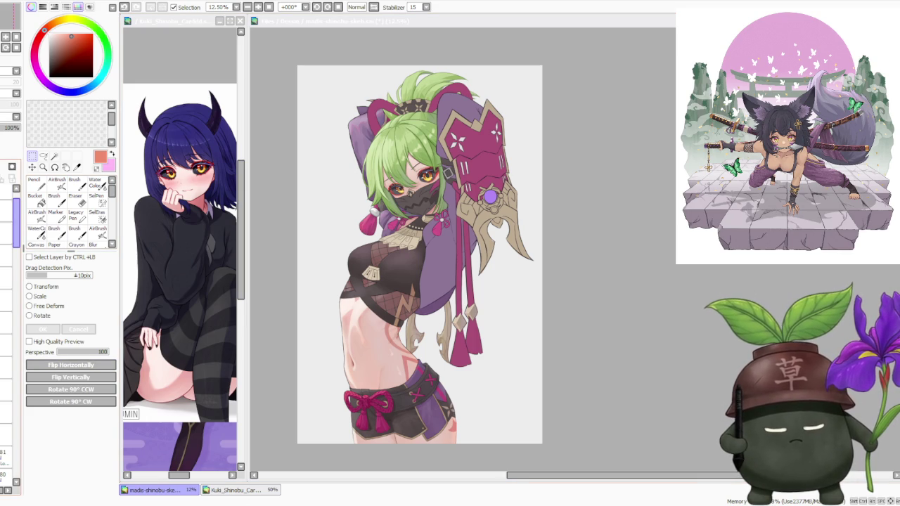
left_click(9, 211)
left_click_drag(9, 338, 16, 411)
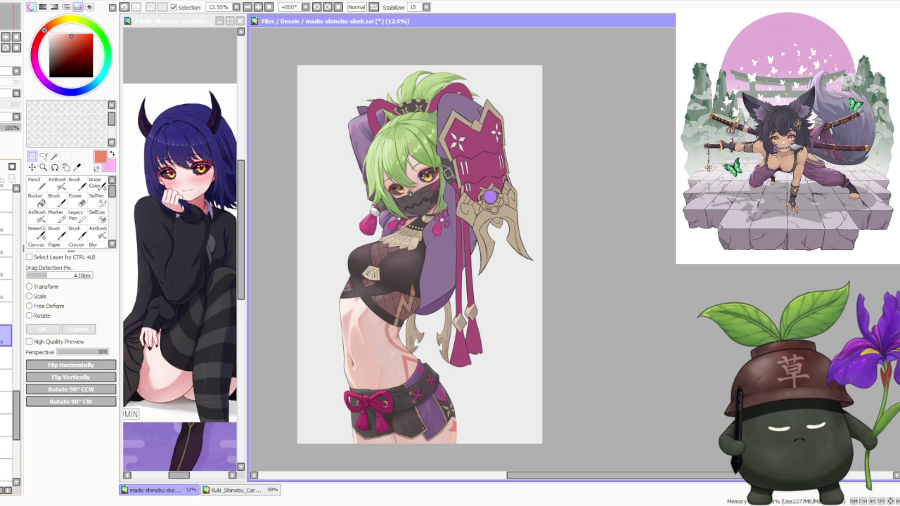
- Make the layer one row lower the working layer, leaving the figure unchanged
scroll(11, 351, "down", 3)
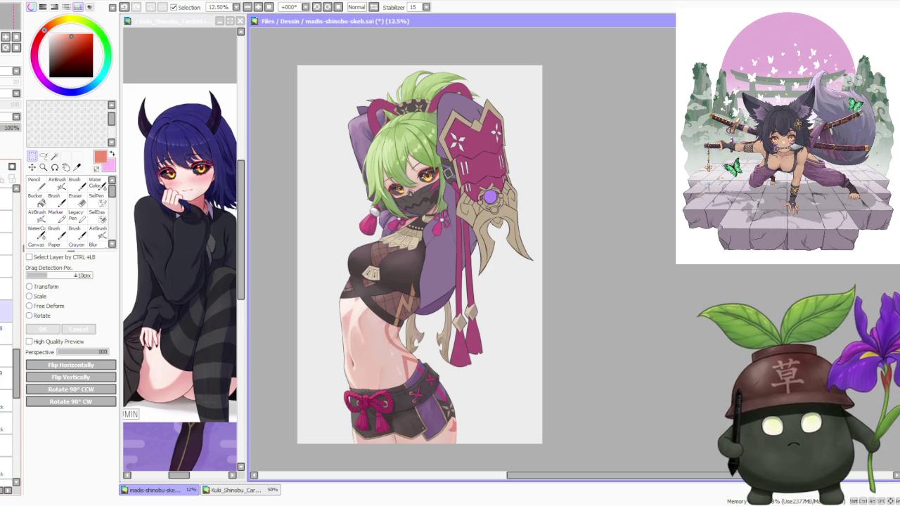
left_click(345, 227, "ctrl")
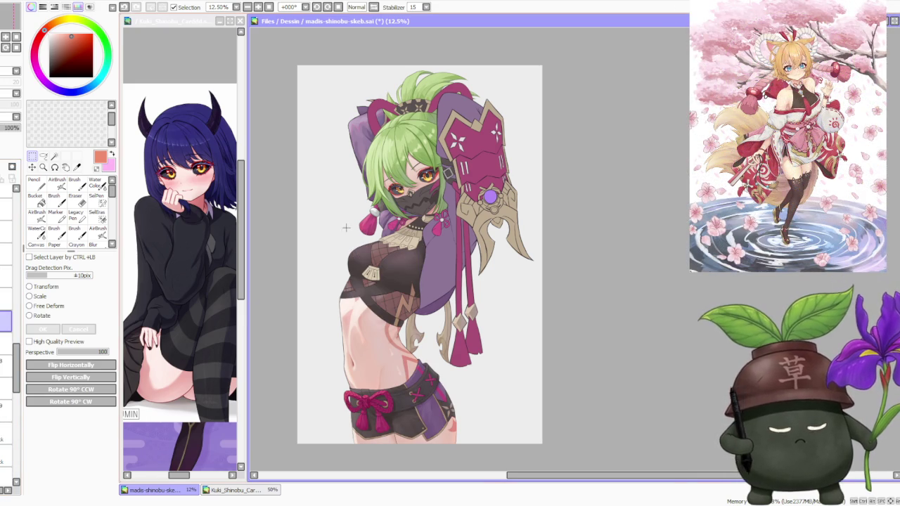
scroll(345, 227, "up", 4)
scroll(450, 182, "up", 1)
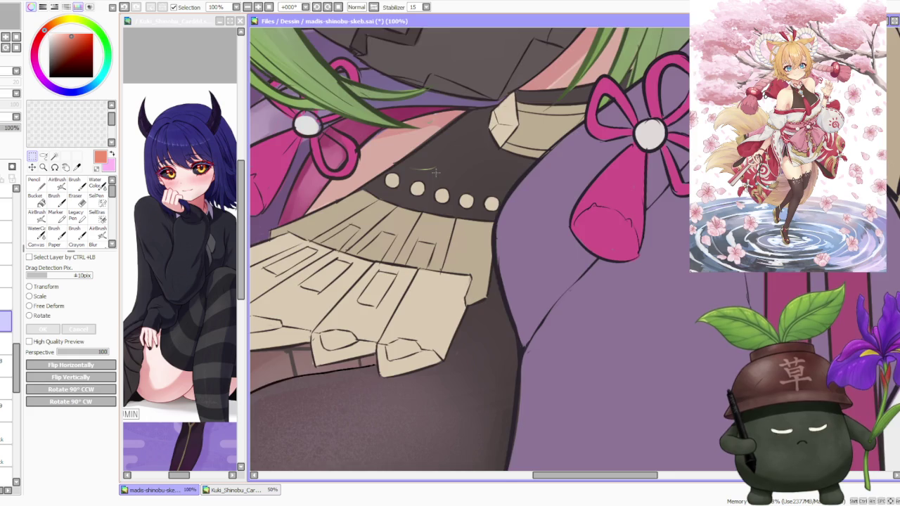
scroll(450, 183, "down", 2)
scroll(449, 183, "down", 1)
scroll(437, 150, "down", 1)
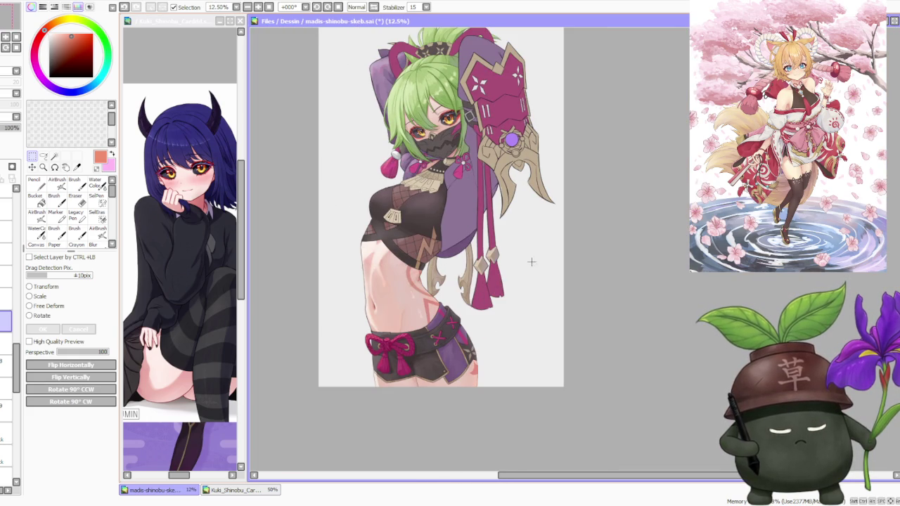
scroll(479, 232, "down", 1)
scroll(450, 172, "up", 1)
scroll(451, 172, "up", 1)
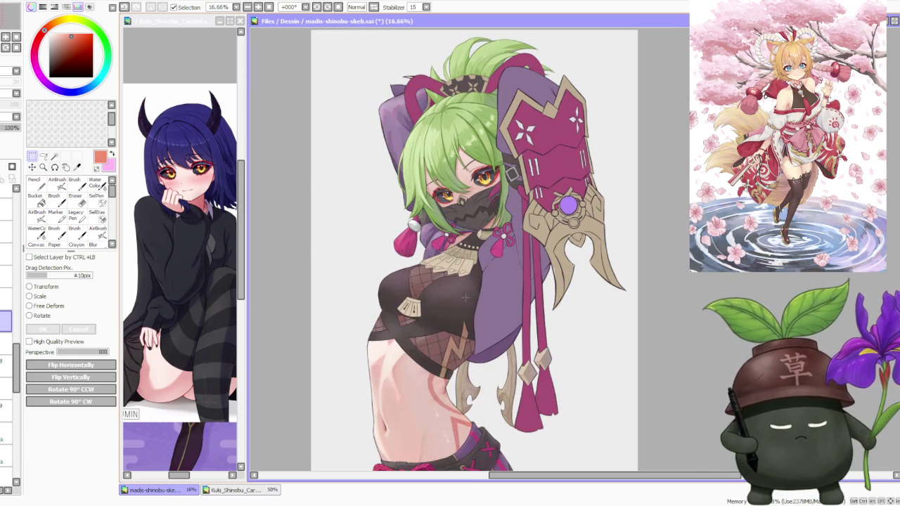
scroll(461, 280, "down", 2)
scroll(461, 281, "up", 3)
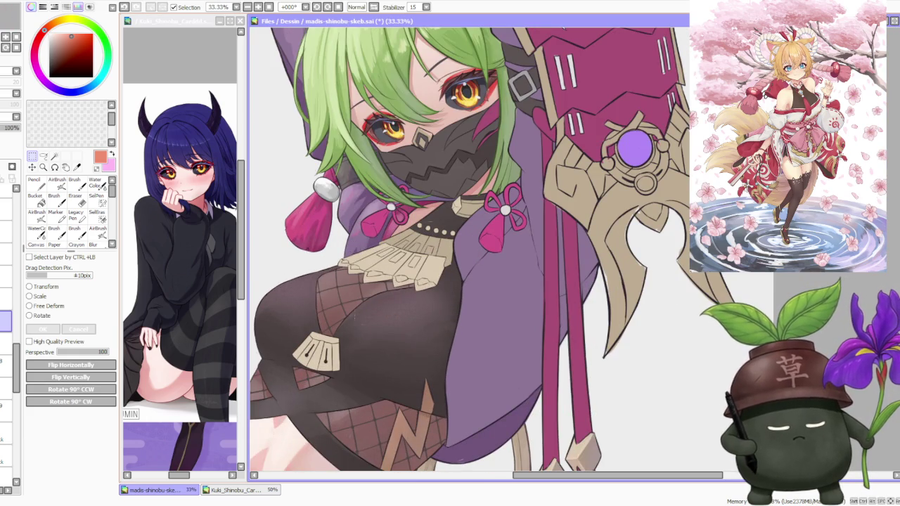
scroll(469, 356, "down", 1)
scroll(394, 350, "down", 1)
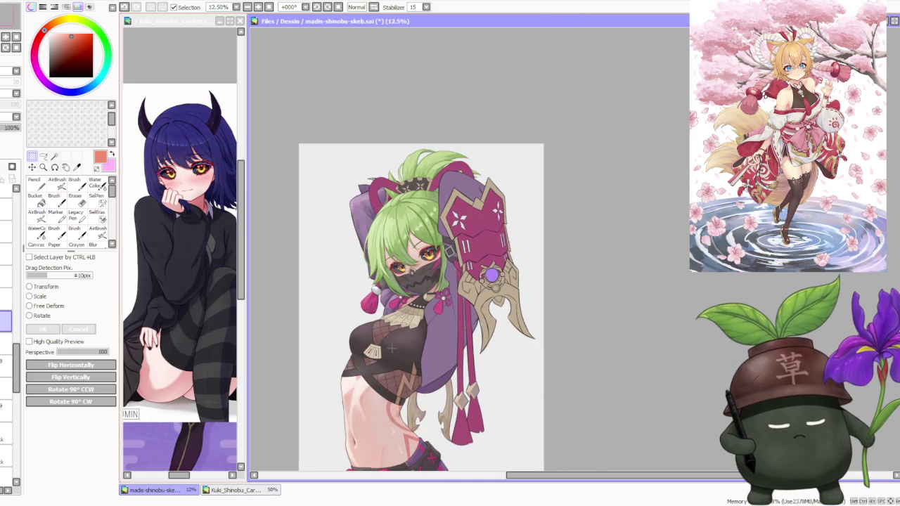
scroll(412, 317, "down", 1)
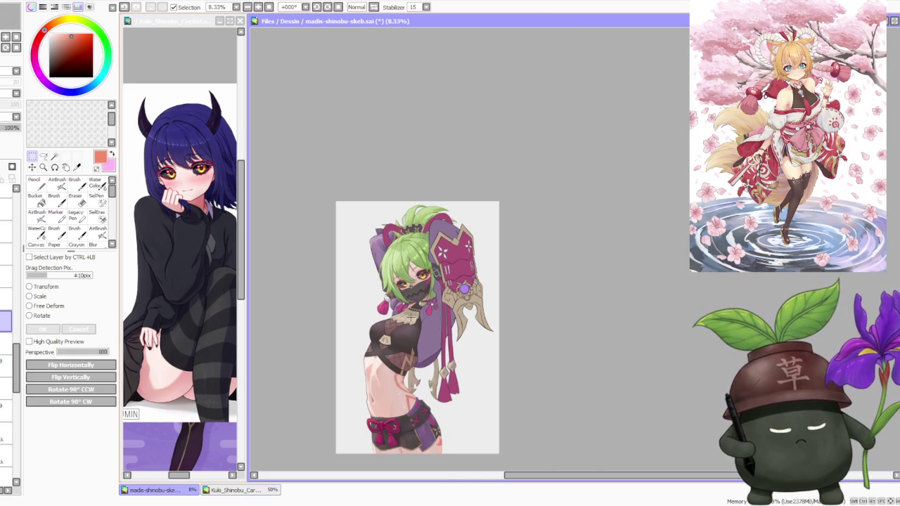
scroll(412, 318, "up", 1)
scroll(407, 352, "up", 2)
scroll(402, 383, "up", 1)
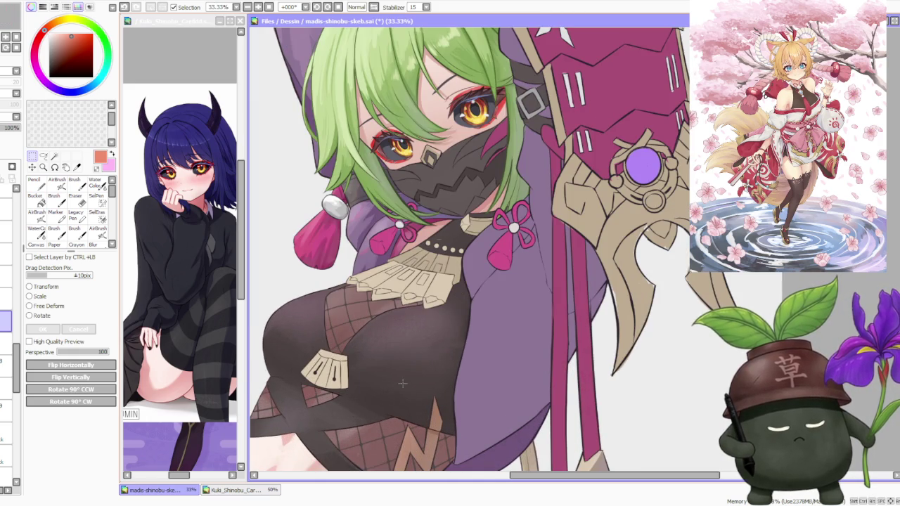
scroll(402, 383, "down", 1)
scroll(402, 381, "down", 2)
scroll(403, 378, "down", 2)
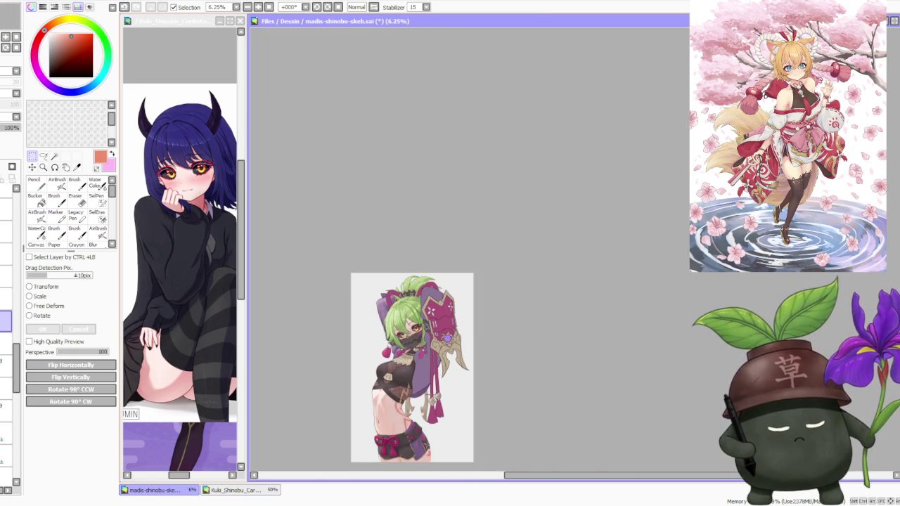
scroll(403, 379, "up", 1)
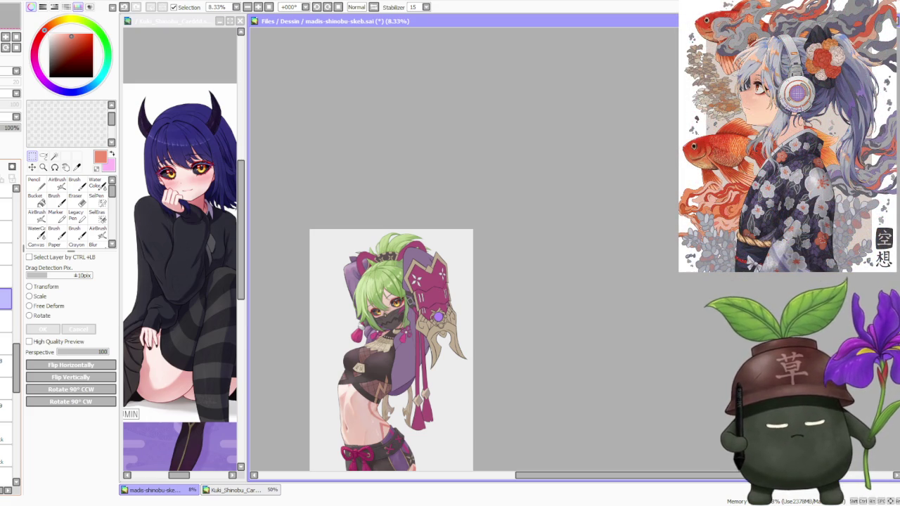
scroll(466, 190, "down", 1)
scroll(466, 191, "up", 2)
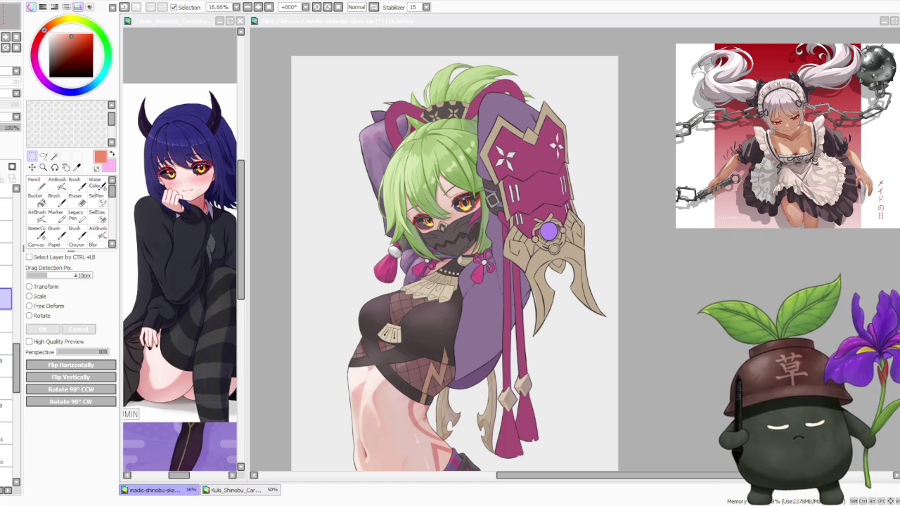
left_click(352, 170)
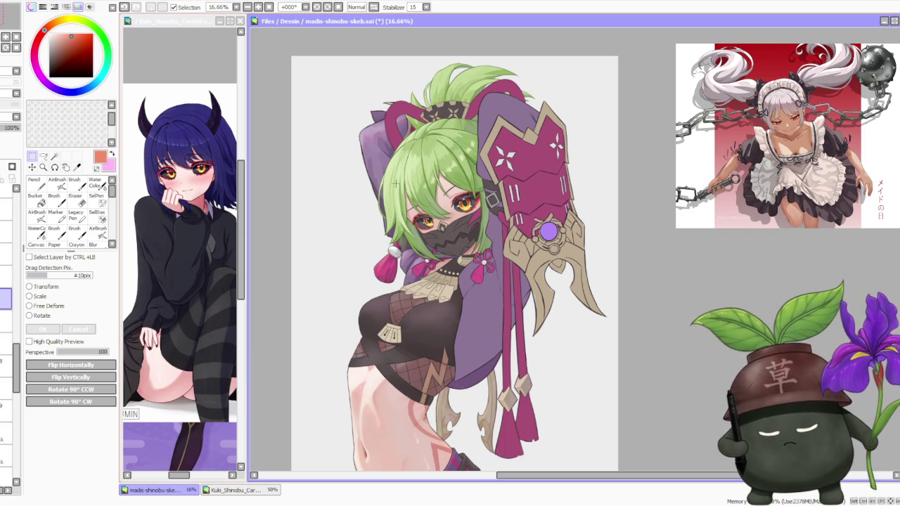
scroll(450, 253, "down", 1)
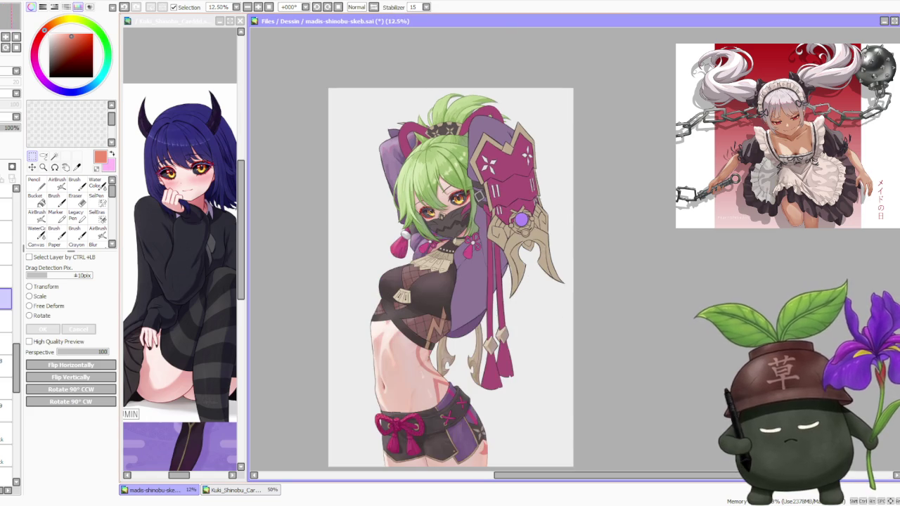
- Sample the collar's beige, darken it slightly, and set the Brush blending to 11
scroll(450, 253, "up", 2)
left_click(356, 294, "alt")
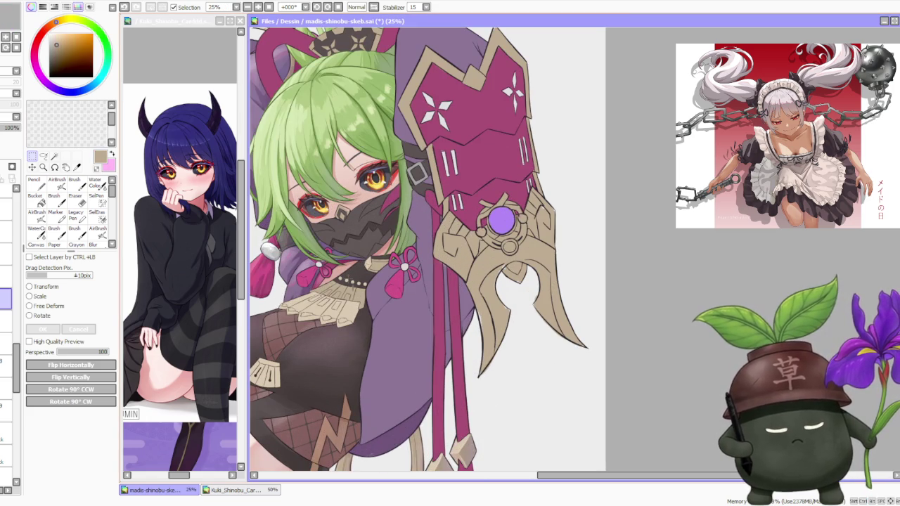
left_click(59, 46)
left_click(75, 183)
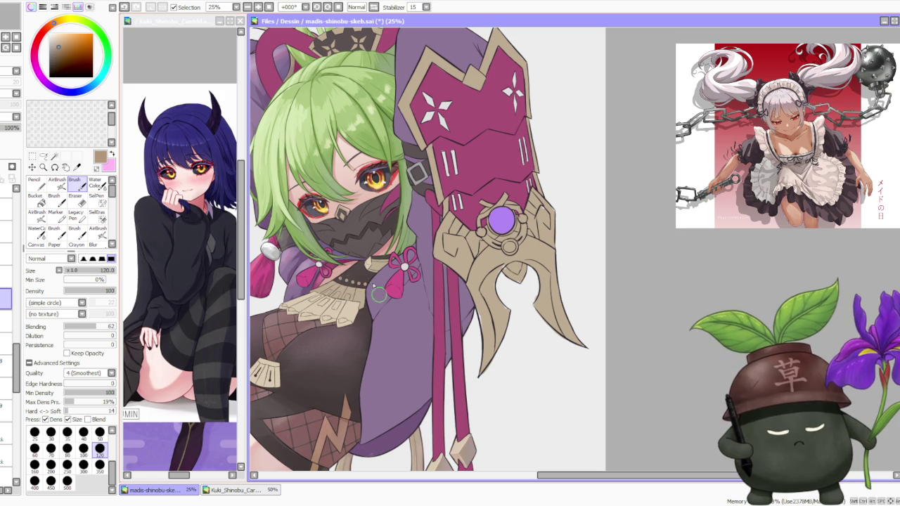
scroll(376, 295, "up", 2)
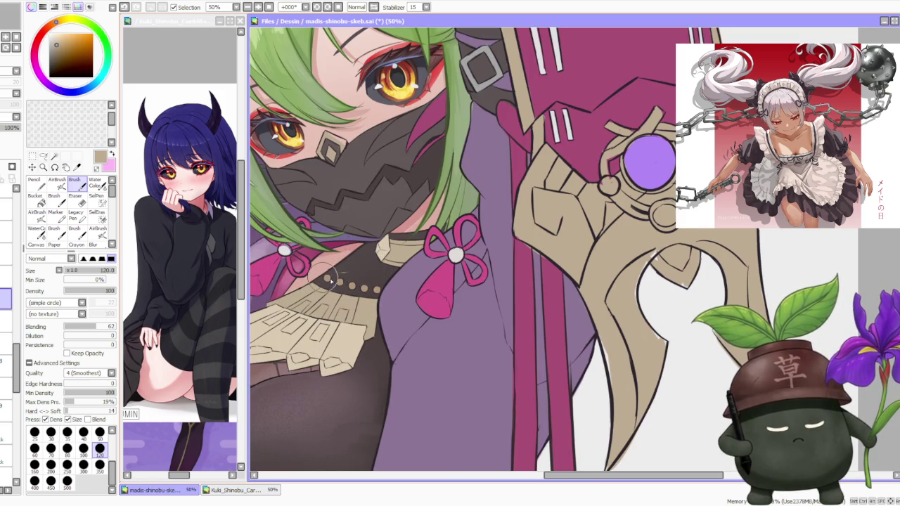
scroll(327, 279, "up", 1)
left_click_drag(90, 326, 69, 326)
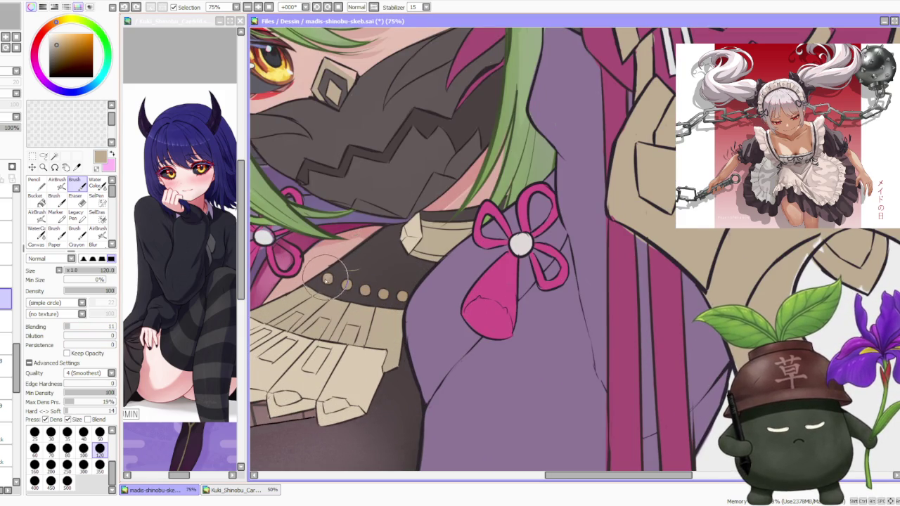
- Paint lighter beige highlight strokes on the collar beads
left_click(340, 368, "alt")
left_click_drag(327, 279, 350, 270)
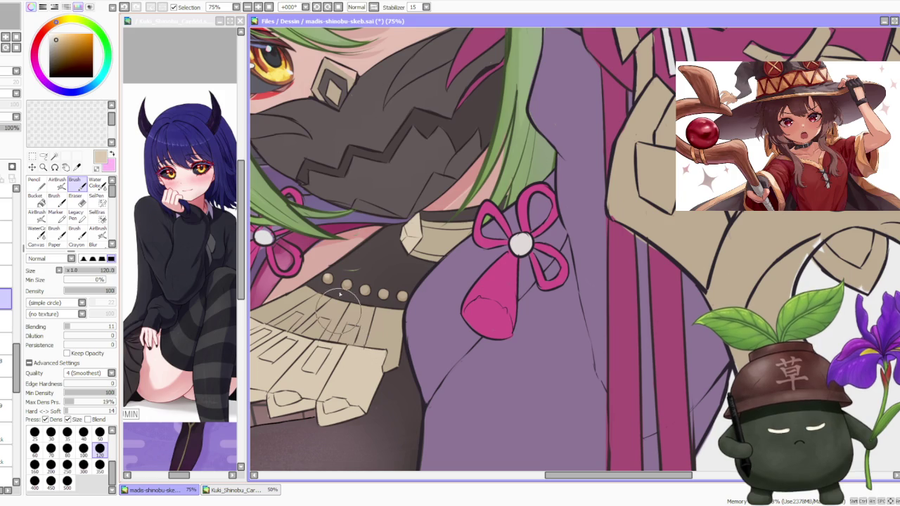
left_click(346, 282, "alt")
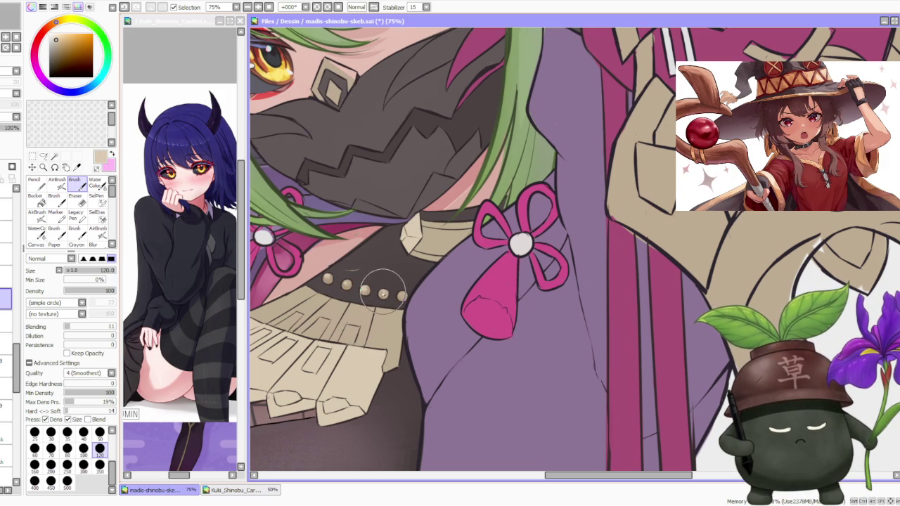
scroll(401, 295, "down", 1)
scroll(394, 281, "down", 2)
scroll(383, 260, "down", 2)
scroll(371, 234, "down", 1)
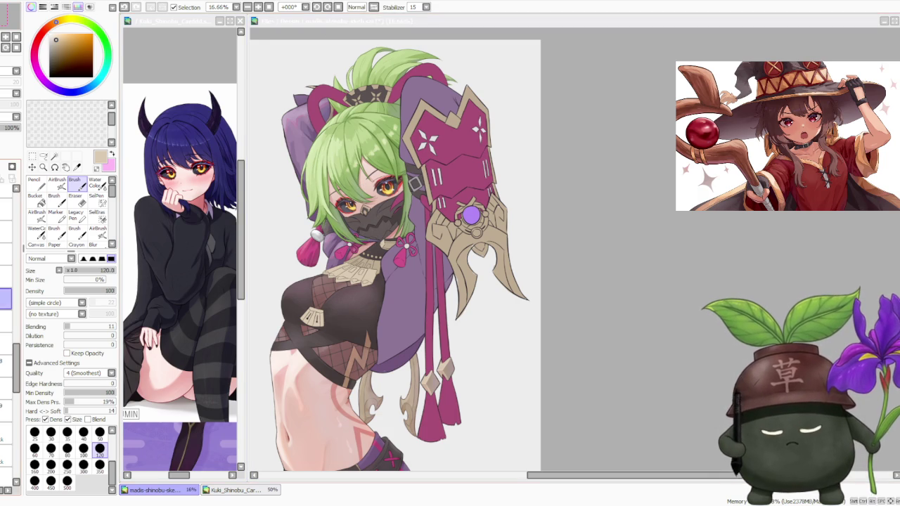
- Make the layer two rows higher the working layer
key("alt+Tab")
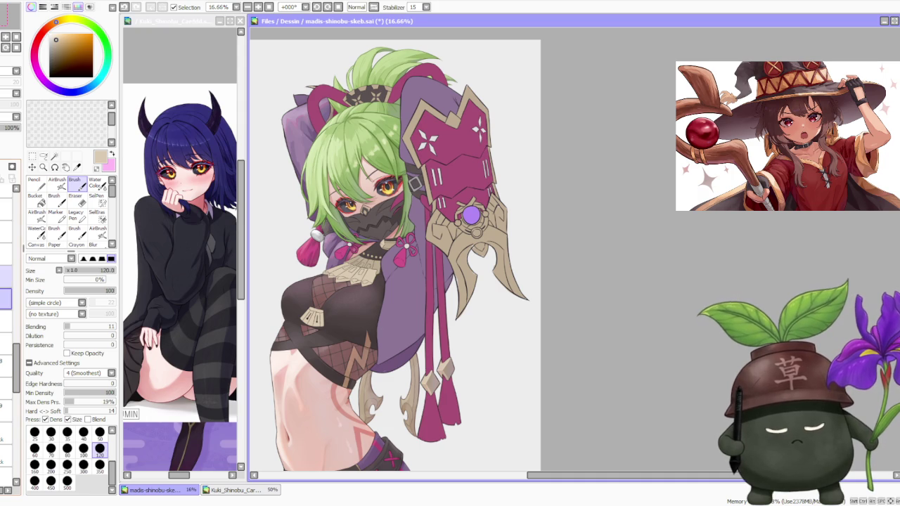
left_click(6, 277)
left_click(6, 254)
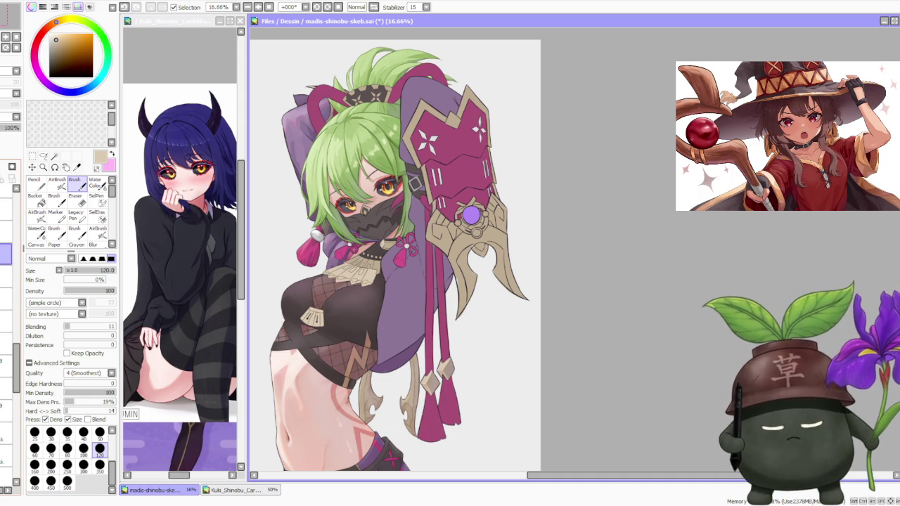
- Sample a darker tan from the collar and try the Pencil tool
left_click(374, 261, "alt")
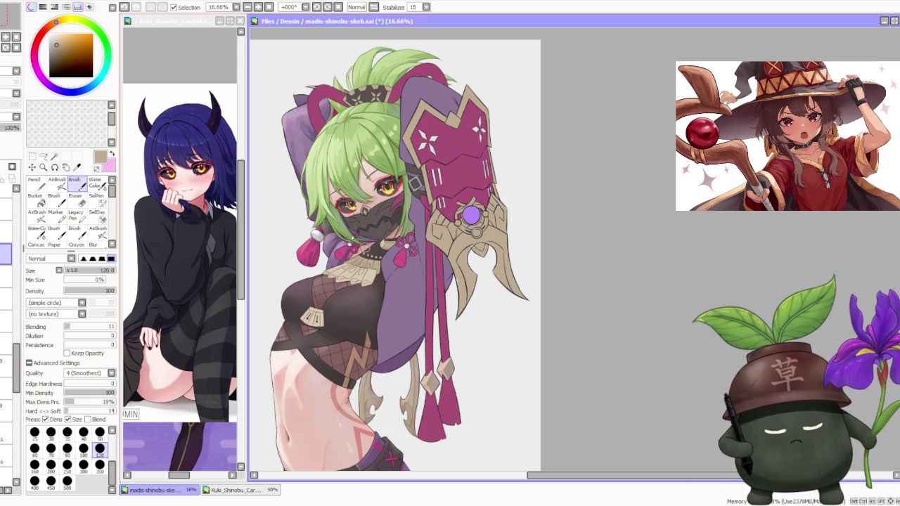
left_click(35, 183)
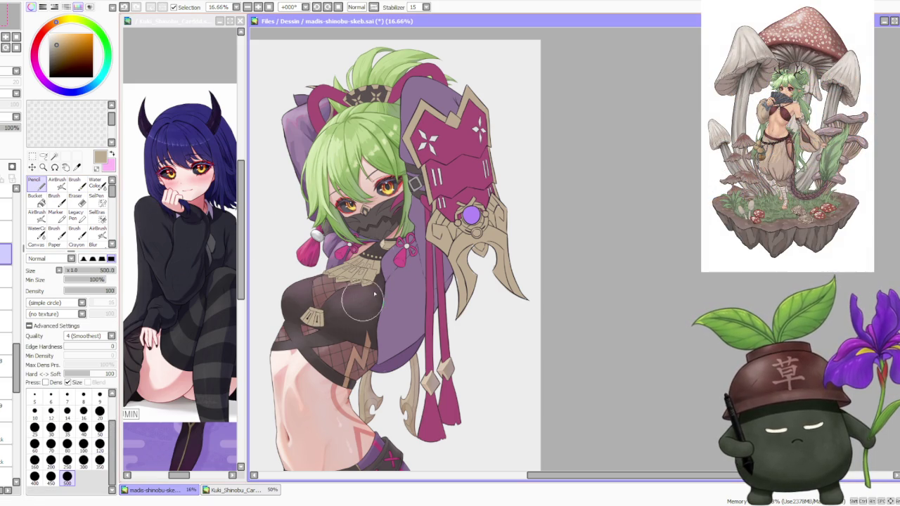
scroll(419, 160, "down", 1)
scroll(416, 151, "down", 1)
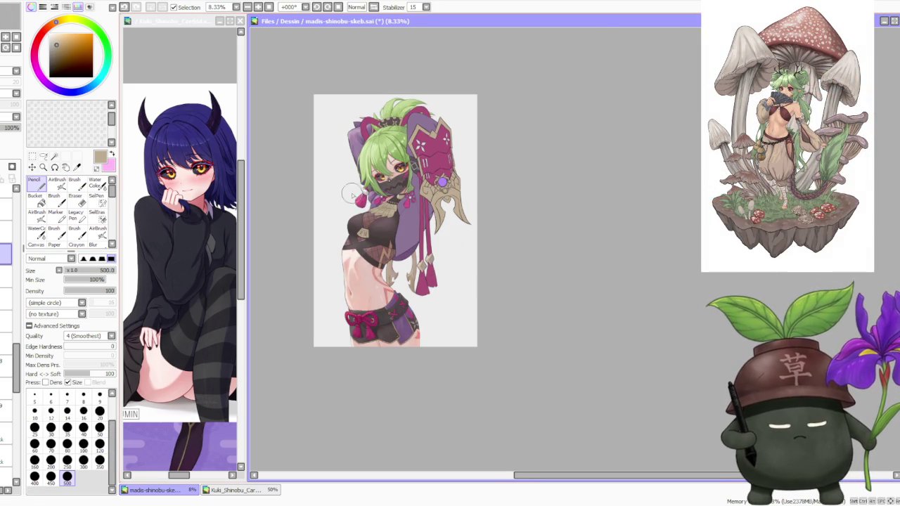
scroll(342, 204, "up", 2)
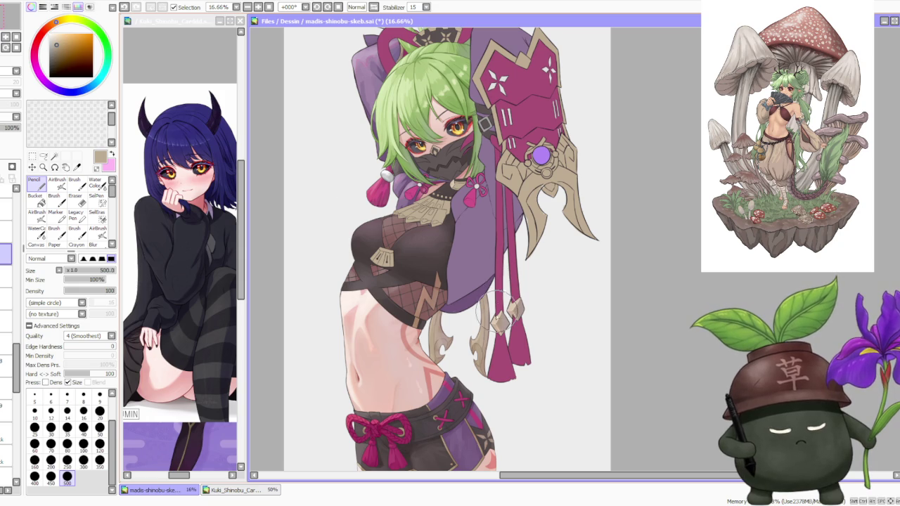
scroll(501, 309, "down", 1)
scroll(499, 253, "up", 1)
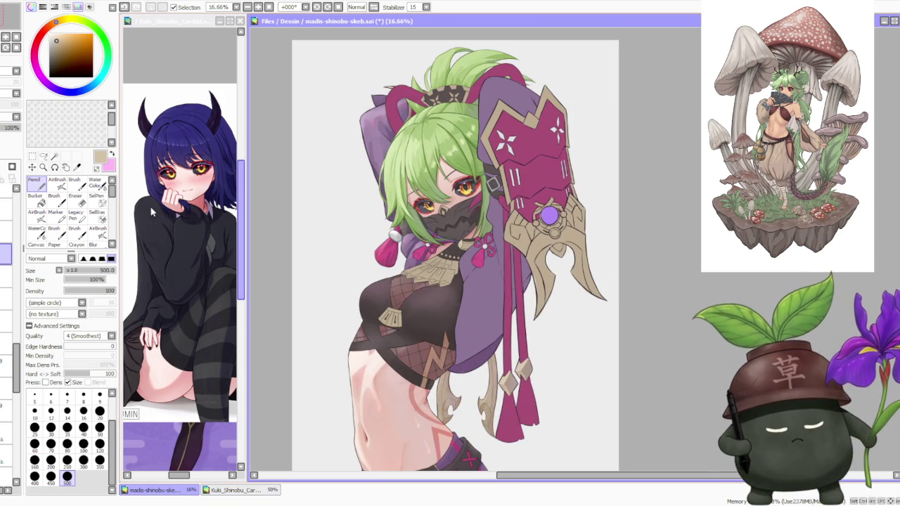
- Load the soft Brush with dark charcoal-brown and zoom into the collar
left_click(74, 182)
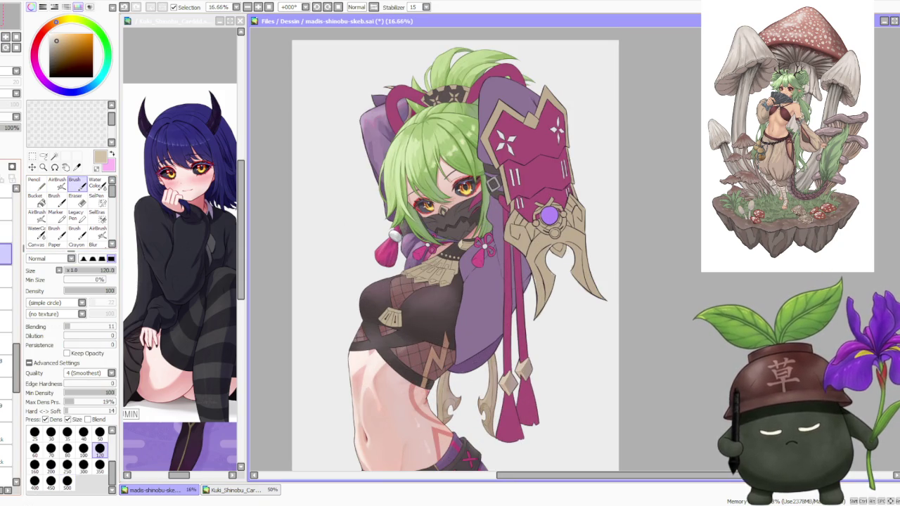
scroll(366, 439, "up", 1)
left_click(457, 254, "alt")
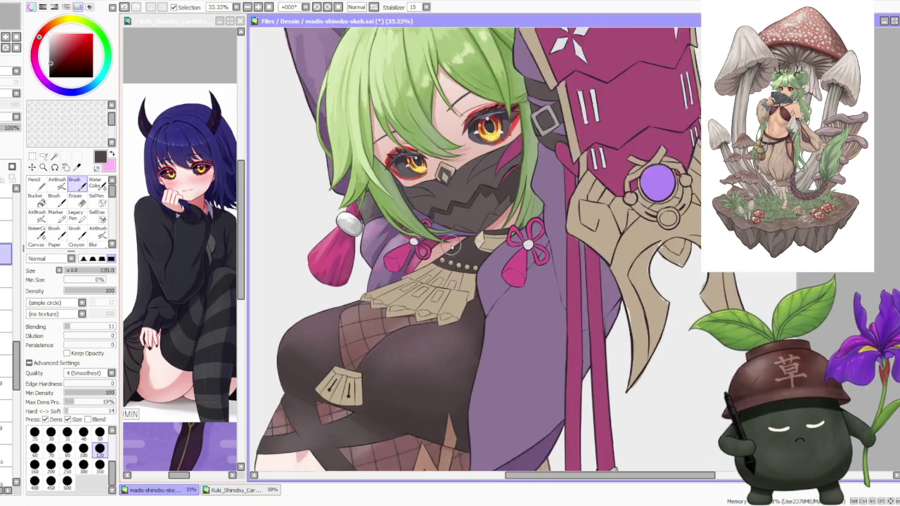
scroll(457, 253, "up", 1)
scroll(428, 241, "up", 1)
scroll(334, 328, "up", 1)
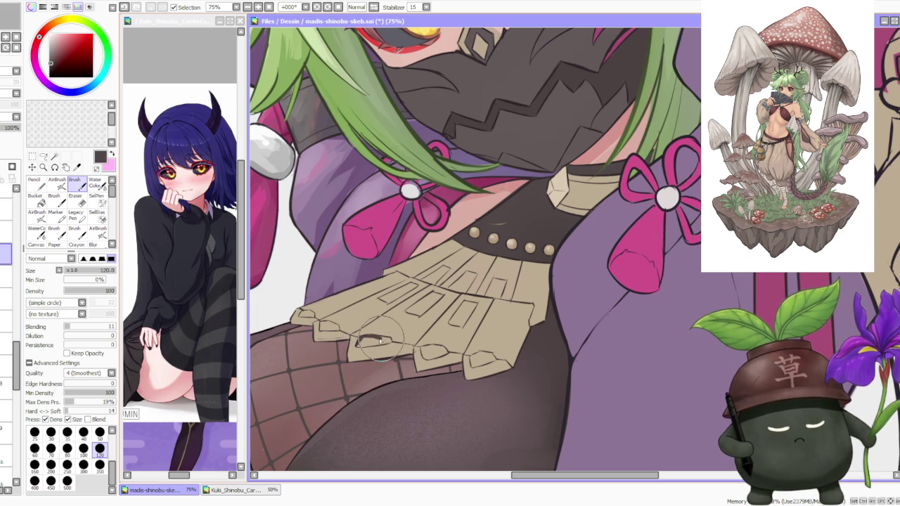
- Paint dark brown tips along the lower edges of the collar fringe plates
mouse_move(390, 339)
left_mouse_down()
mouse_move(358, 344)
mouse_move(391, 340)
left_mouse_up()
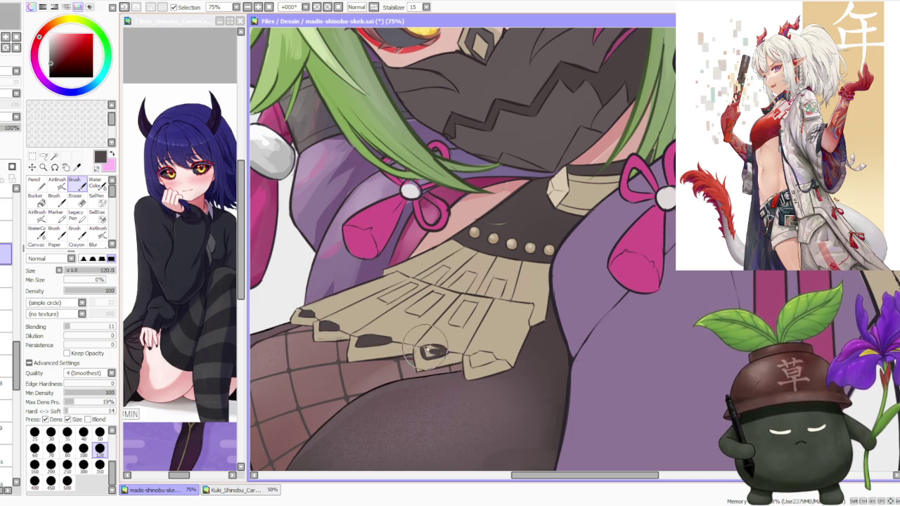
left_click_drag(425, 348, 427, 360)
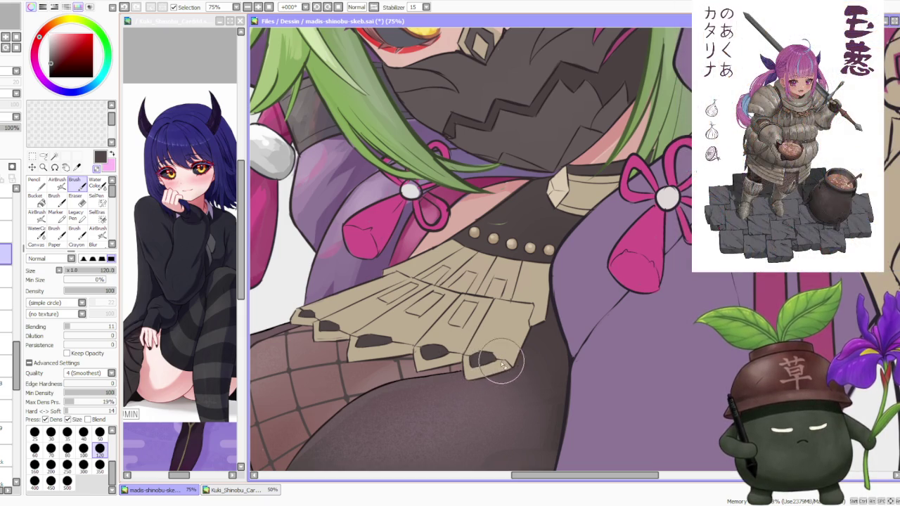
scroll(496, 362, "down", 3)
scroll(495, 229, "down", 2)
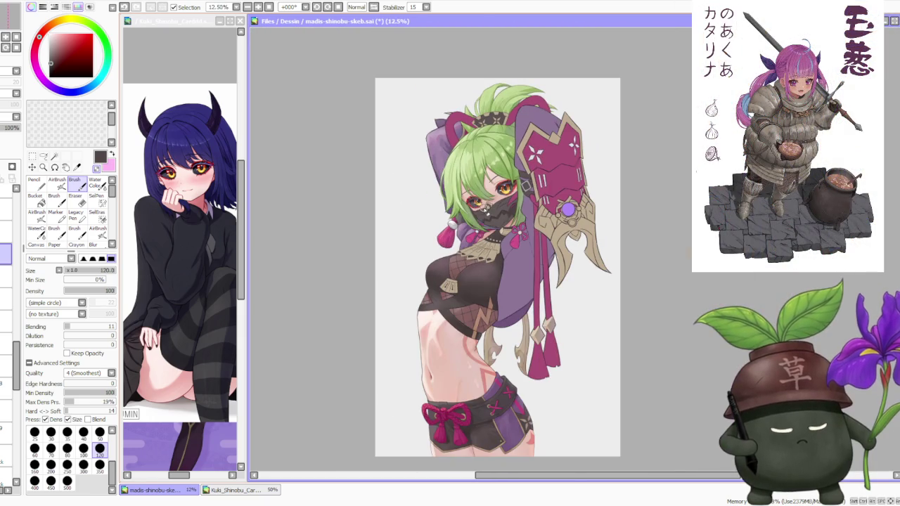
- Eyedrop the collar's beige as the painting colour
scroll(496, 280, "up", 2)
scroll(513, 303, "up", 1)
left_click(528, 331, "alt")
scroll(518, 286, "down", 3)
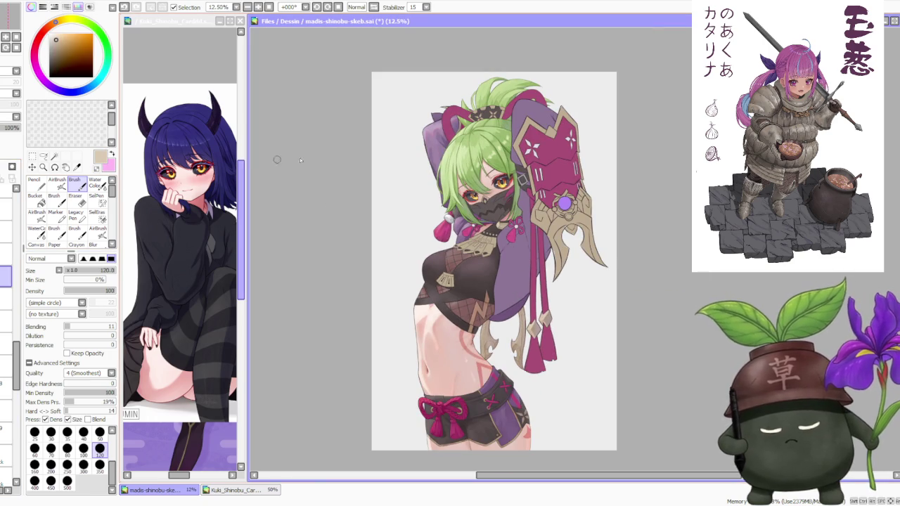
scroll(425, 190, "up", 3)
scroll(496, 242, "down", 2)
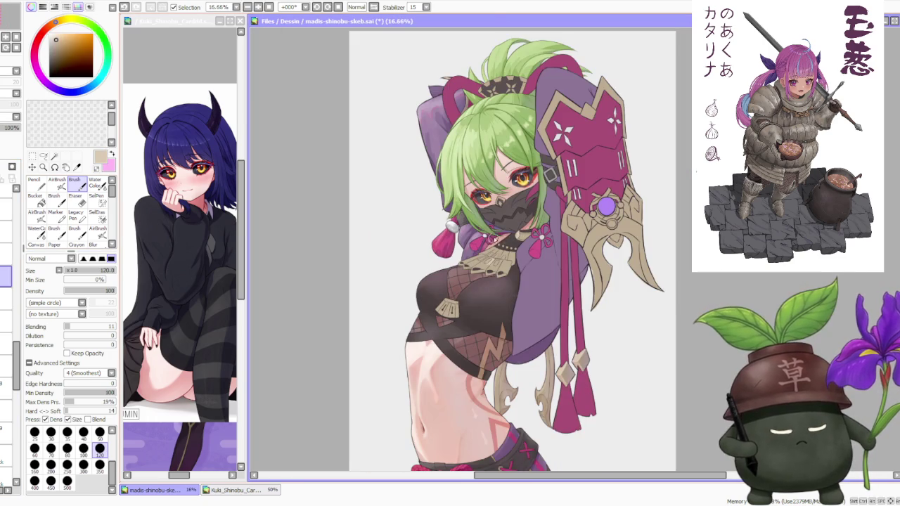
scroll(490, 239, "up", 1)
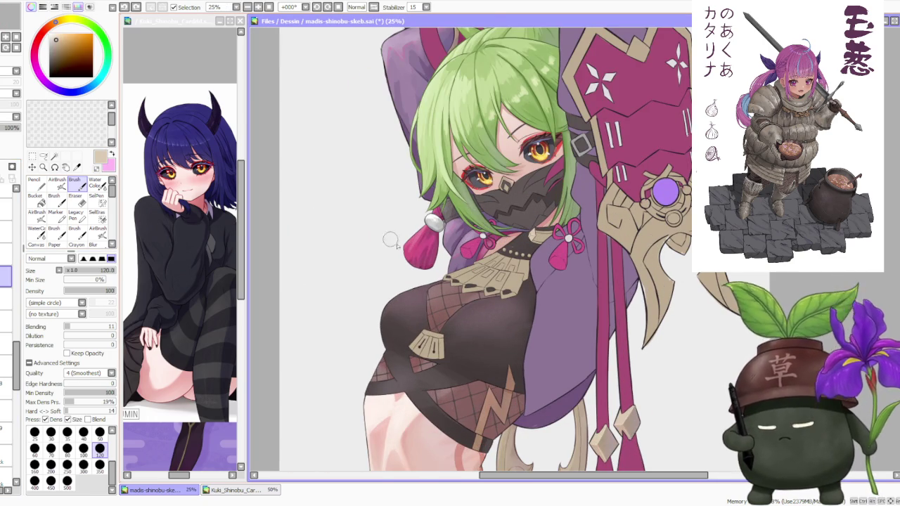
- Try the AirBrush, return to the Brush, and undo the last stroke
left_click(57, 182)
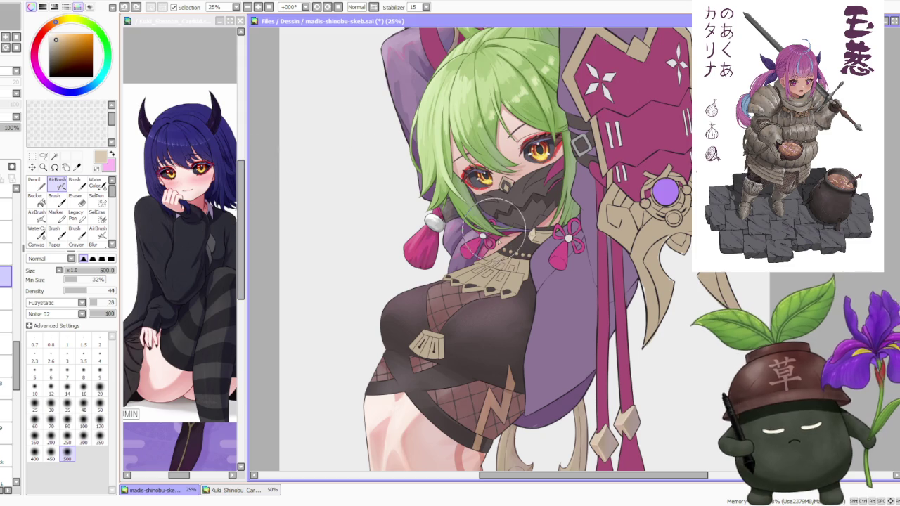
scroll(532, 231, "down", 1)
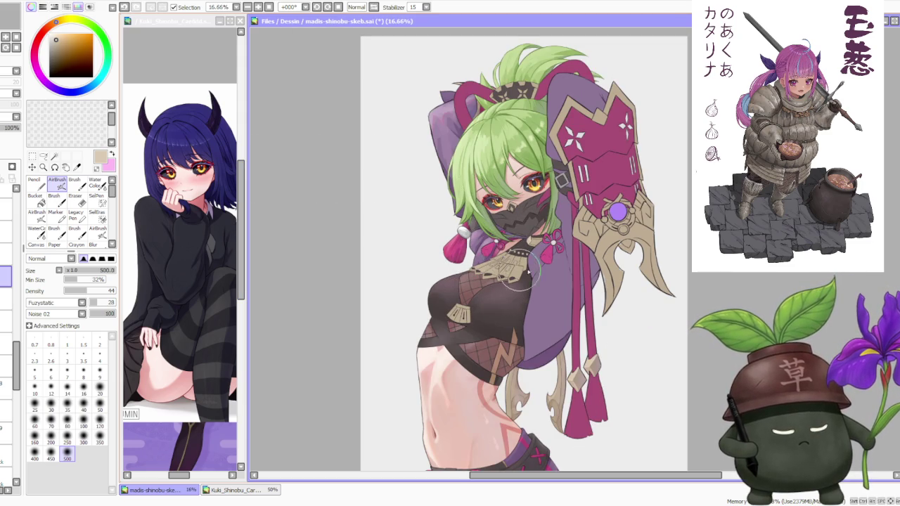
scroll(520, 245, "down", 1)
scroll(520, 241, "up", 1)
scroll(520, 241, "up", 1)
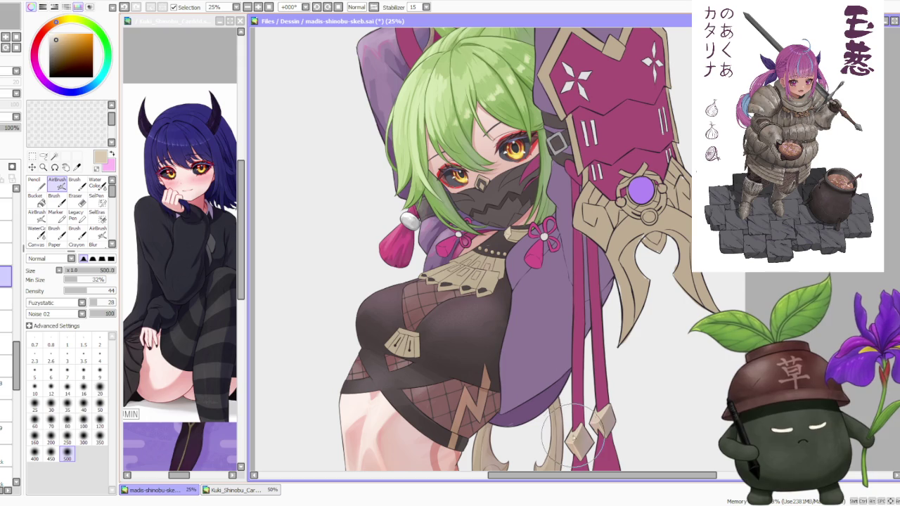
key("b")
scroll(414, 295, "up", 1)
scroll(414, 295, "up", 1)
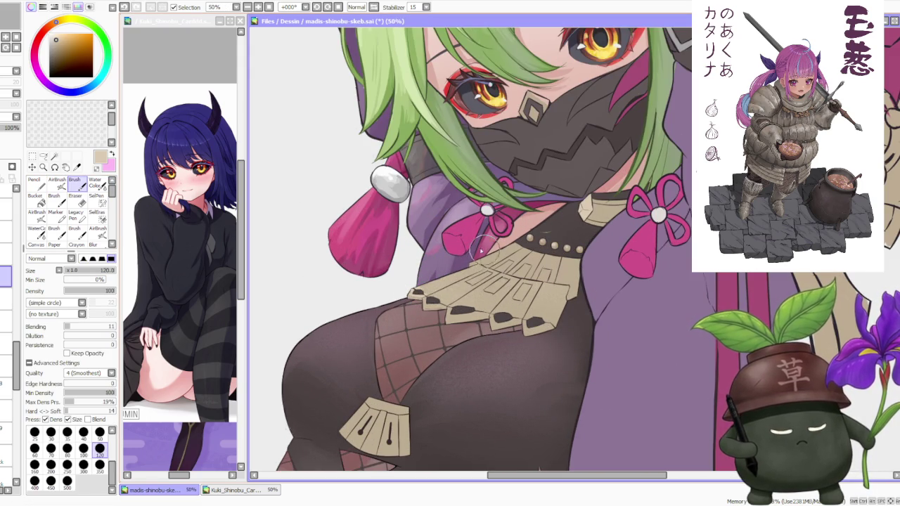
scroll(501, 277, "down", 1)
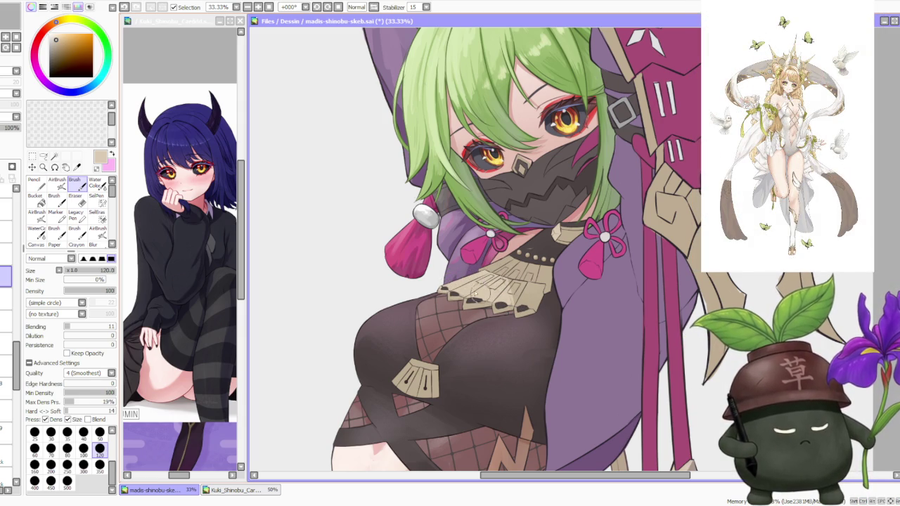
key("ctrl+z")
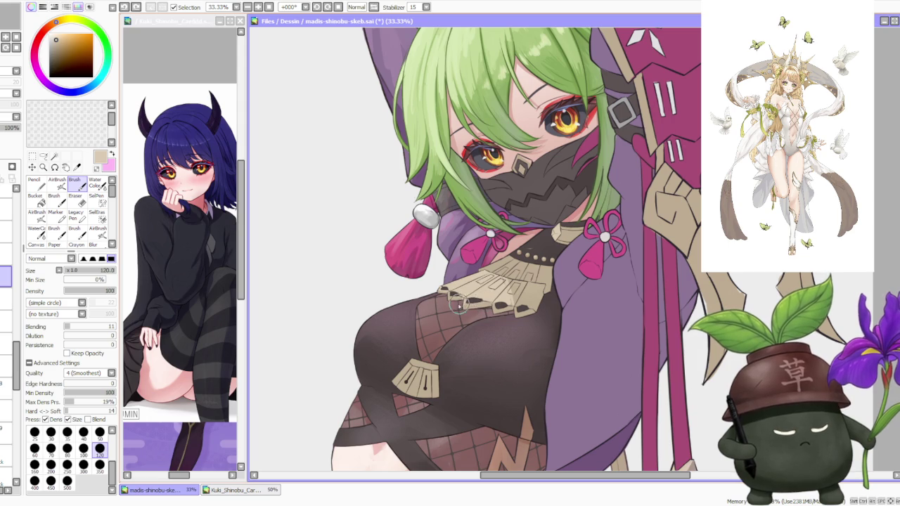
- Brush light beige touch-ups along the collar plate edges, undoing an unwanted stroke
left_click_drag(492, 304, 457, 297)
key("ctrl+z")
key("ctrl+z")
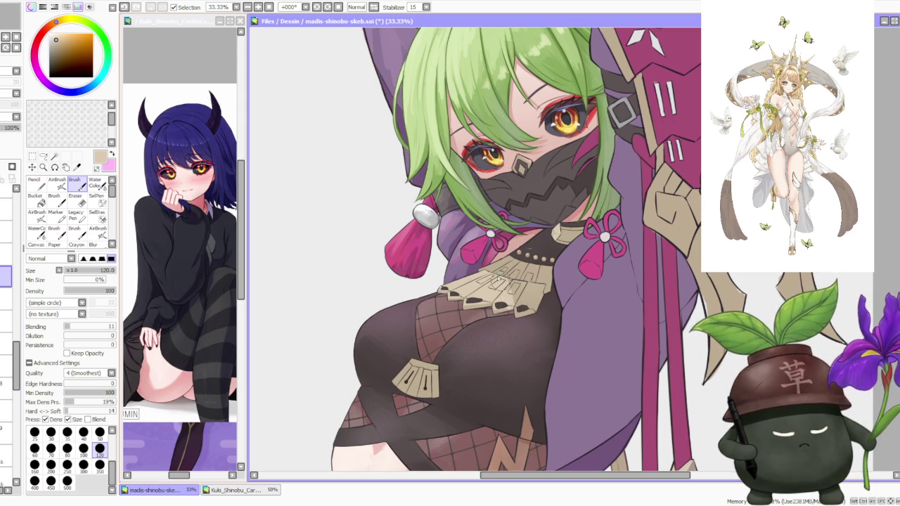
scroll(497, 281, "down", 3)
scroll(499, 281, "up", 3)
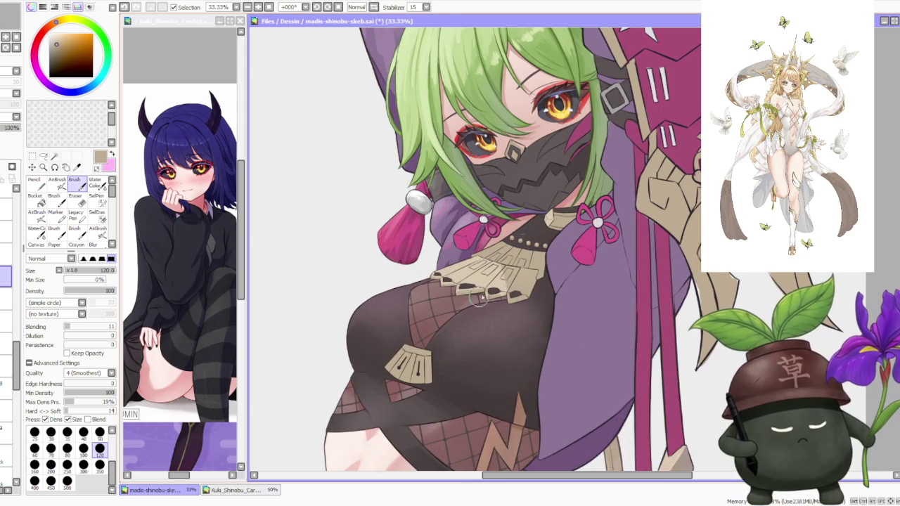
scroll(519, 296, "down", 1)
scroll(492, 306, "down", 1)
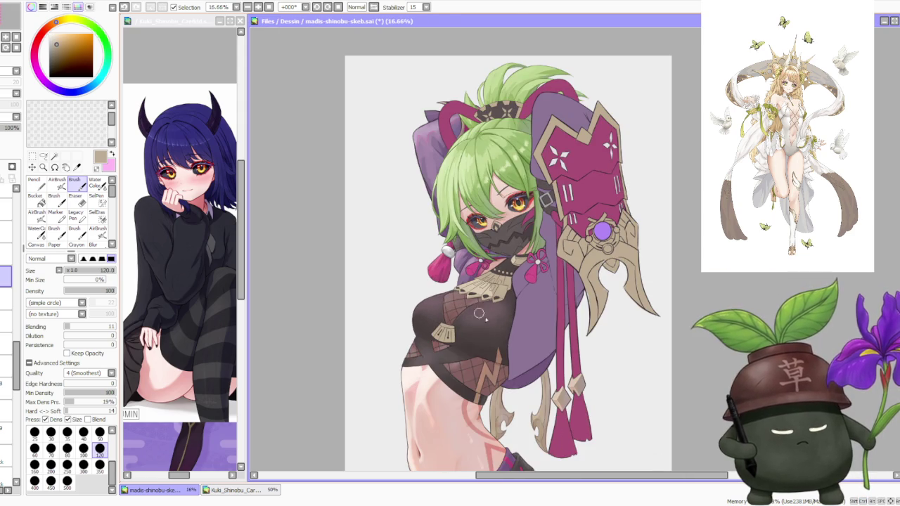
scroll(518, 417, "up", 2)
scroll(498, 429, "up", 1)
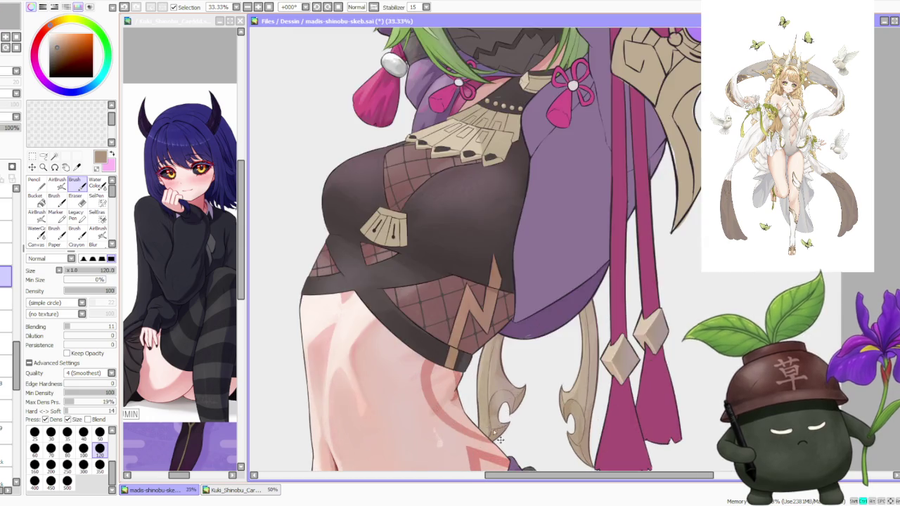
scroll(495, 432, "down", 3)
scroll(475, 224, "up", 2)
scroll(478, 295, "up", 1)
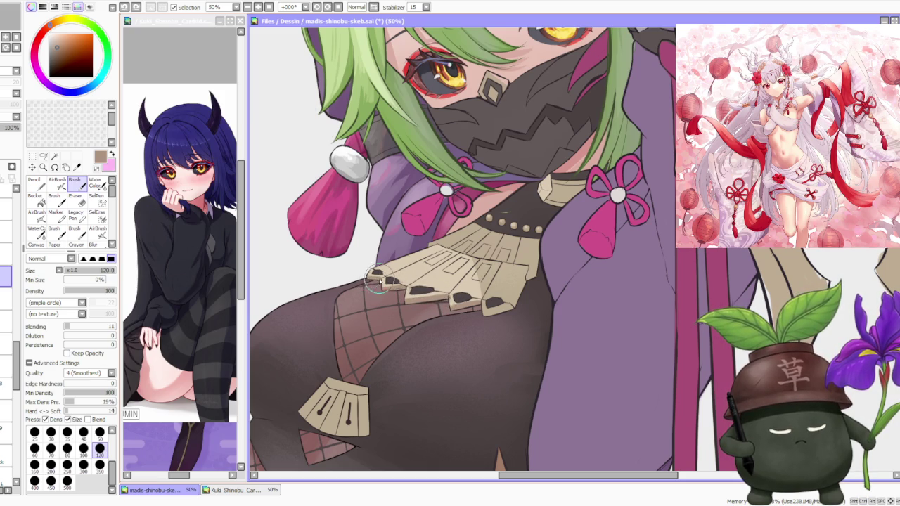
left_click(379, 277, "alt")
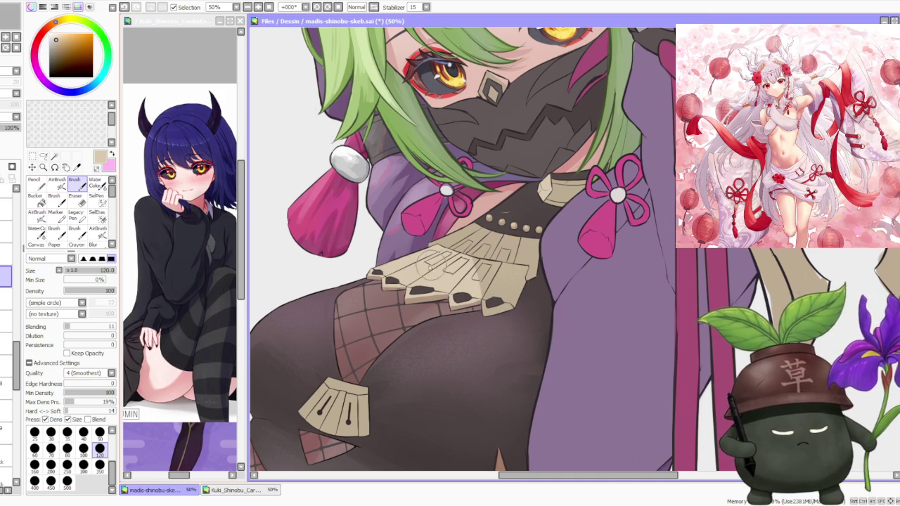
- Eyedrop beige and tan tones, then blend tan shading into the rightmost plate's lower-right corner
scroll(426, 264, "down", 1)
scroll(446, 291, "up", 2)
scroll(464, 295, "down", 1)
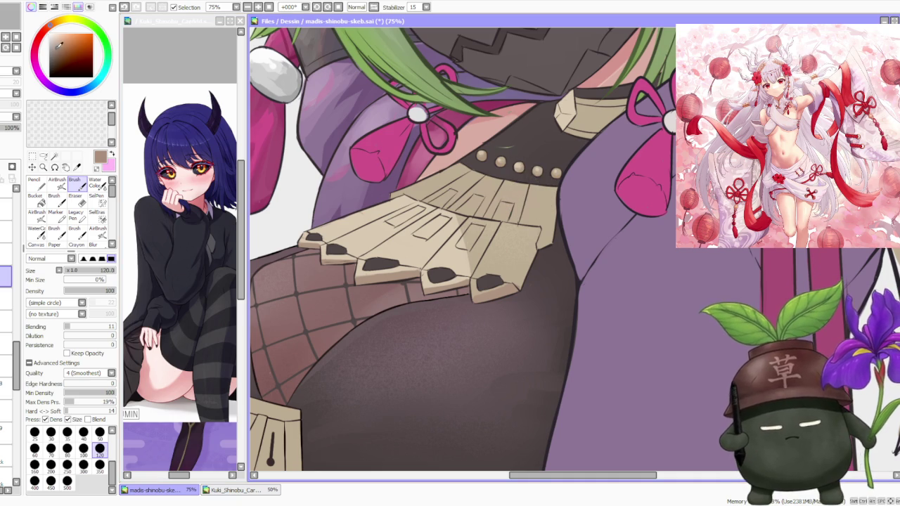
left_click(492, 290, "alt")
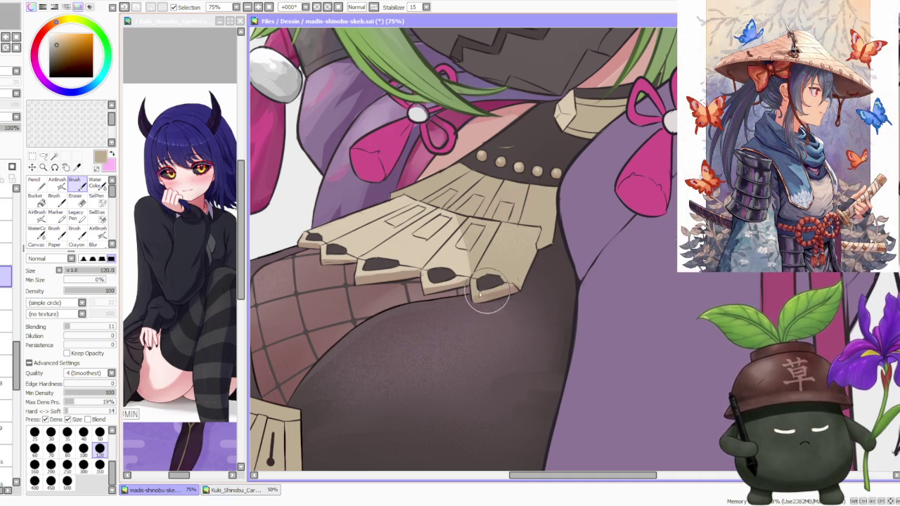
left_click(463, 284, "alt")
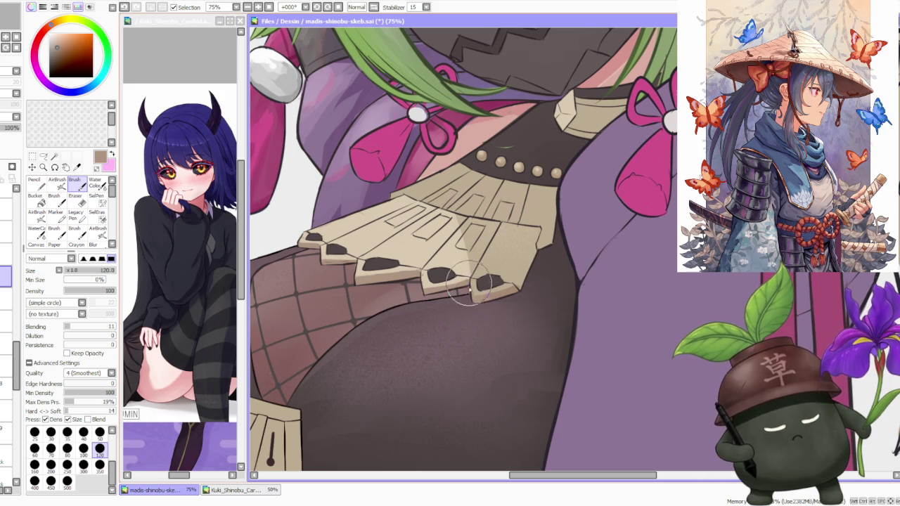
left_click(465, 281, "alt")
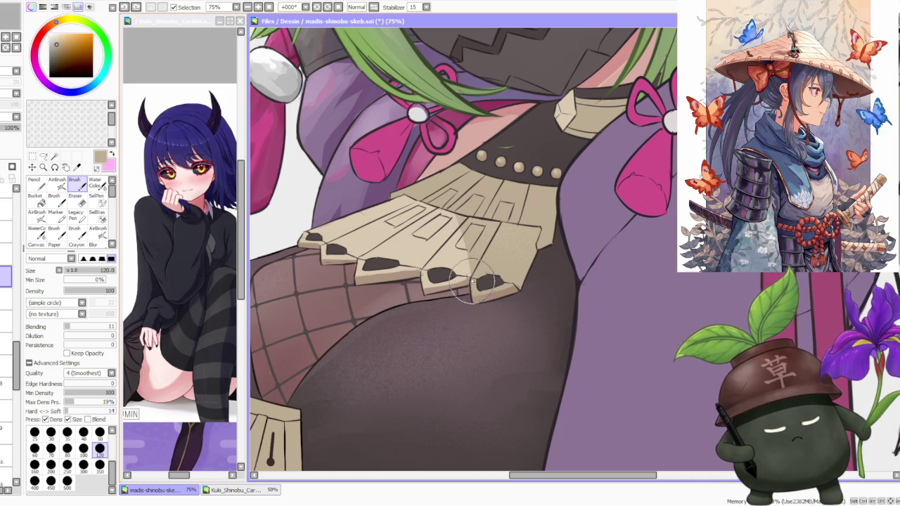
left_click(496, 296, "alt")
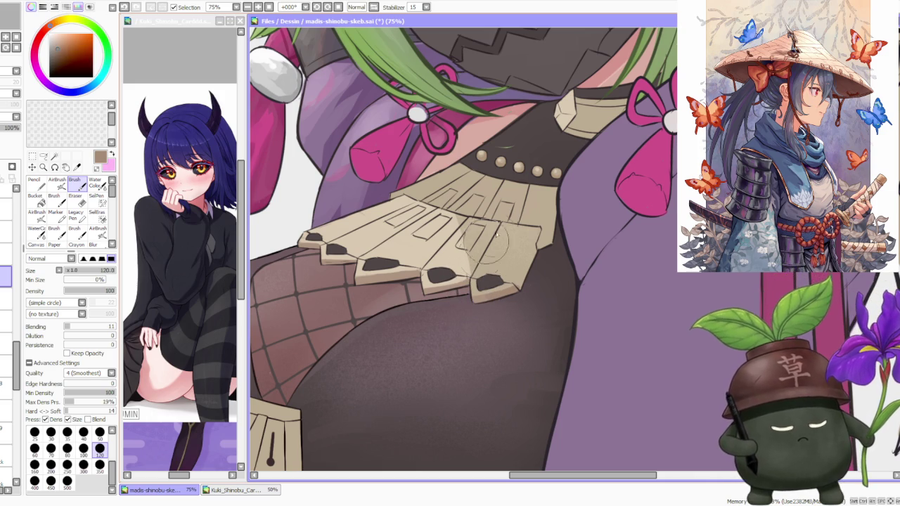
left_click(511, 283, "alt")
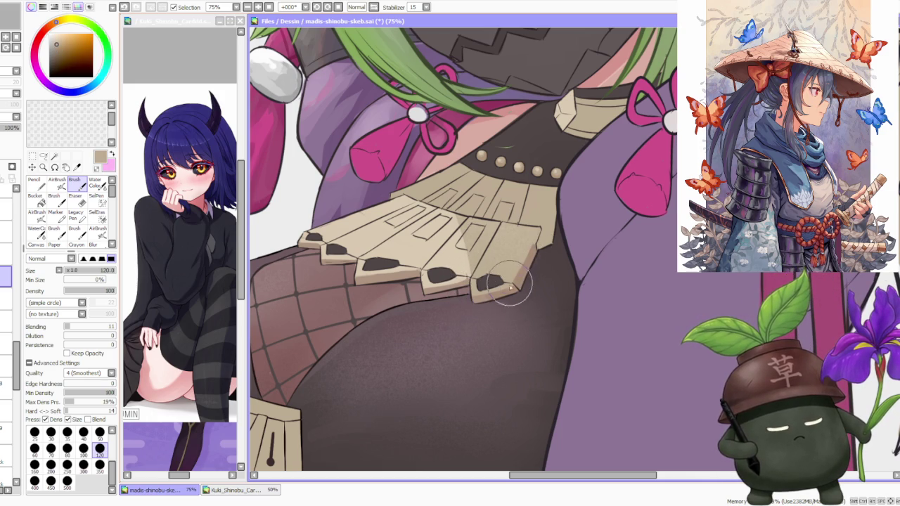
left_click_drag(510, 283, 523, 257)
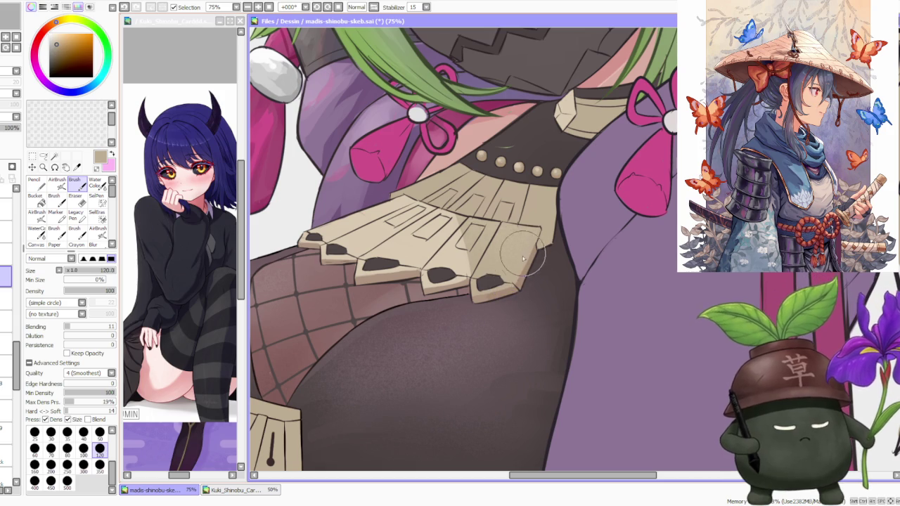
scroll(534, 248, "down", 2)
scroll(537, 202, "up", 1)
scroll(537, 203, "up", 1)
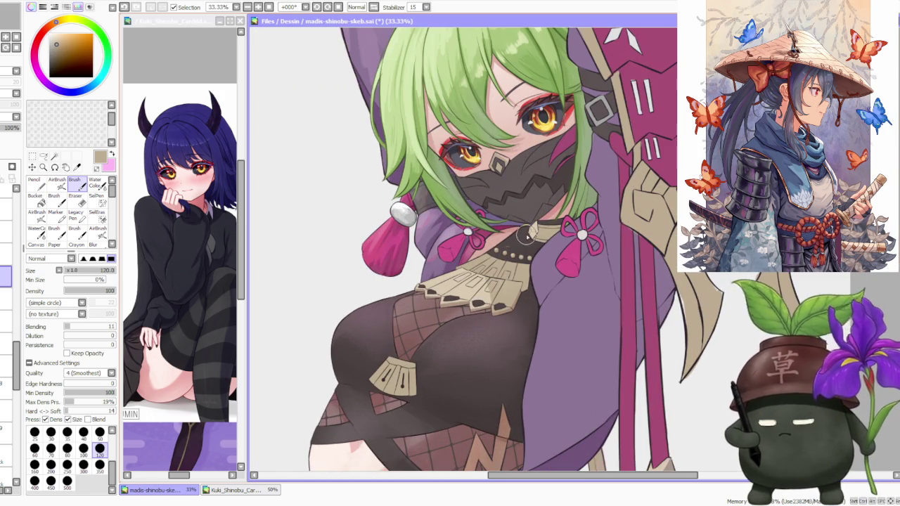
scroll(524, 234, "up", 1)
scroll(518, 239, "down", 2)
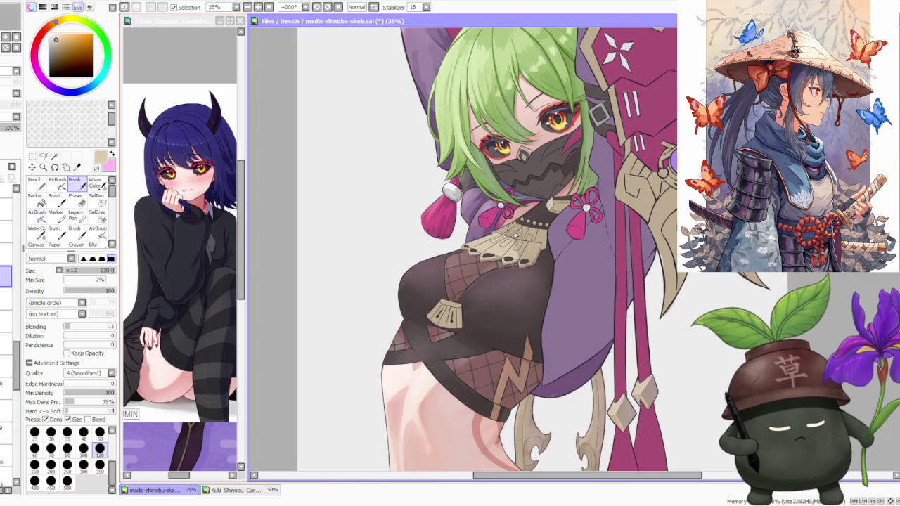
scroll(633, 434, "up", 3)
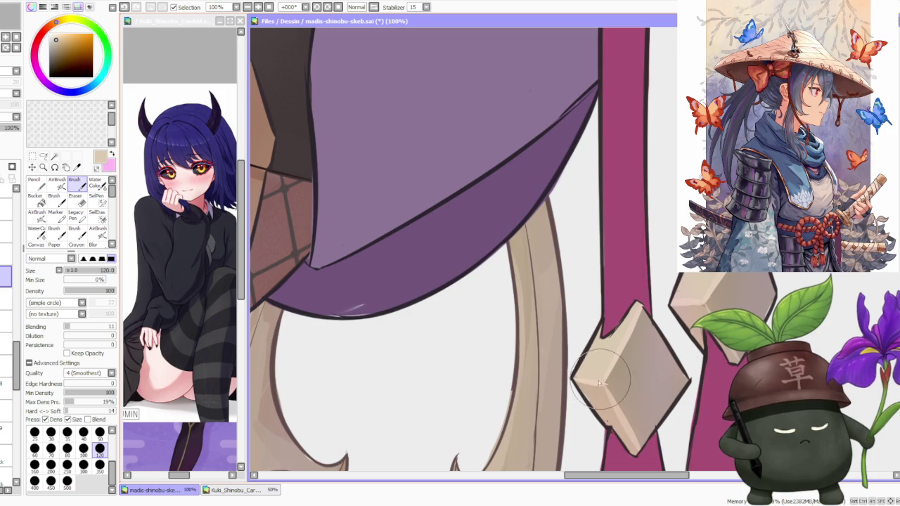
scroll(605, 373, "down", 2)
scroll(573, 277, "down", 1)
scroll(539, 226, "up", 4)
scroll(492, 337, "up", 1)
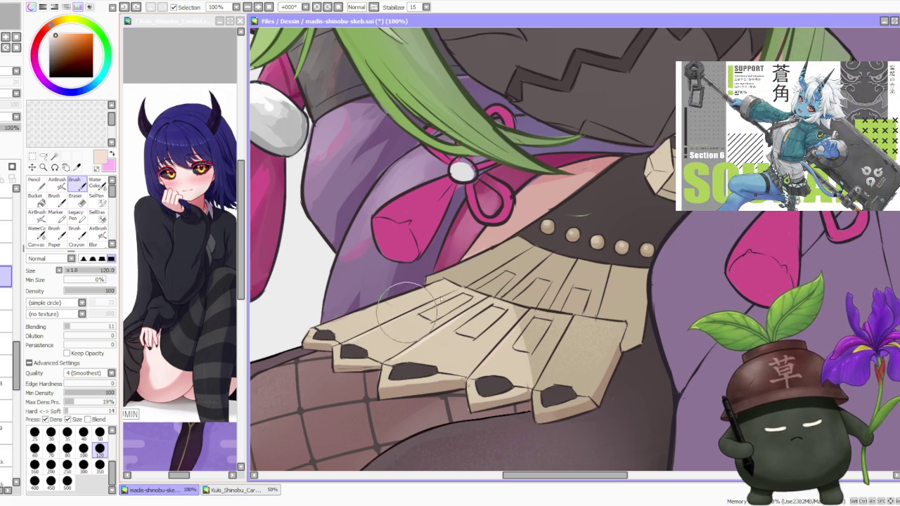
left_click(376, 312, "alt")
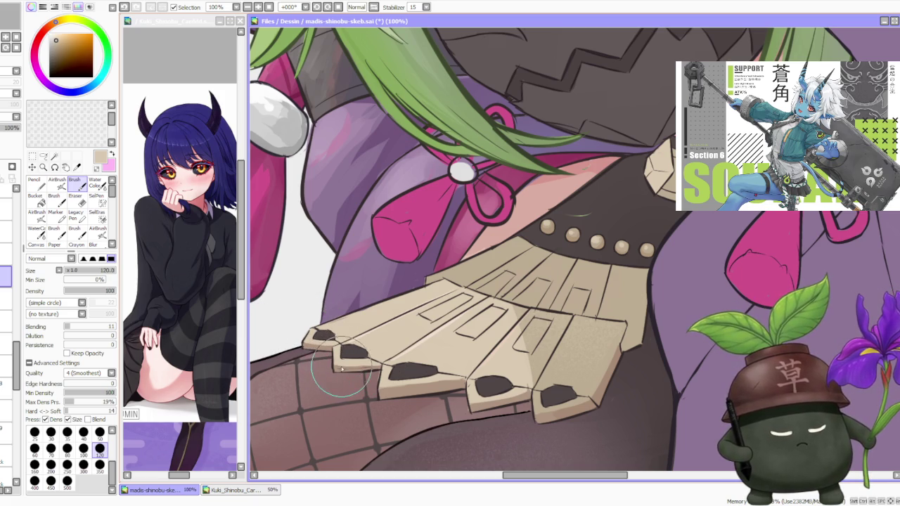
- Alternate darker brown and light beige to refine the plate tips and tidy their edges
left_click(335, 368, "alt")
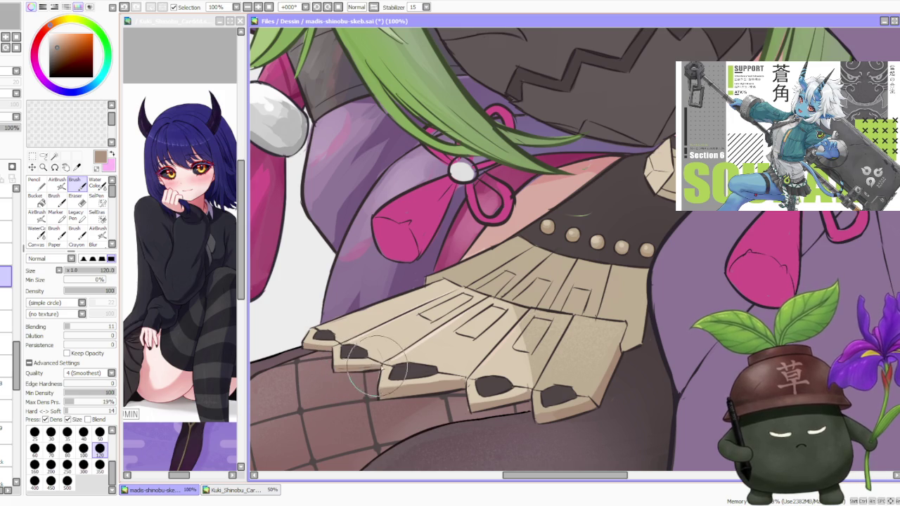
left_click(414, 349, "alt")
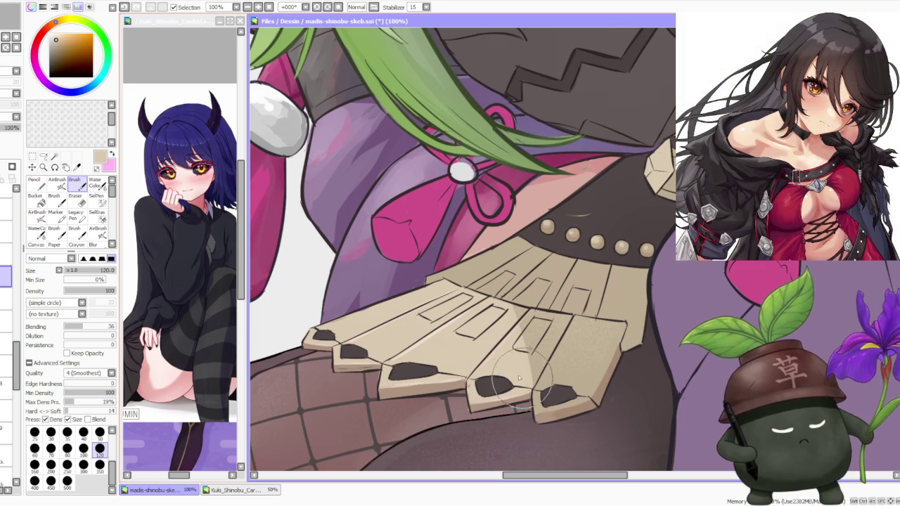
scroll(512, 376, "down", 2)
scroll(536, 393, "up", 1)
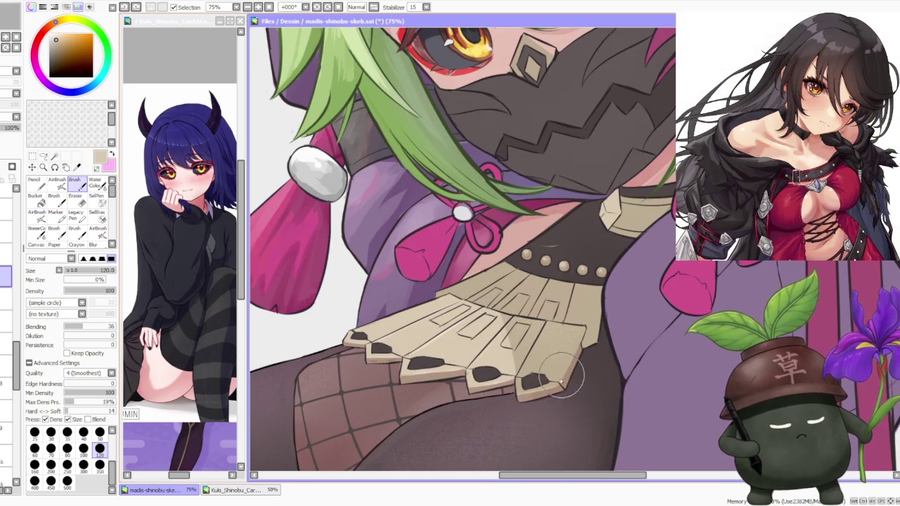
scroll(584, 333, "down", 2)
scroll(562, 345, "up", 1)
scroll(548, 352, "up", 1)
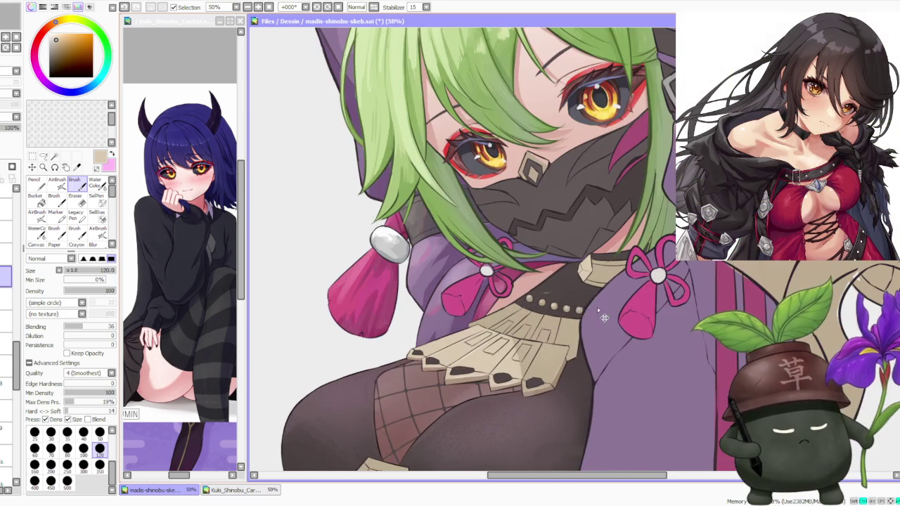
scroll(529, 357, "up", 1)
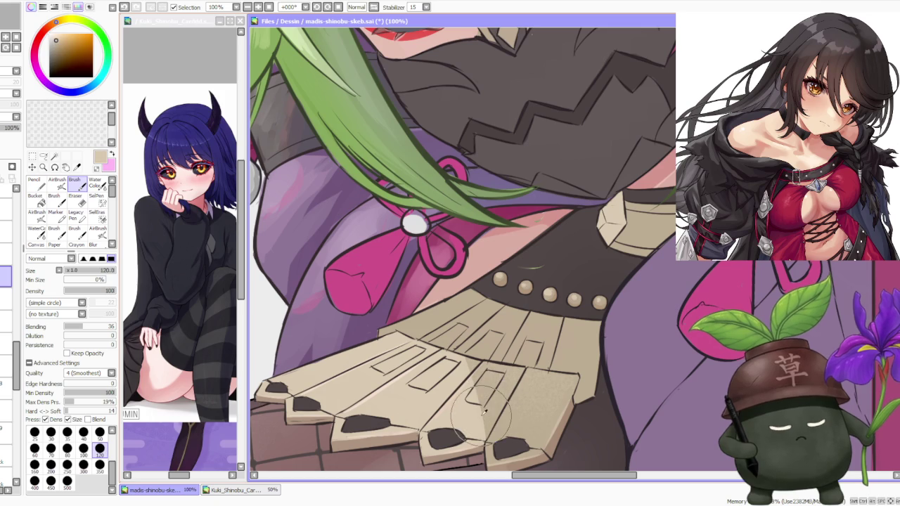
left_click(46, 28)
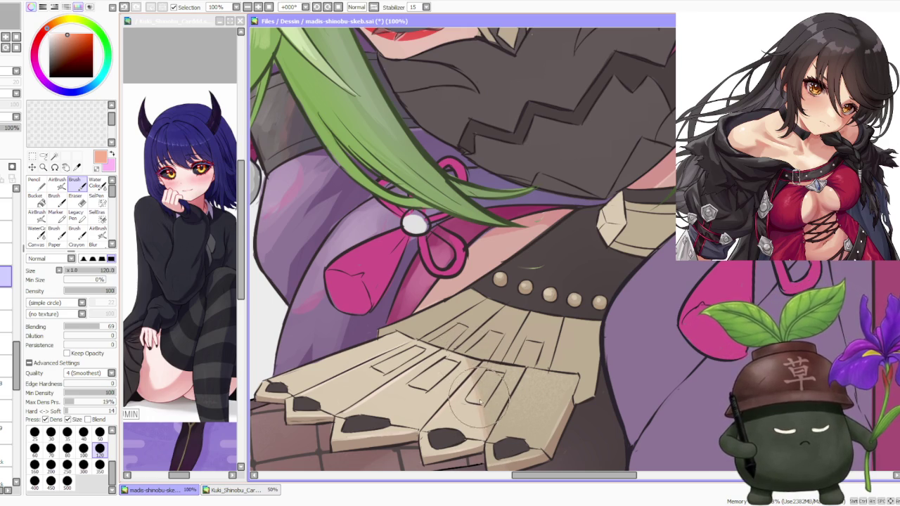
scroll(480, 402, "down", 5)
scroll(457, 399, "up", 2)
scroll(443, 398, "up", 1)
scroll(426, 395, "up", 1)
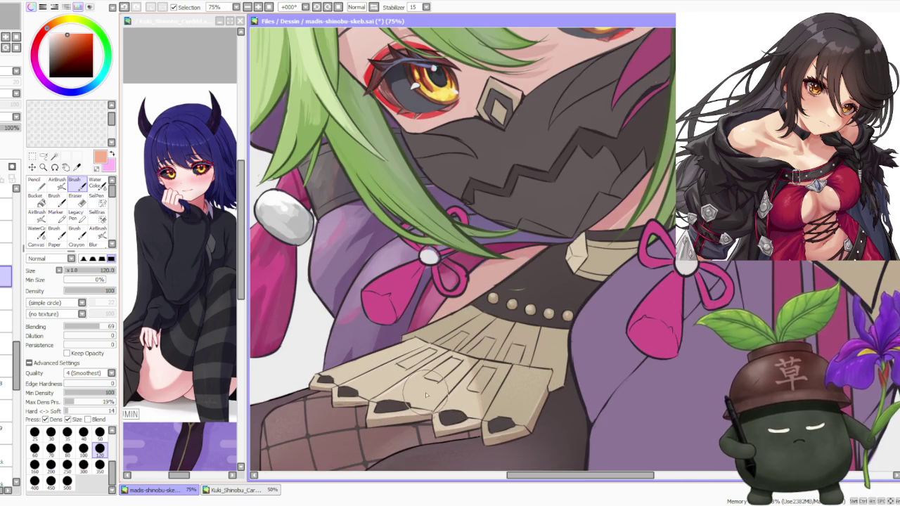
scroll(473, 309, "down", 1)
scroll(473, 309, "down", 1)
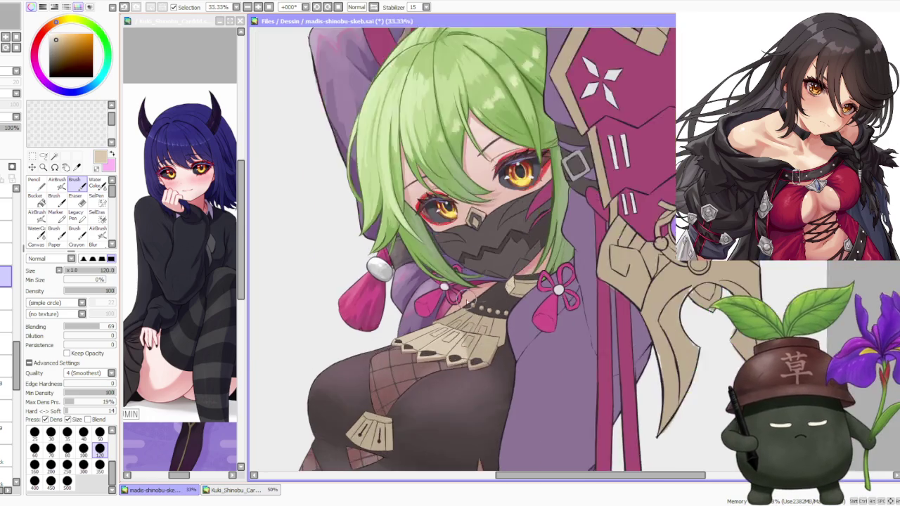
scroll(473, 309, "down", 1)
scroll(473, 309, "down", 1)
scroll(485, 215, "down", 1)
scroll(492, 203, "down", 1)
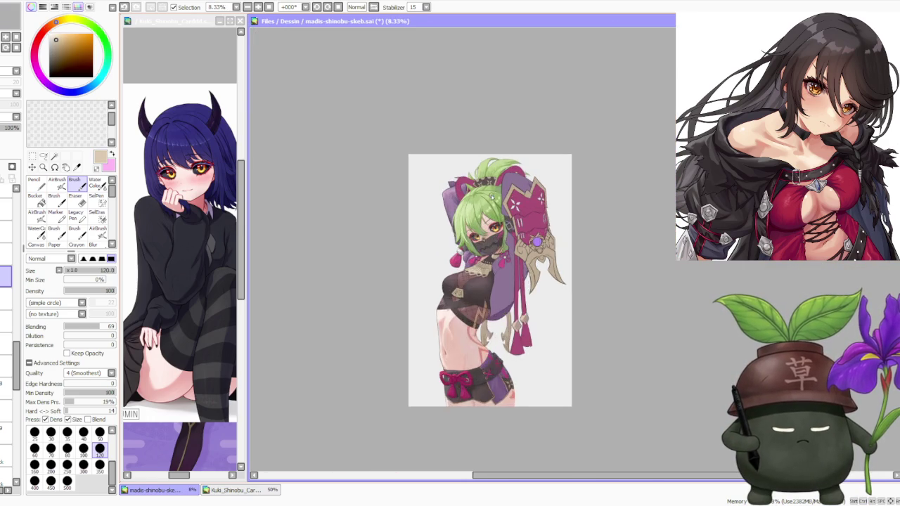
scroll(486, 198, "up", 1)
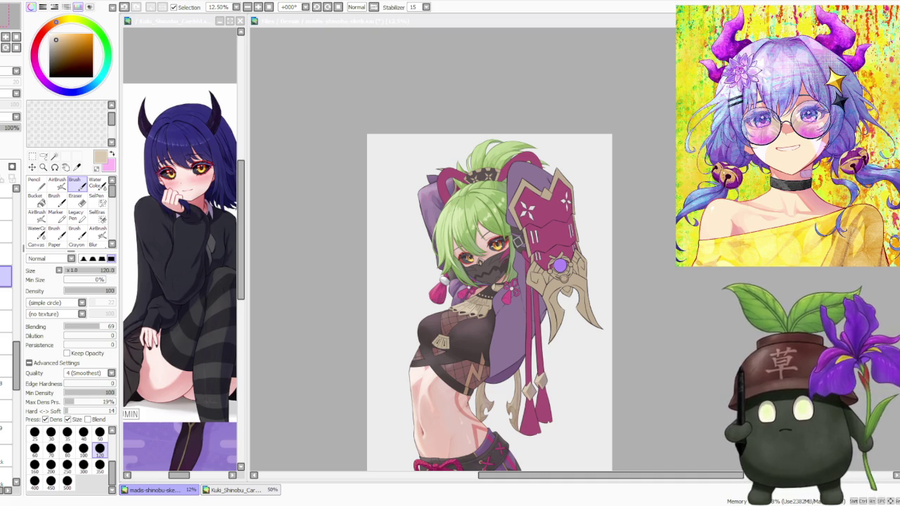
left_click(560, 329)
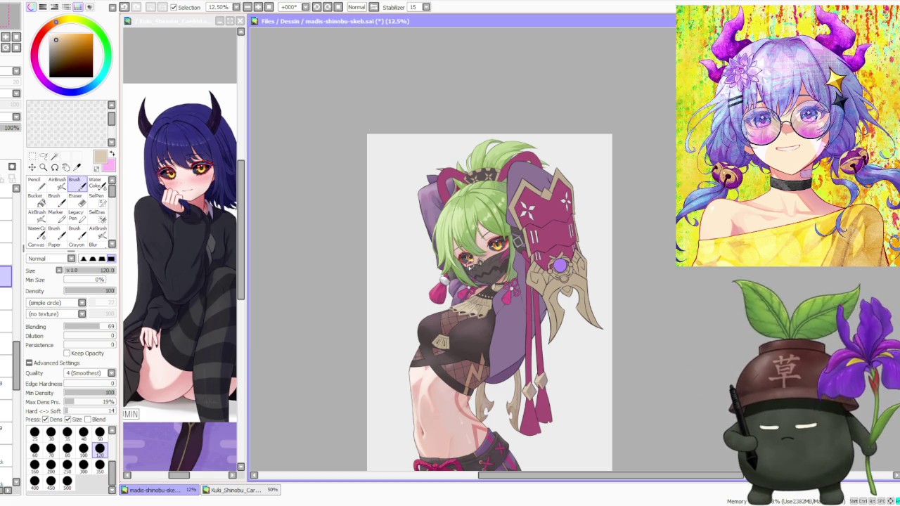
- Eyedrop the collar beige and soft-shade the fringe plates with a size-350 brush
scroll(459, 307, "up", 4)
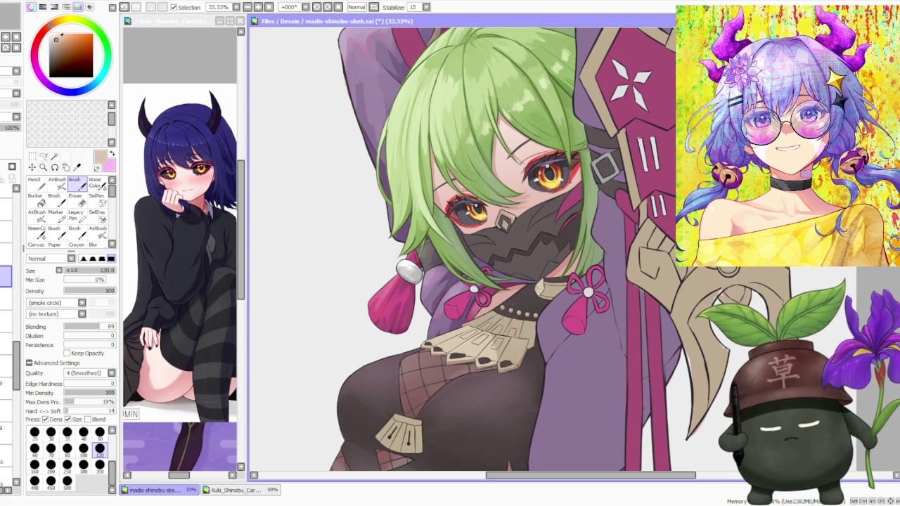
scroll(442, 332, "up", 3)
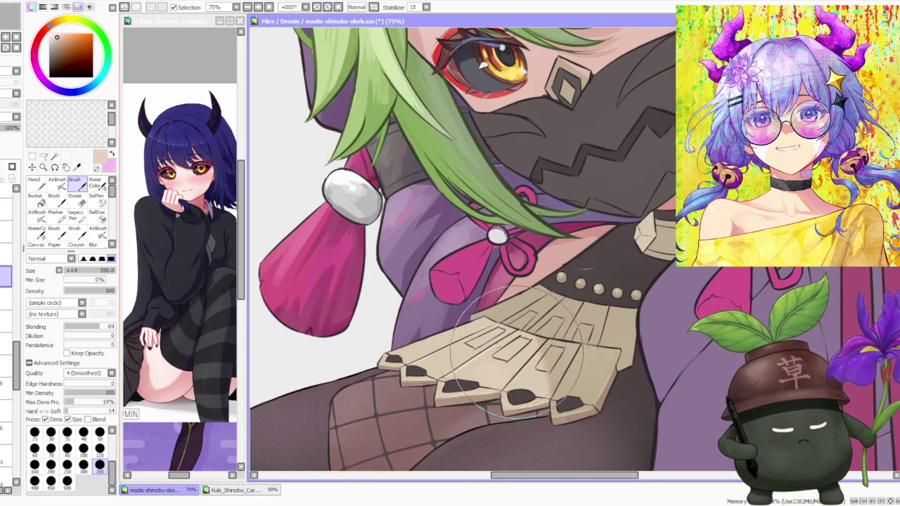
left_click(454, 355, "alt")
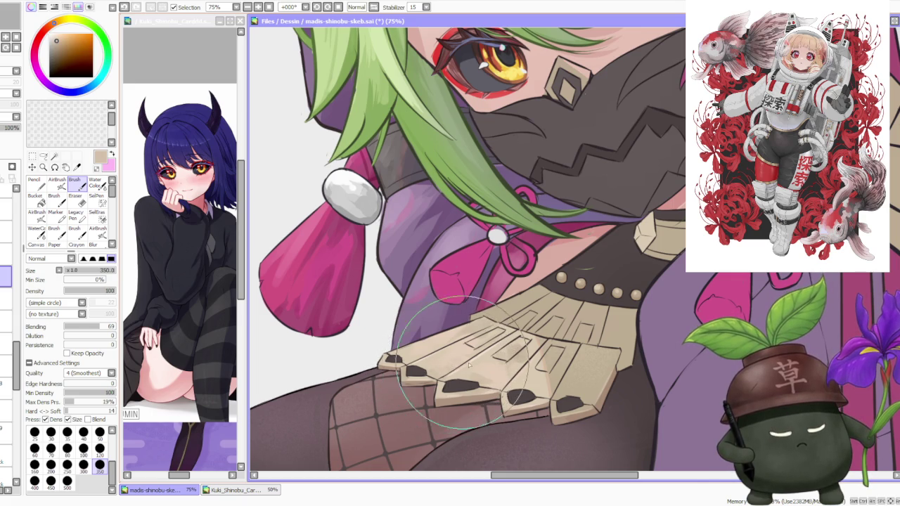
scroll(457, 362, "down", 2)
scroll(494, 322, "up", 1)
scroll(454, 308, "up", 1)
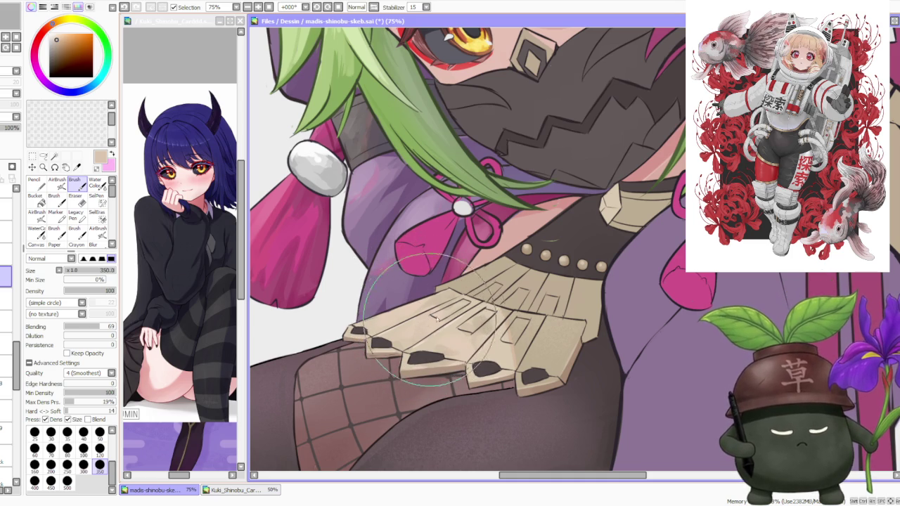
scroll(478, 316, "down", 1)
scroll(509, 309, "down", 1)
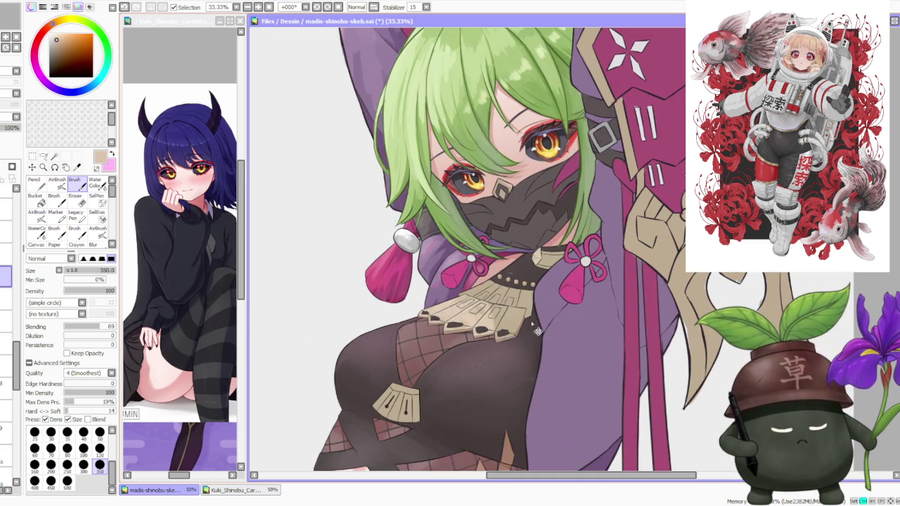
scroll(513, 313, "down", 1)
scroll(529, 325, "up", 2)
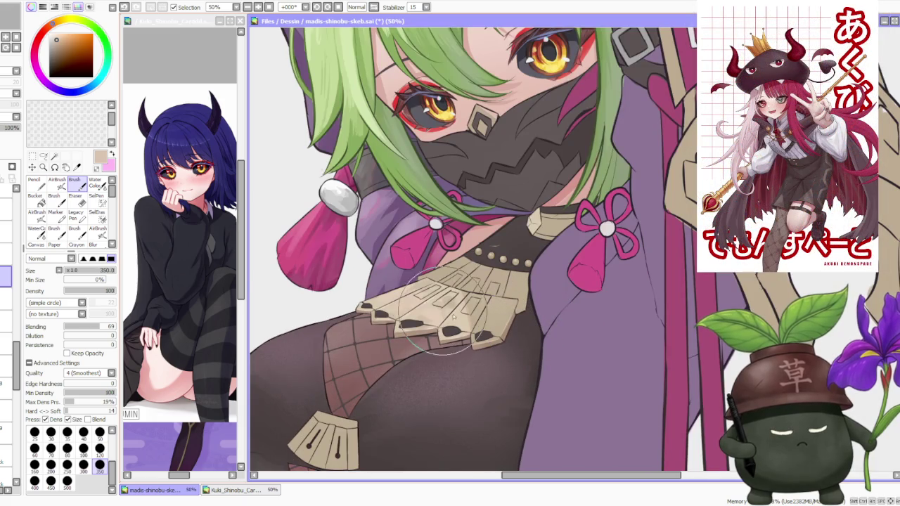
- Paint soft dark-brown shadows over the lower collar plates, then set brush size 120
scroll(456, 320, "up", 1)
mouse_move(501, 365)
left_mouse_down()
mouse_move(476, 371)
mouse_move(482, 352)
mouse_move(515, 323)
mouse_move(485, 358)
mouse_move(510, 298)
mouse_move(555, 309)
mouse_move(534, 317)
mouse_move(562, 295)
mouse_move(490, 332)
mouse_move(490, 280)
left_mouse_up()
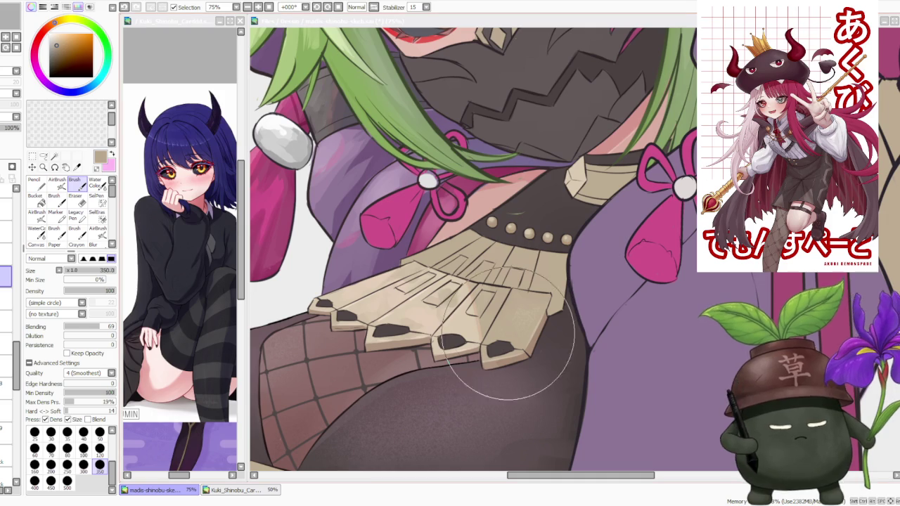
left_click_drag(492, 408, 498, 361)
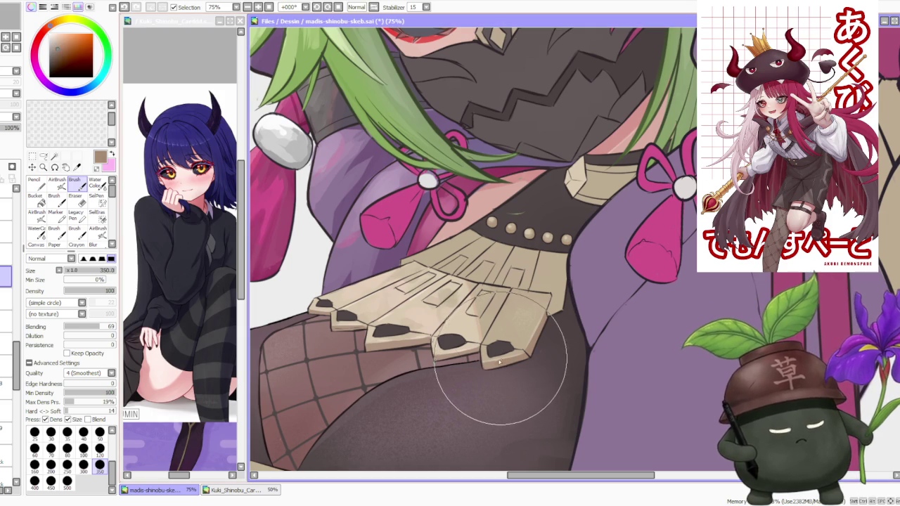
left_click(99, 448)
scroll(456, 299, "up", 1)
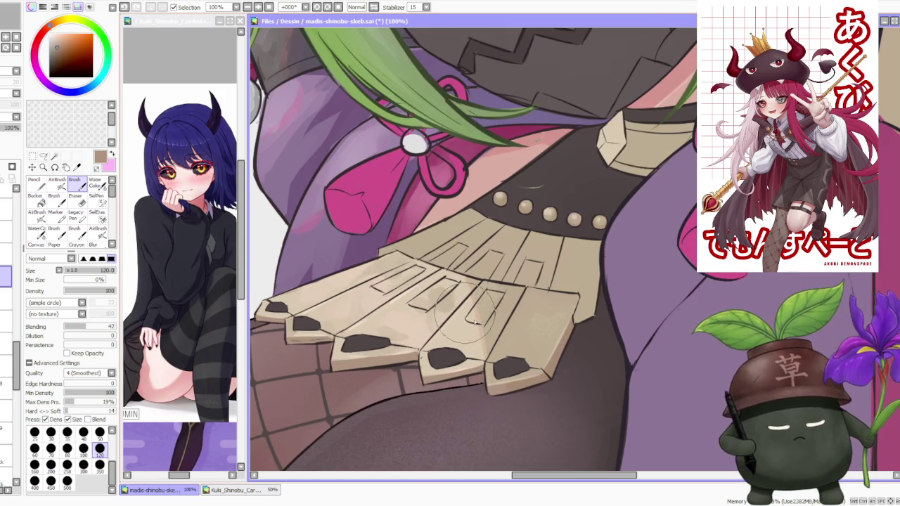
- Blend shading across the collar plates toward the lower-right plate with the size-120 Brush
left_click_drag(484, 288, 464, 344)
left_click_drag(492, 260, 506, 310)
left_click_drag(464, 288, 520, 338)
left_click_drag(506, 267, 546, 366)
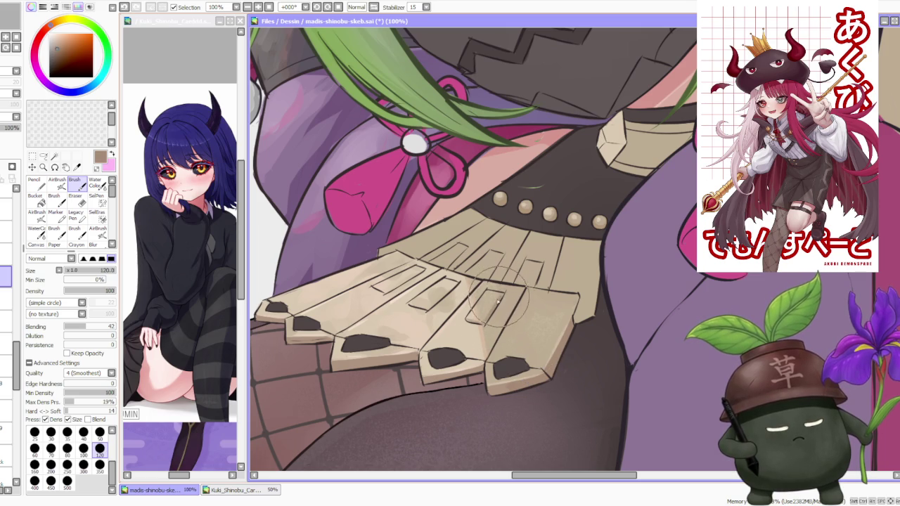
- Sample light beige, greyish brown and pale beige from the collar and work a short stroke over it
left_click(442, 284, "alt")
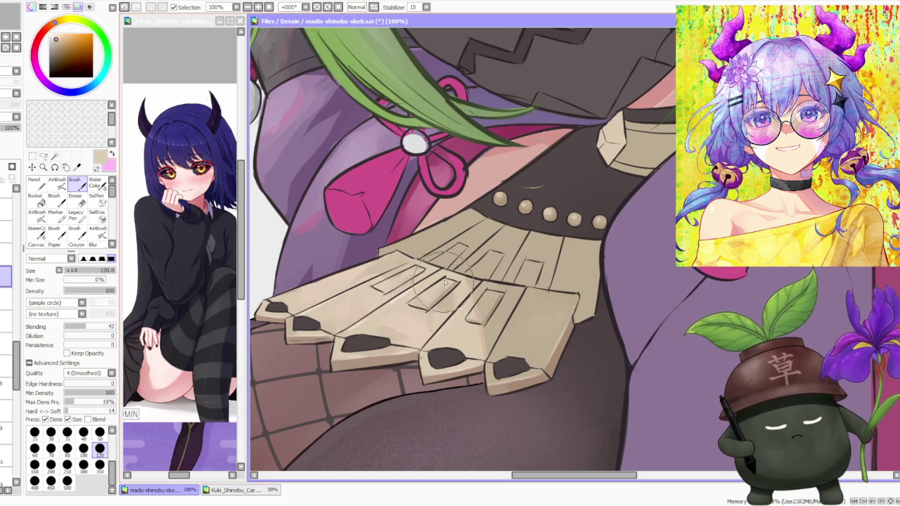
left_click(443, 298, "alt")
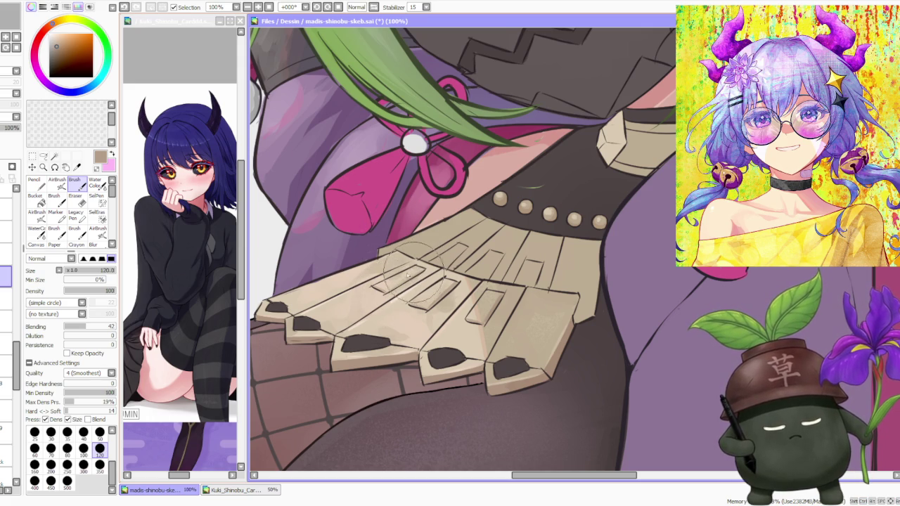
left_click(359, 275, "alt")
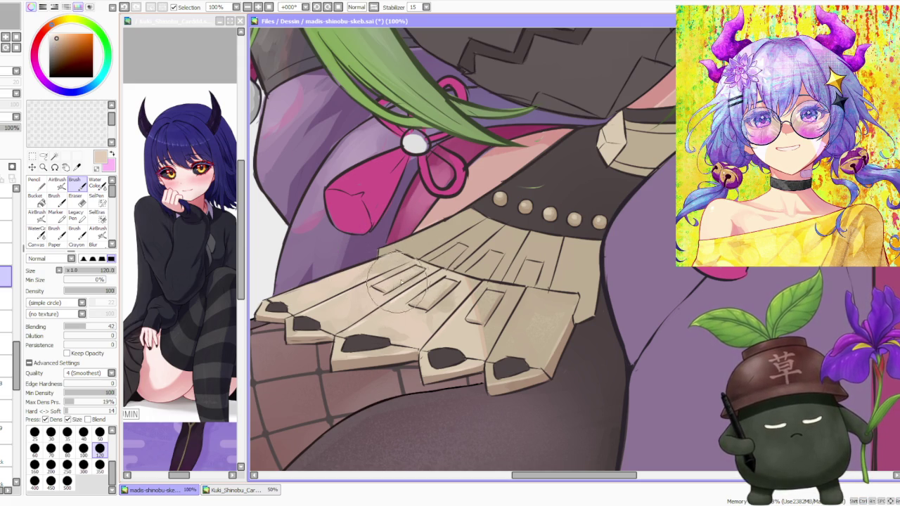
scroll(406, 299, "up", 2)
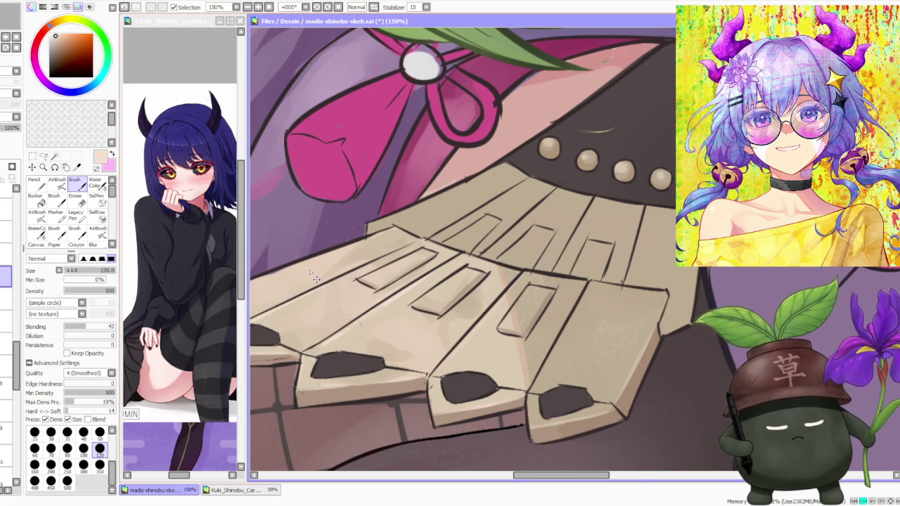
left_click_drag(373, 283, 351, 281)
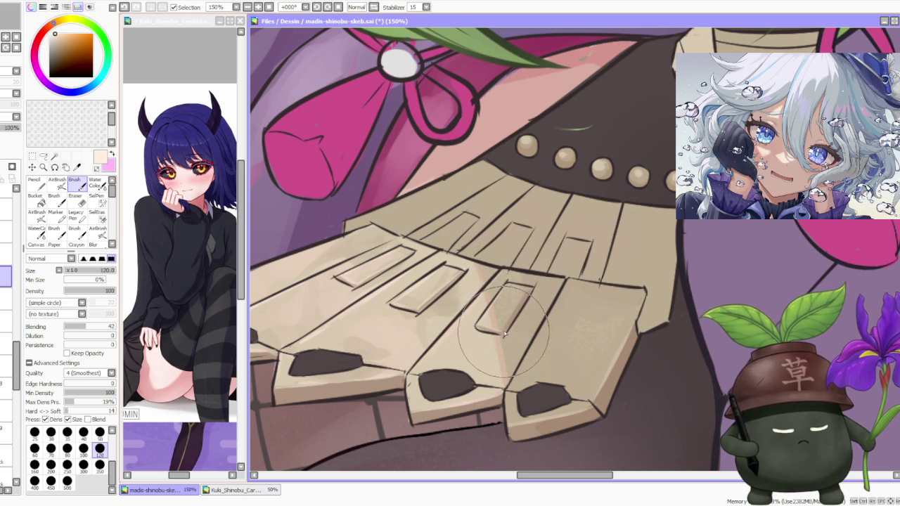
- Sample tan and slightly different plate shades from the collar, zooming to 150%
left_click(499, 323, "alt")
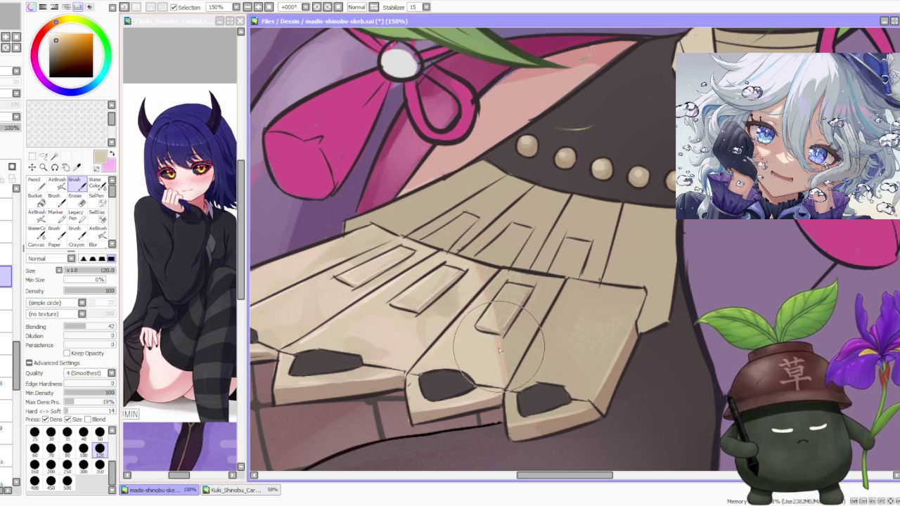
left_click(496, 324, "alt")
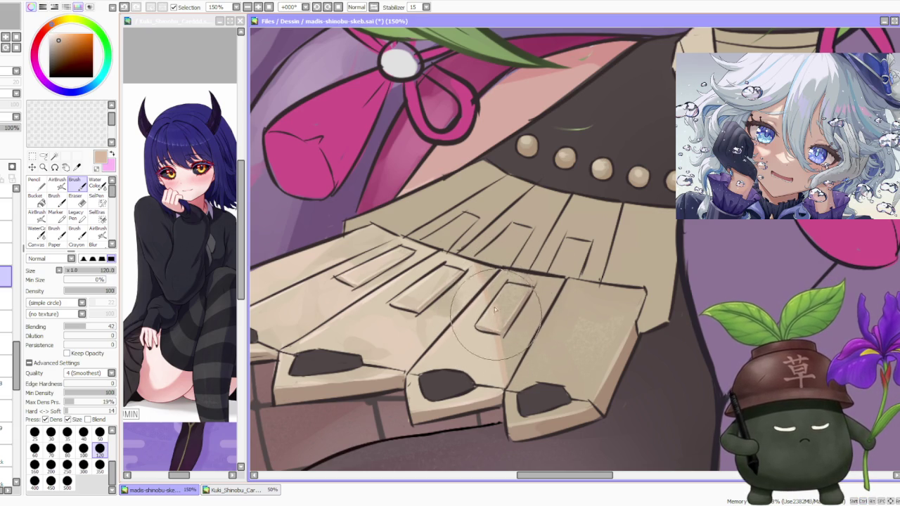
scroll(516, 264, "down", 2)
scroll(516, 264, "down", 1)
scroll(524, 237, "up", 2)
scroll(524, 237, "up", 2)
left_click(457, 299, "alt")
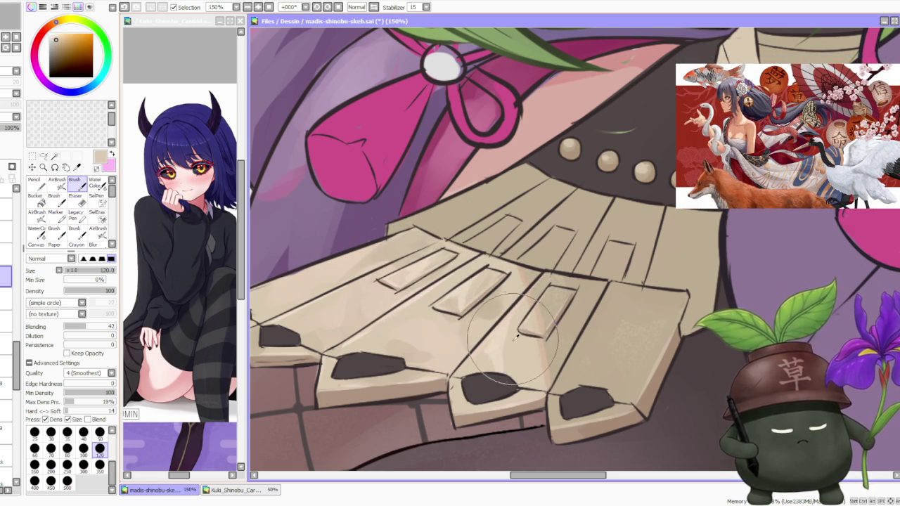
scroll(492, 346, "down", 3)
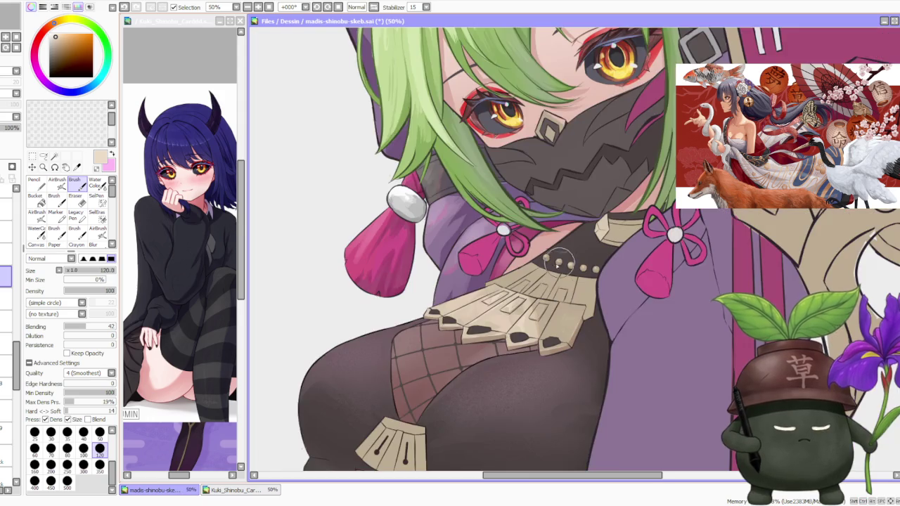
- Sample a lighter beige and smooth it across the collar plates with light strokes
scroll(506, 347, "up", 2)
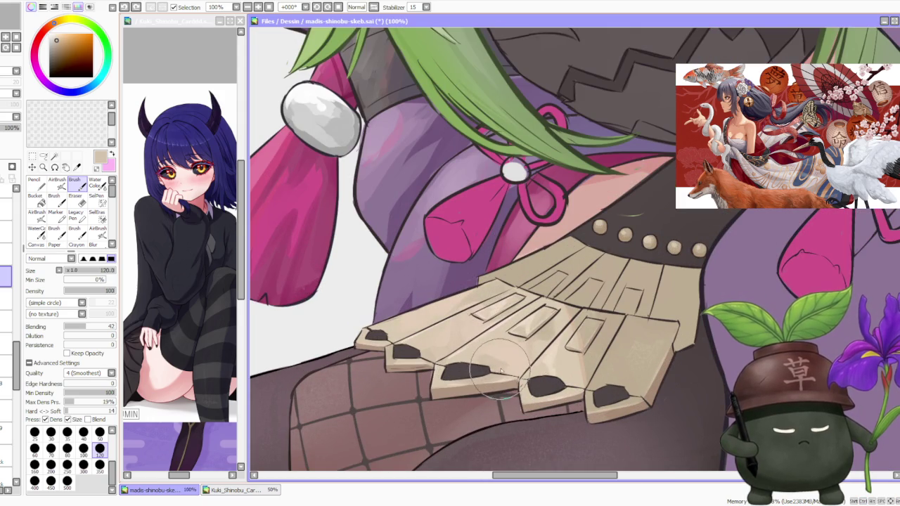
left_click(463, 347, "alt")
mouse_move(463, 348)
left_mouse_down()
mouse_move(429, 327)
mouse_move(428, 338)
left_mouse_up()
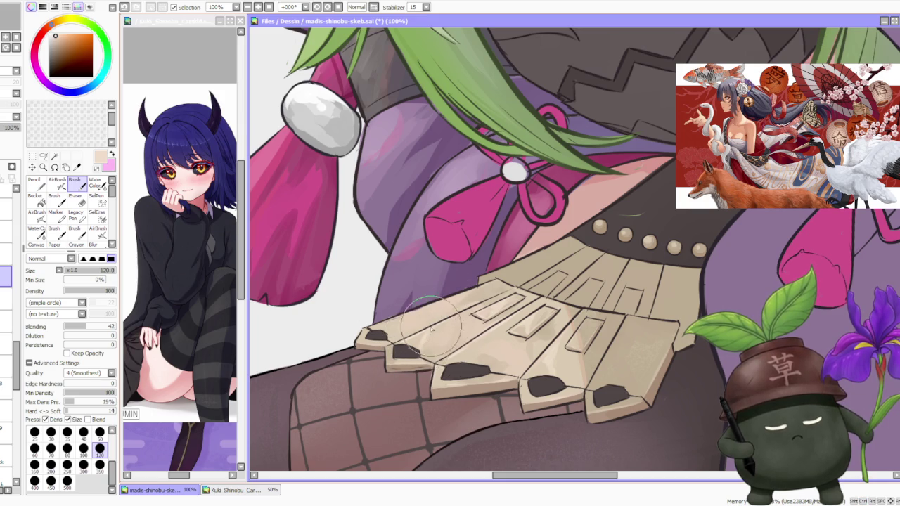
left_click_drag(394, 336, 385, 322)
- Sample several lighter and darker beige tones from the collar plates for further shading
scroll(534, 260, "down", 2)
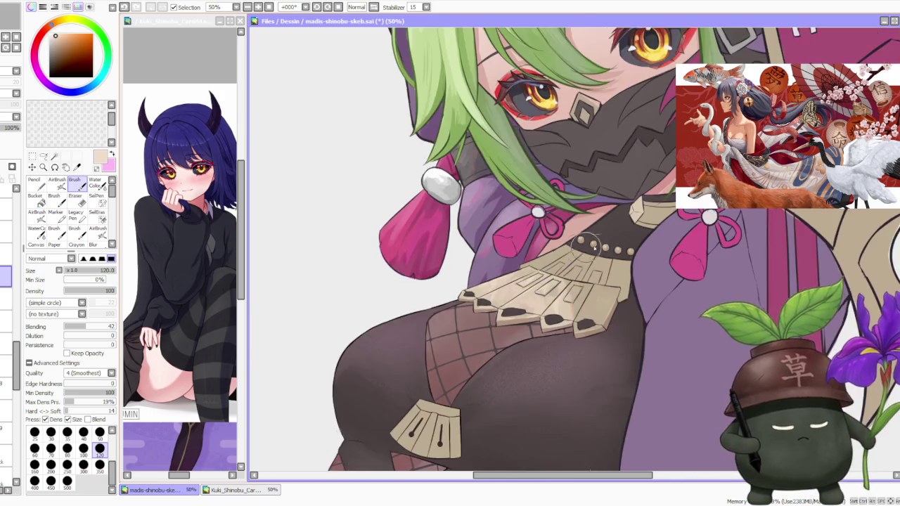
scroll(605, 246, "down", 1)
scroll(618, 260, "down", 2)
scroll(640, 270, "up", 3)
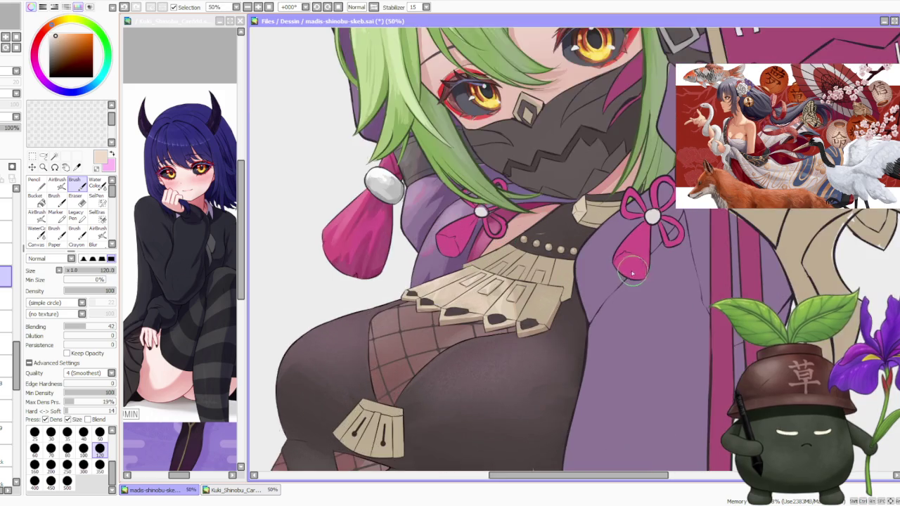
scroll(595, 265, "up", 2)
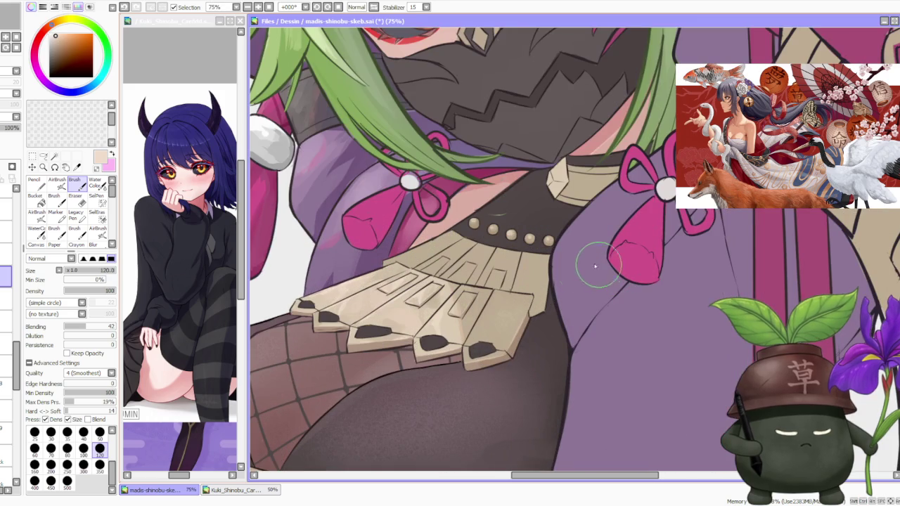
left_click(457, 324, "alt")
left_click(430, 302, "alt")
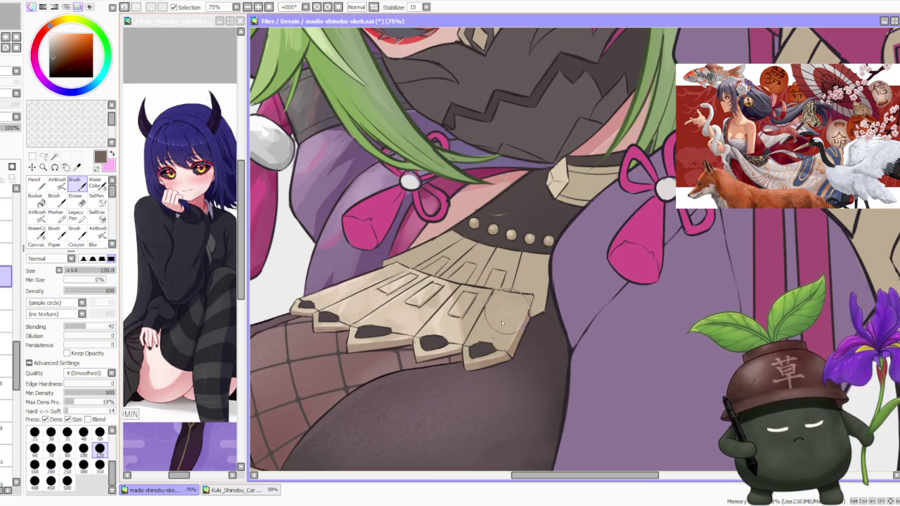
left_click(430, 317, "alt")
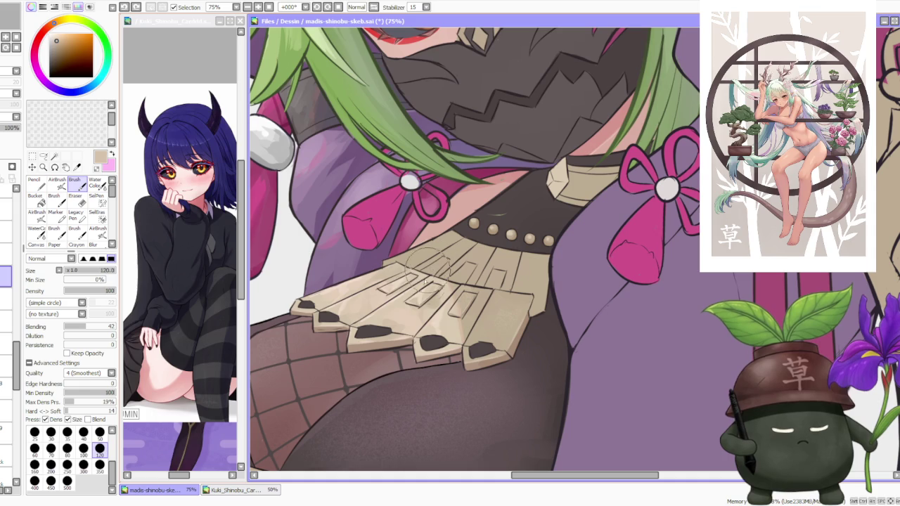
left_click(491, 317, "alt")
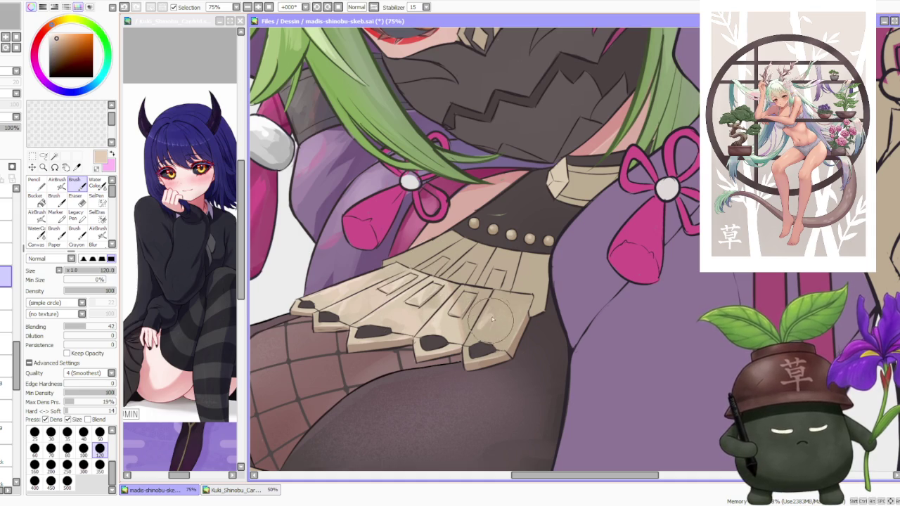
left_click(490, 303, "alt")
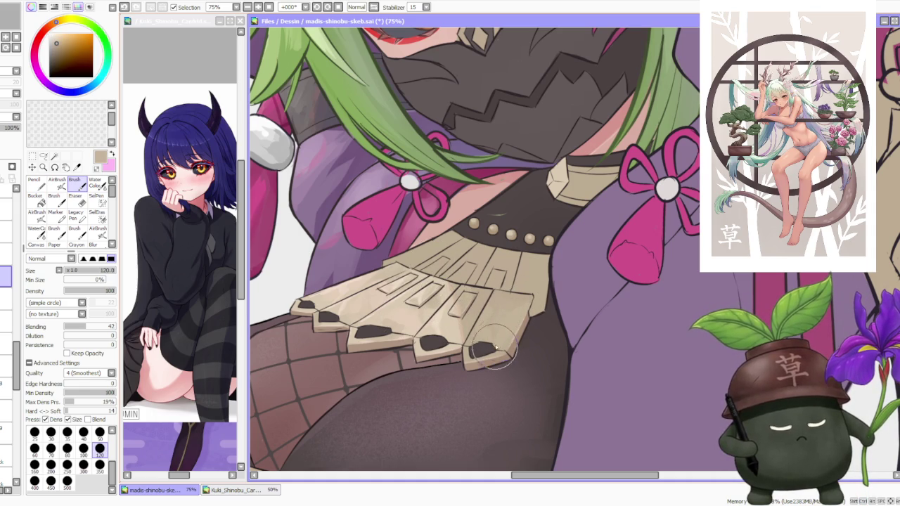
scroll(535, 286, "down", 4)
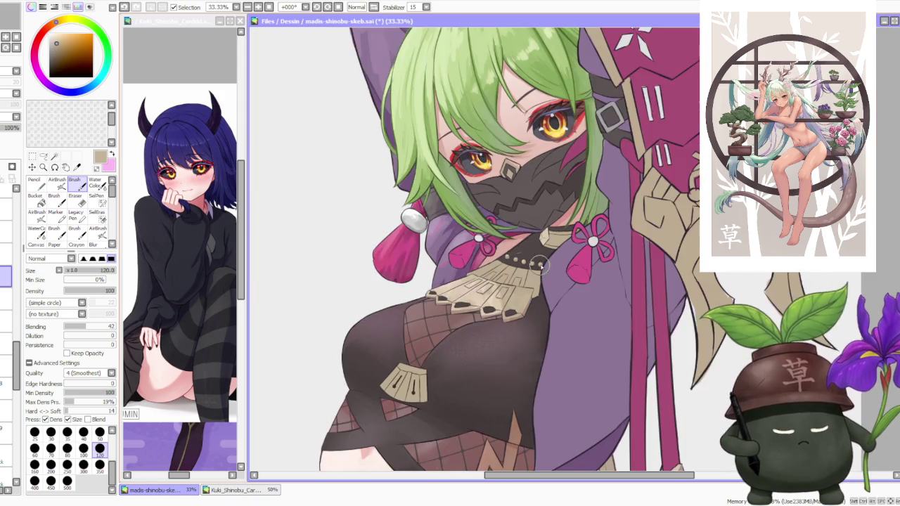
scroll(550, 264, "down", 1)
scroll(562, 265, "down", 1)
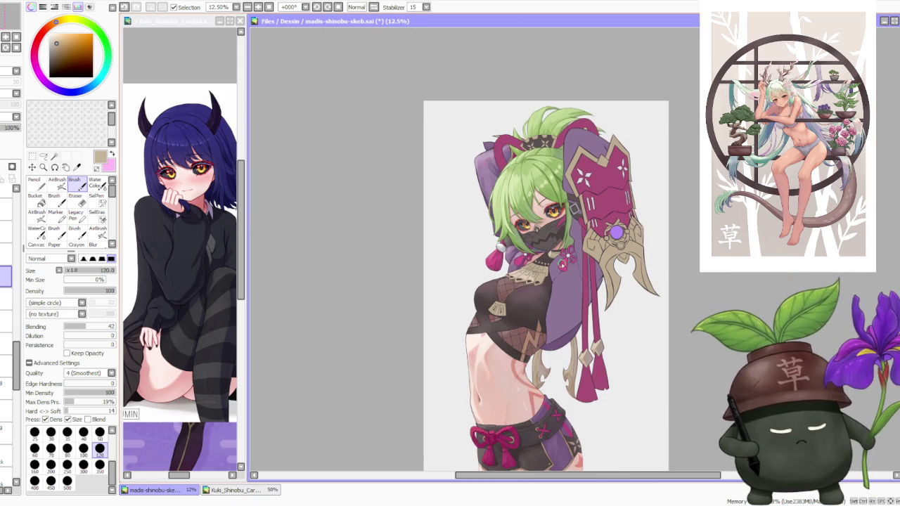
scroll(615, 232, "up", 1)
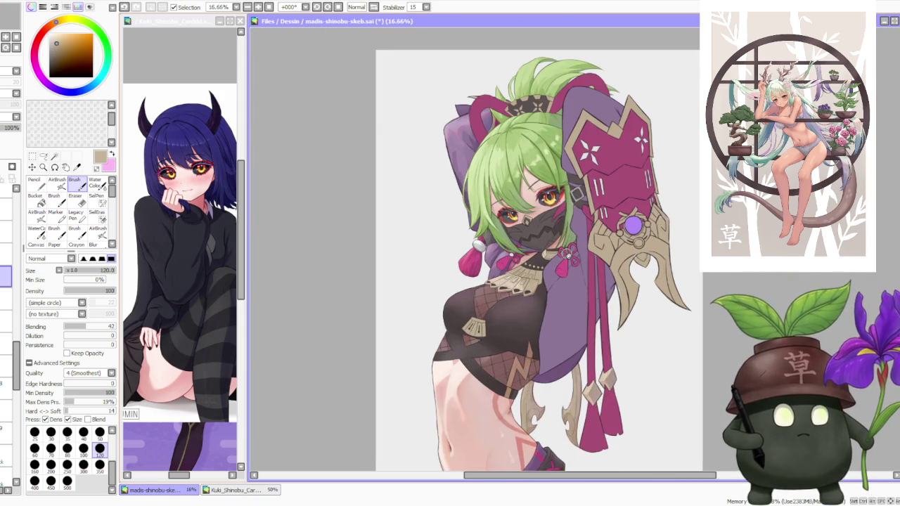
scroll(570, 258, "up", 2)
scroll(560, 265, "up", 1)
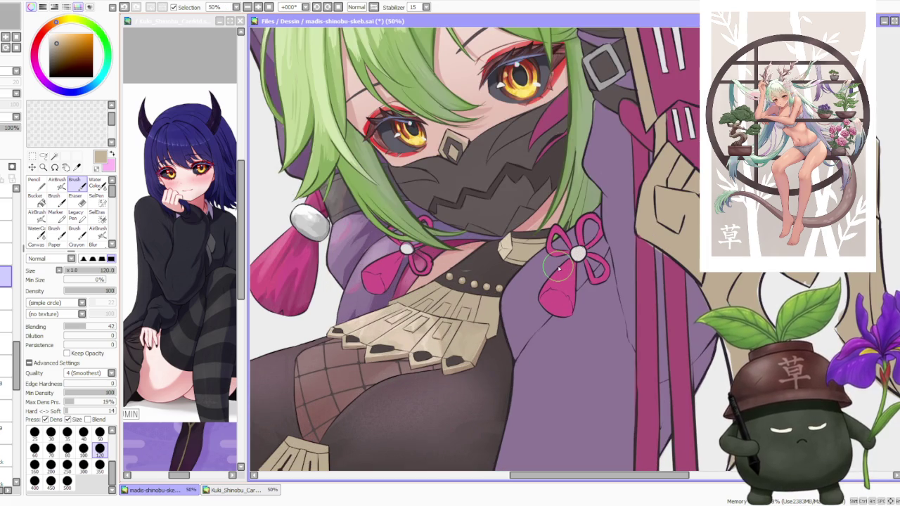
scroll(558, 267, "down", 3)
scroll(558, 199, "down", 1)
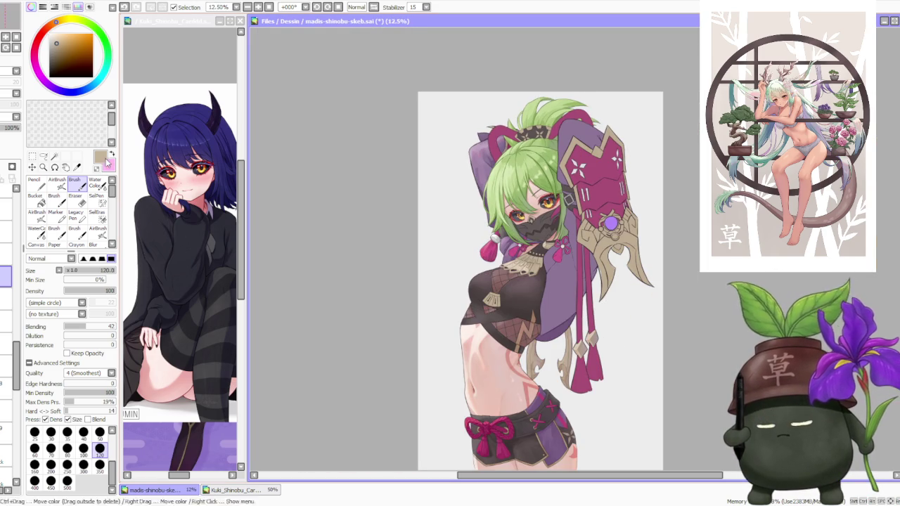
left_click(180, 477)
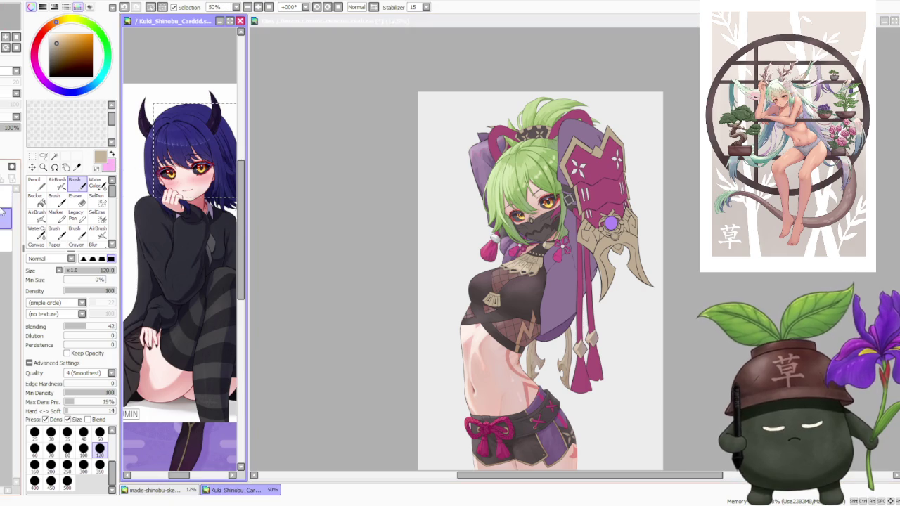
key("ctrl+z")
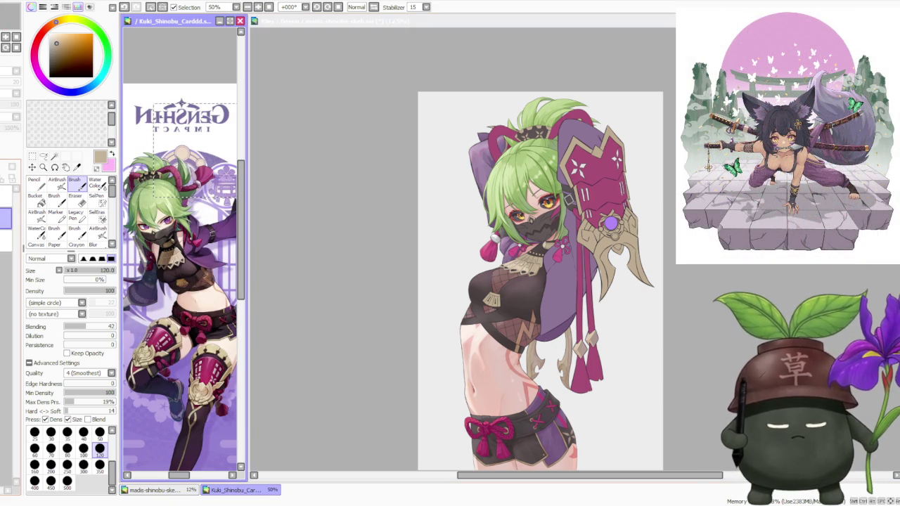
key("ctrl+y")
left_click(718, 265)
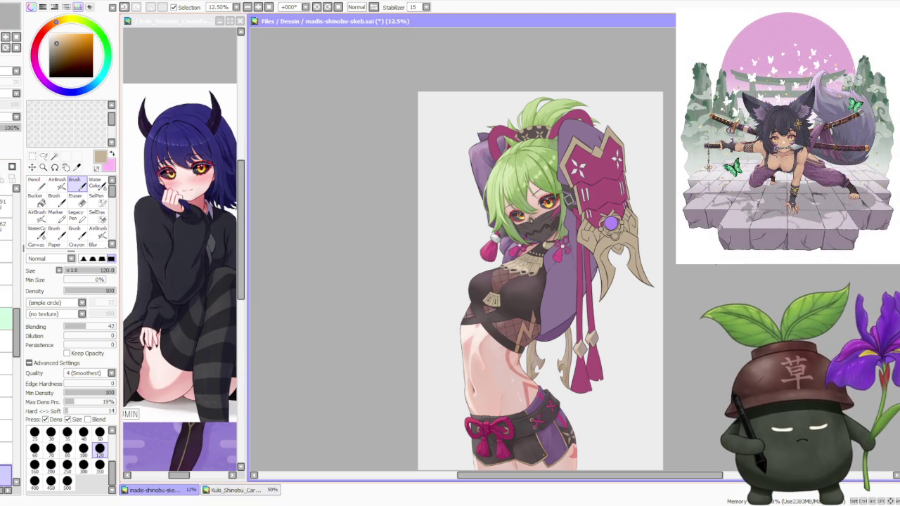
scroll(667, 265, "up", 2)
scroll(613, 264, "up", 3)
scroll(534, 253, "up", 3)
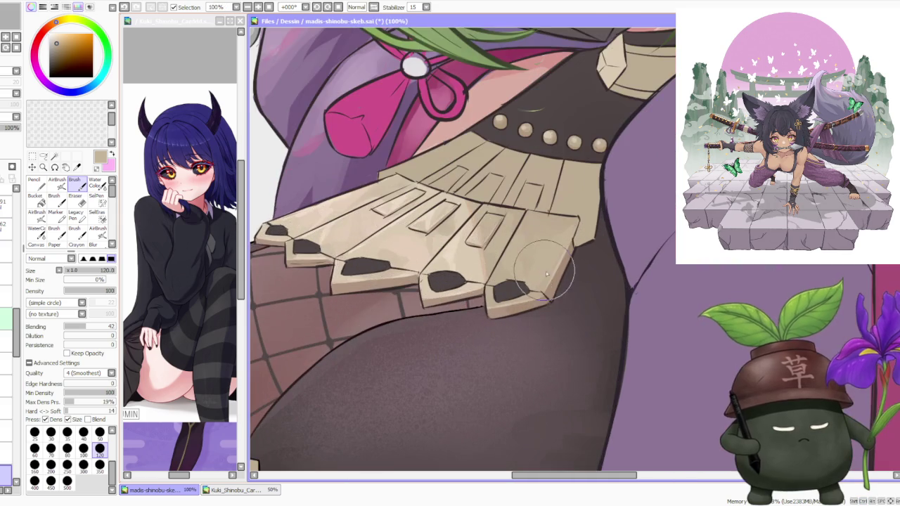
- Switch to the AirBrush at size 500 with the Fuzzystatic texture
scroll(546, 281, "down", 2)
left_click(59, 184)
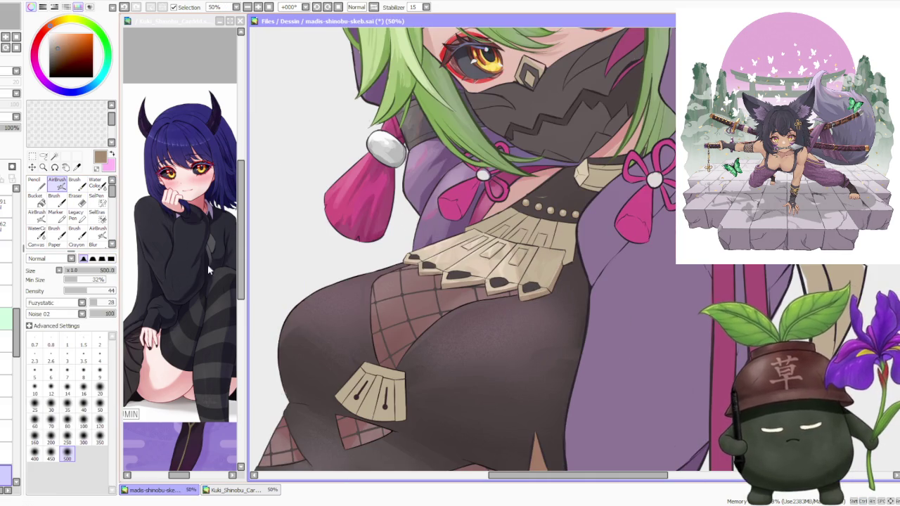
scroll(547, 260, "up", 1)
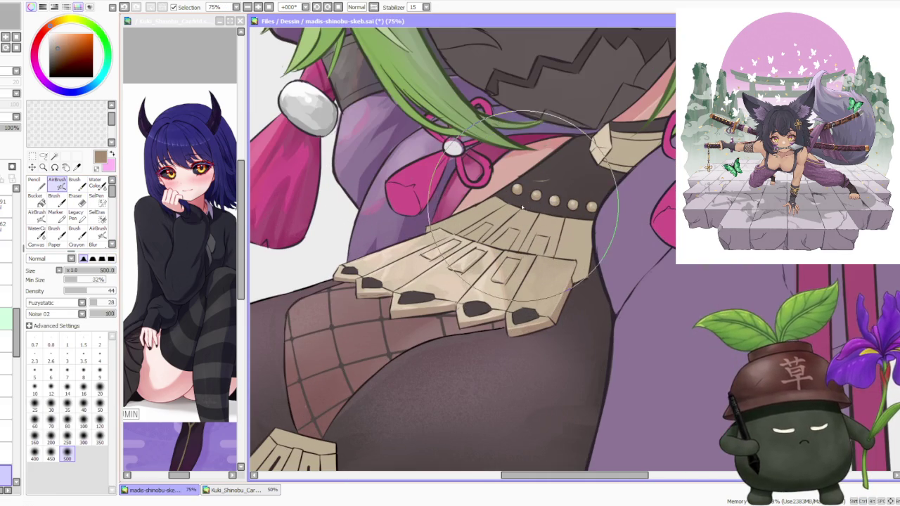
scroll(556, 270, "up", 1)
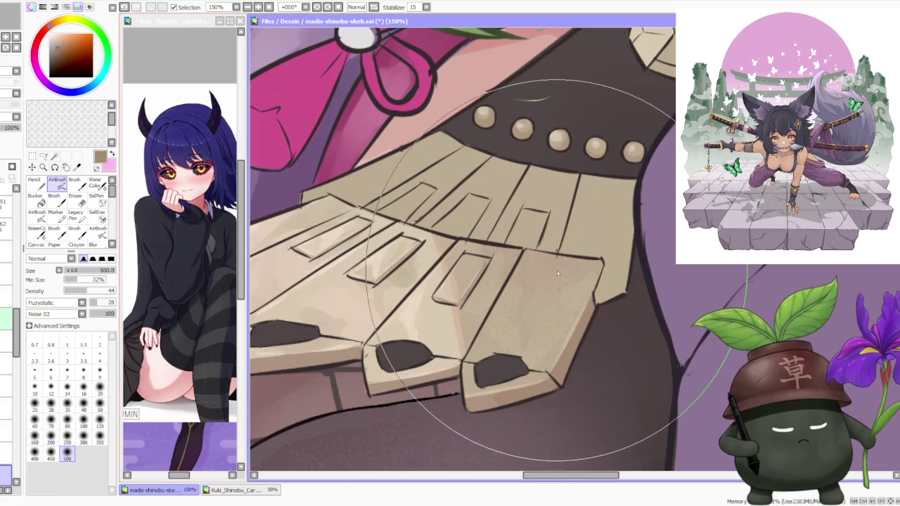
scroll(560, 267, "down", 1)
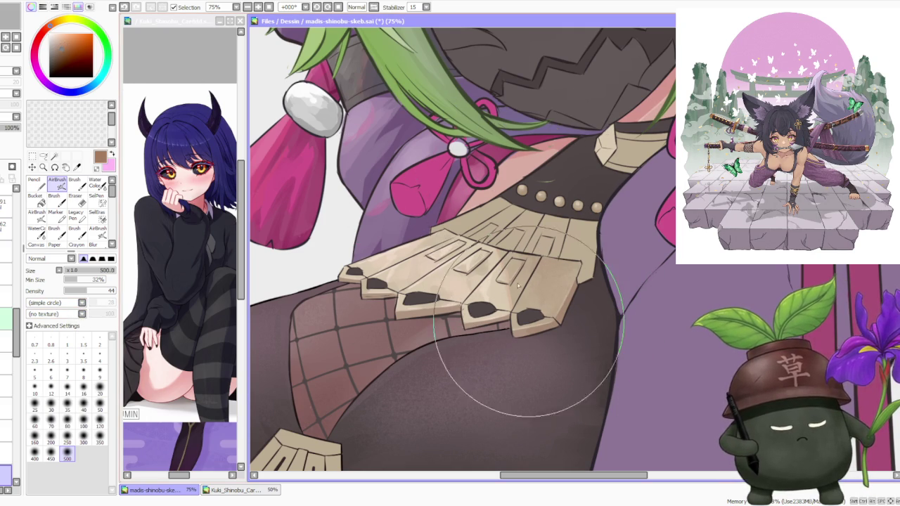
scroll(505, 177, "down", 3)
scroll(506, 151, "down", 1)
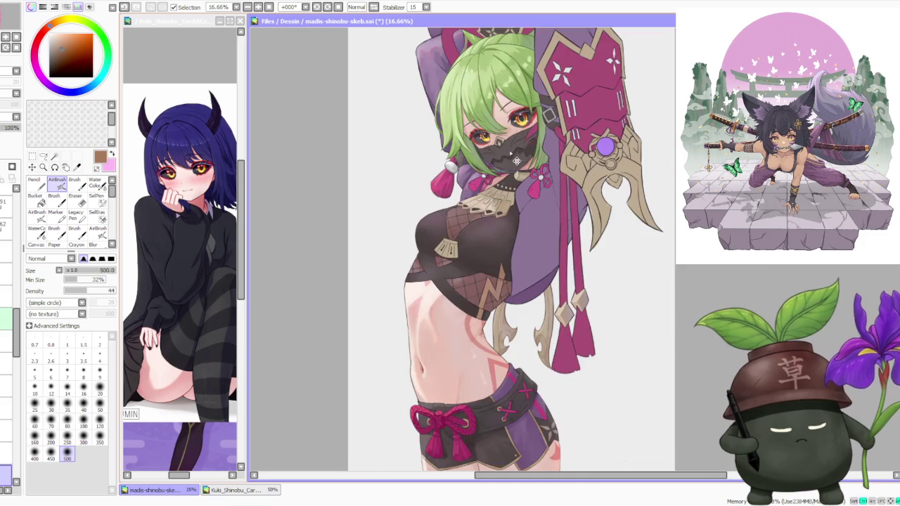
scroll(506, 162, "up", 3)
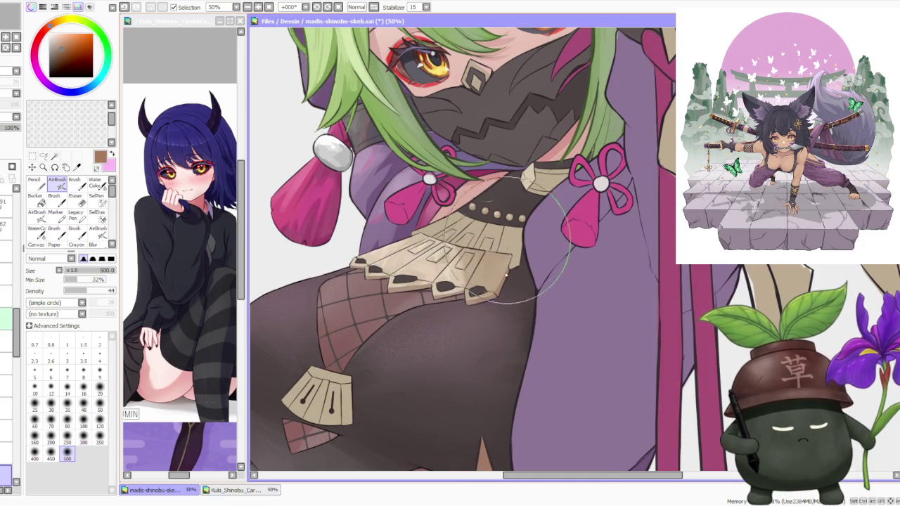
- Airbrush the plate's beige across the collar fringe, then a very light beige over the left plates
left_click(511, 230, "alt")
left_click_drag(511, 230, 464, 239)
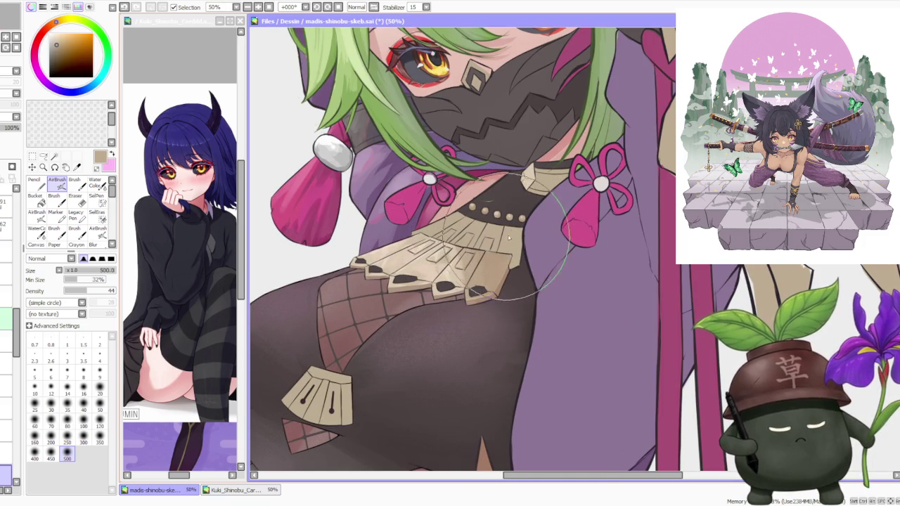
left_click(421, 260, "alt")
left_click_drag(421, 260, 366, 253)
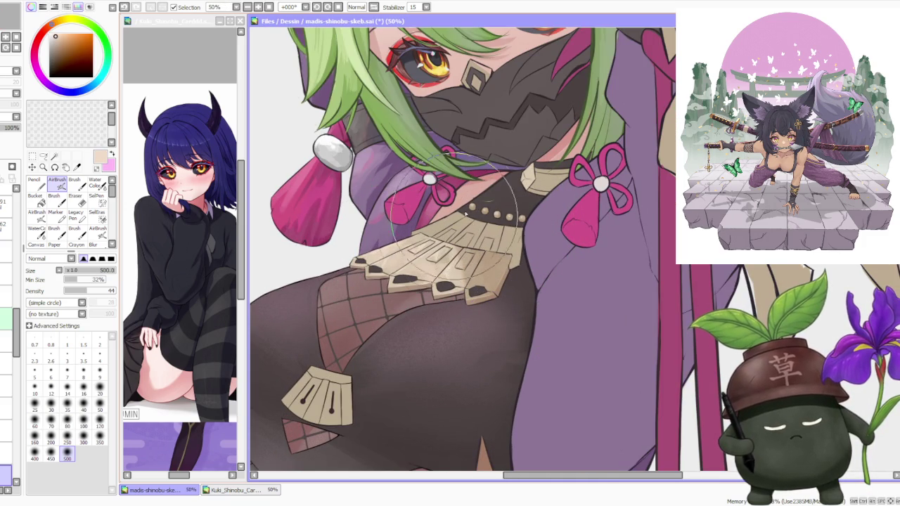
- Sample a light purple from the jacket
scroll(492, 183, "down", 1)
scroll(513, 176, "down", 1)
scroll(527, 169, "down", 1)
scroll(526, 169, "up", 3)
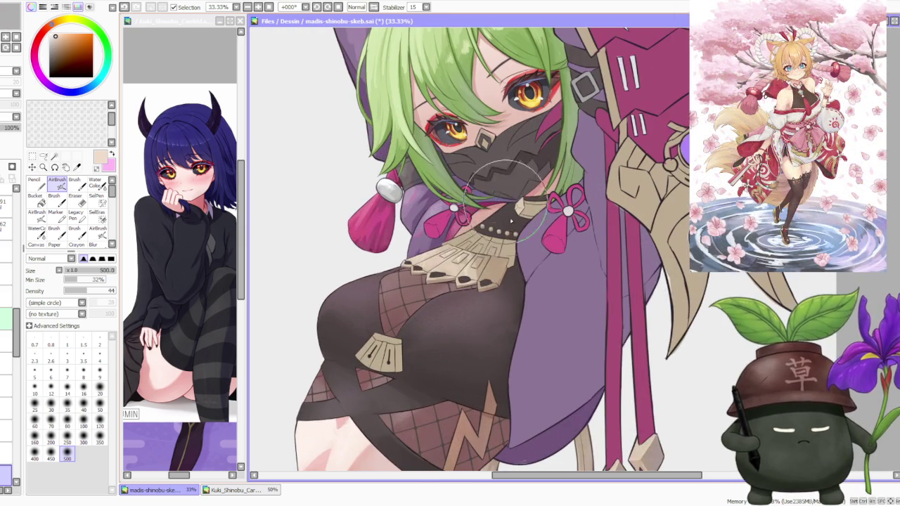
left_click(45, 82)
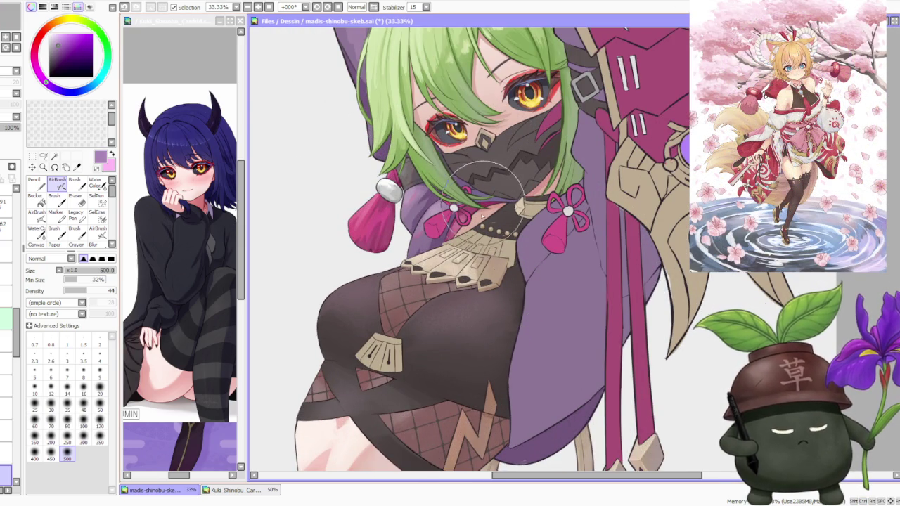
scroll(492, 180, "down", 2)
scroll(508, 163, "down", 1)
scroll(508, 163, "down", 1)
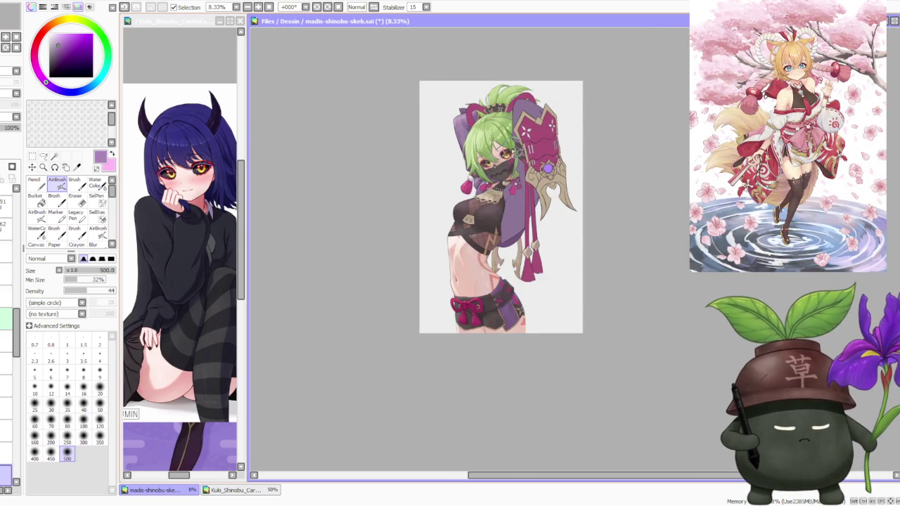
- Pick a brown from the bodysuit and set the regular Brush to size 350
scroll(506, 166, "up", 2)
scroll(450, 281, "up", 2)
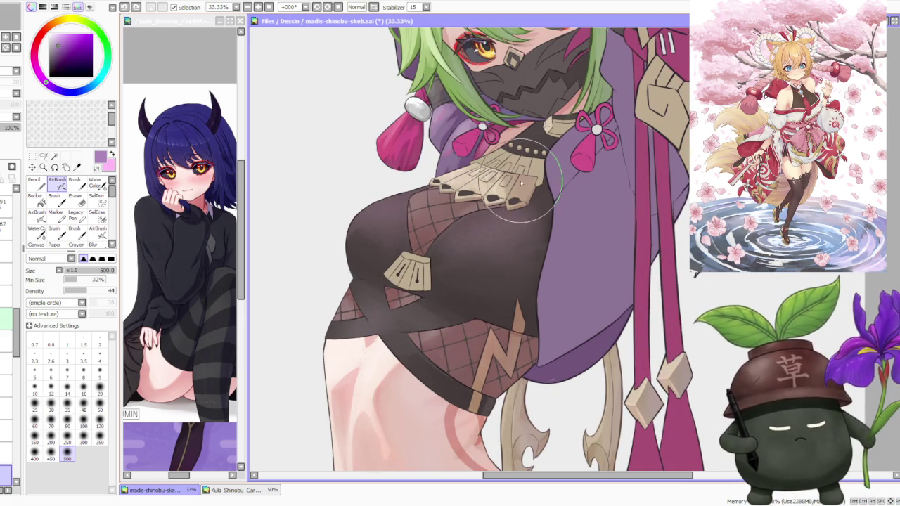
left_click(454, 225, "alt")
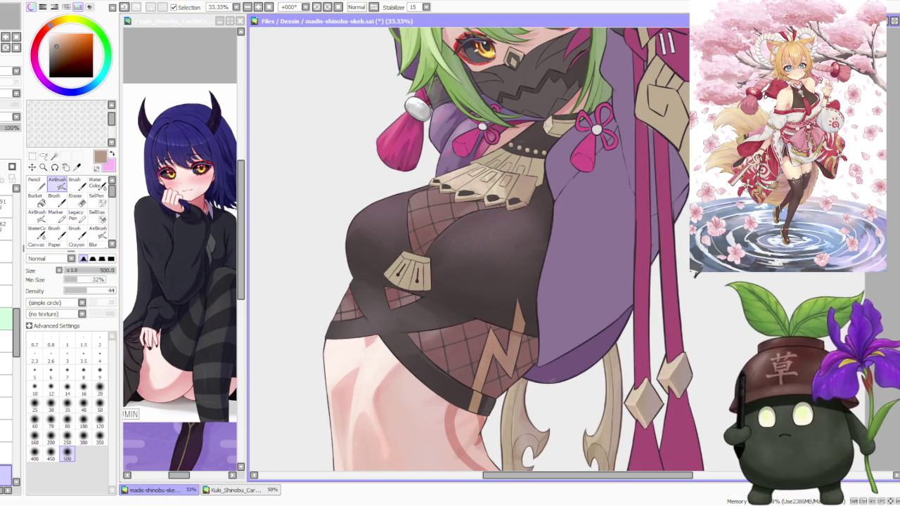
key("alt+Tab")
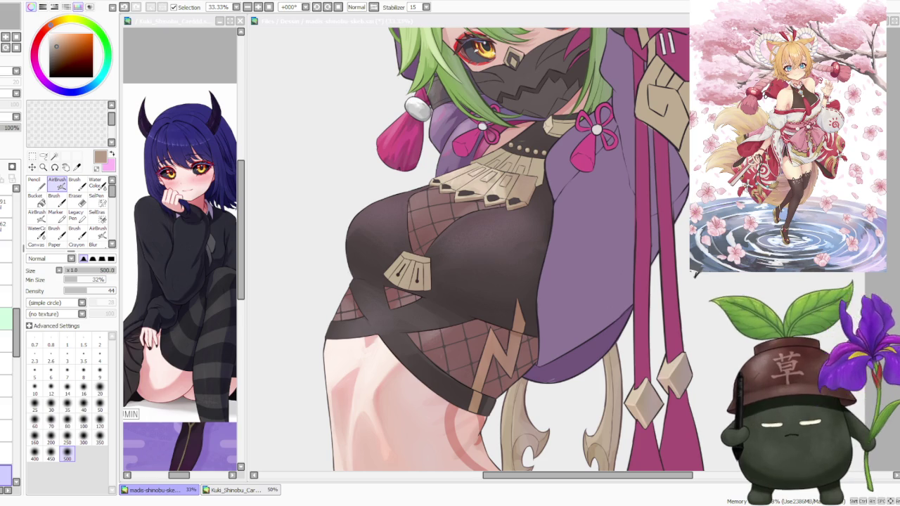
key("alt+Tab")
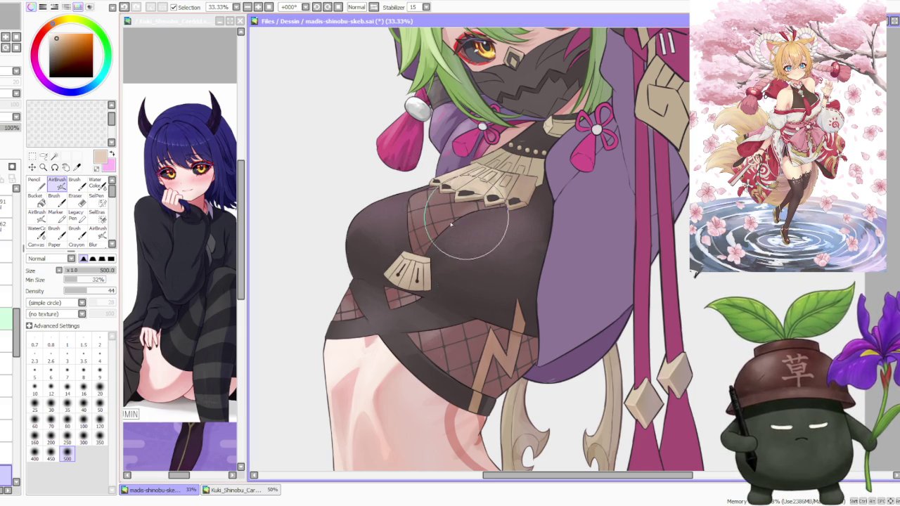
left_click(74, 181)
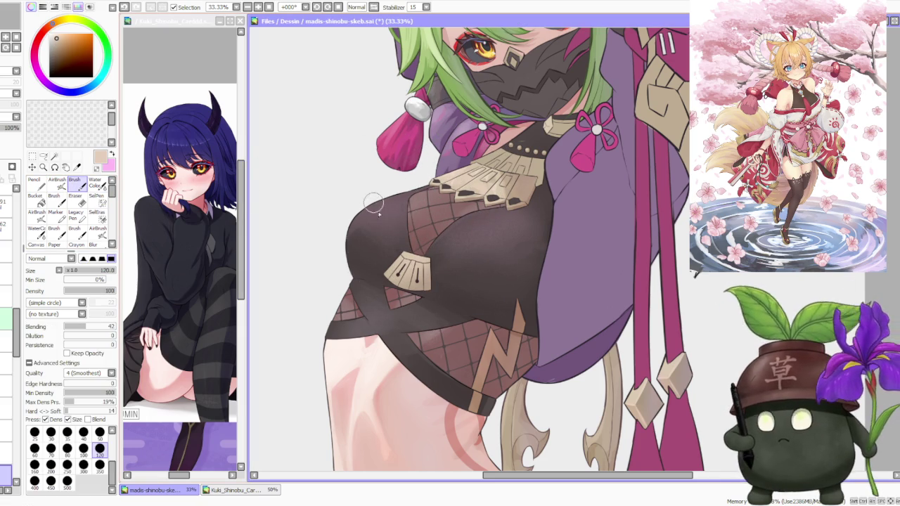
left_click(99, 464)
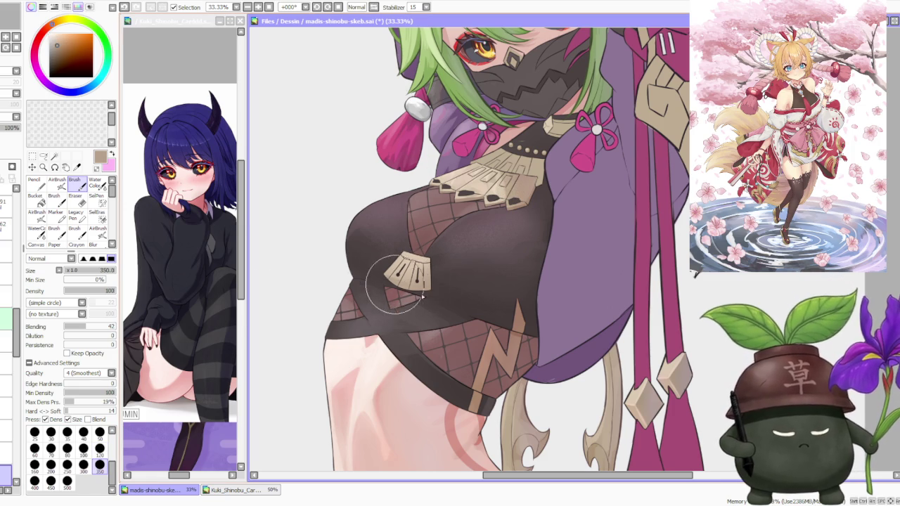
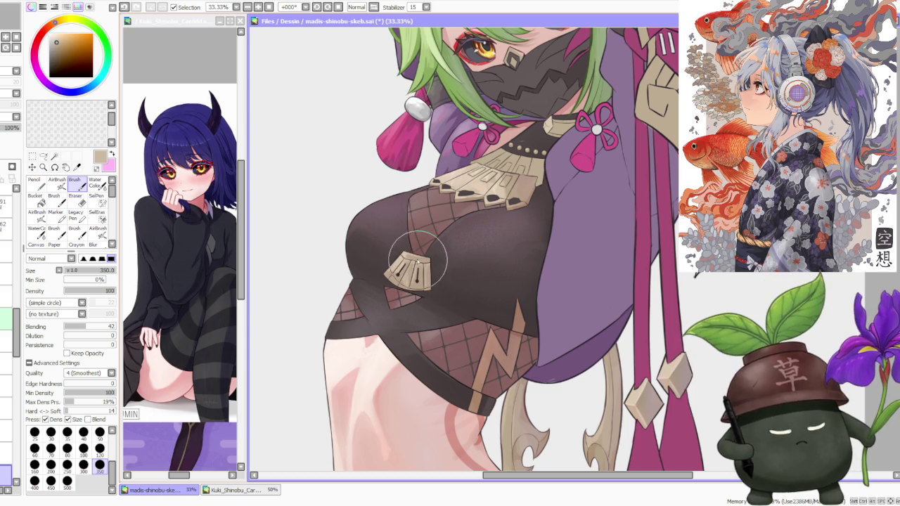
- Sample a light tan from the drawing and switch to the soft airbrush
left_click(397, 260, "alt")
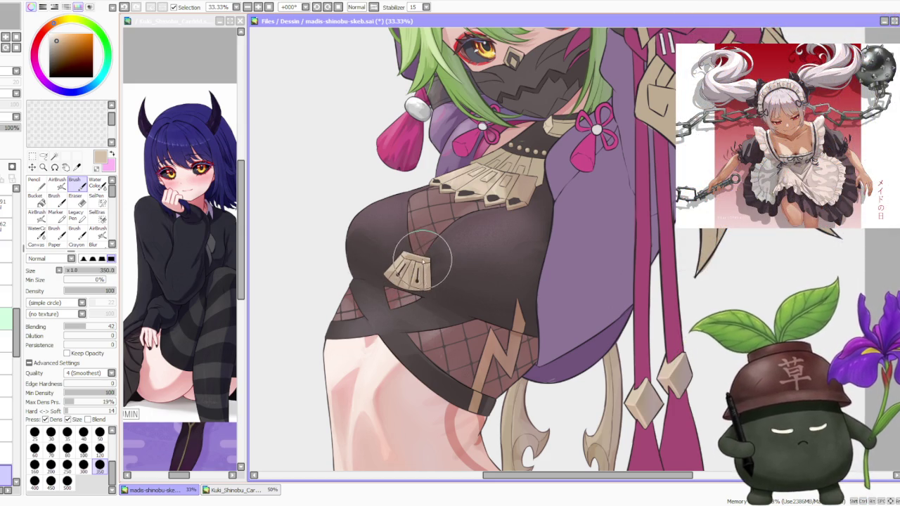
scroll(421, 239, "down", 1)
scroll(423, 218, "down", 1)
scroll(423, 200, "down", 1)
scroll(424, 184, "up", 2)
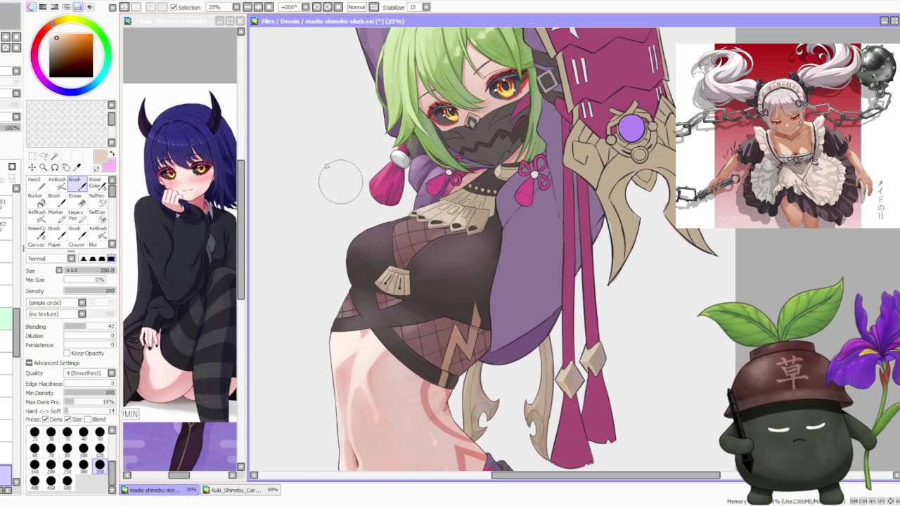
scroll(349, 194, "down", 1)
left_click(57, 180)
scroll(302, 236, "up", 2)
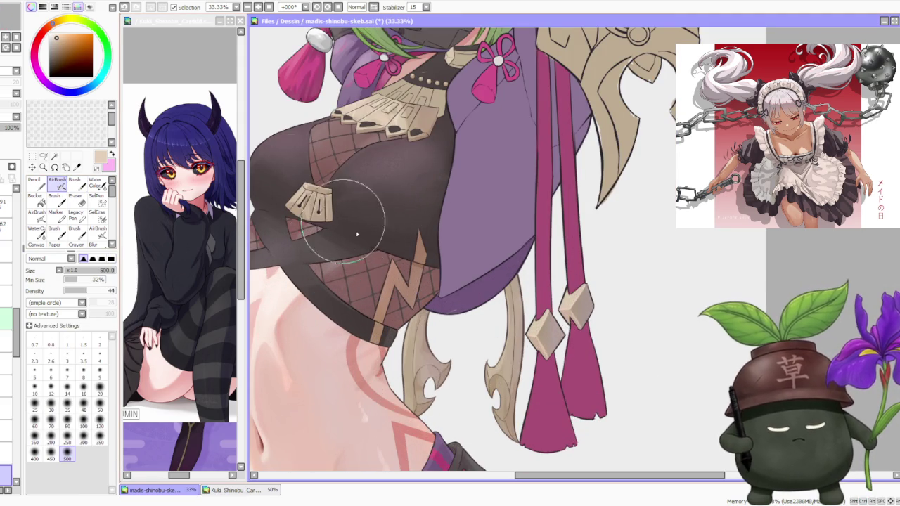
scroll(317, 182, "down", 1)
scroll(376, 137, "down", 1)
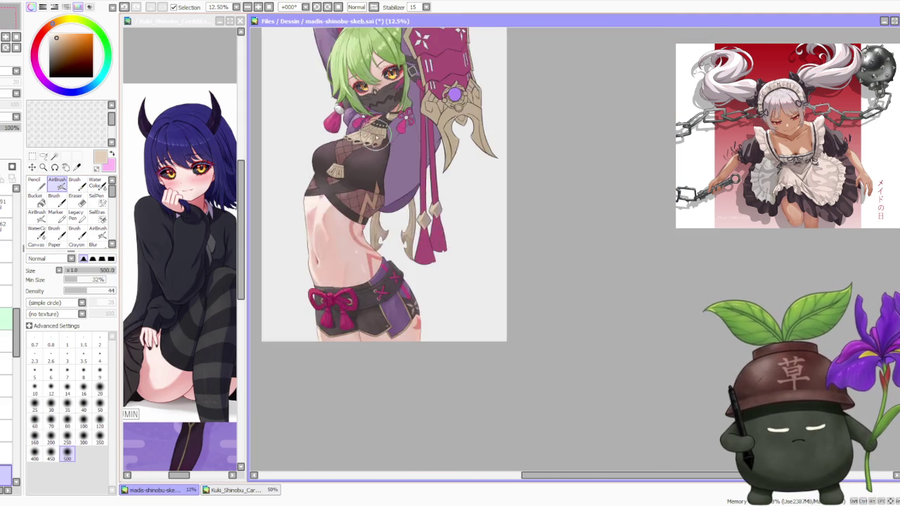
scroll(378, 139, "down", 1)
scroll(355, 102, "up", 2)
scroll(393, 155, "up", 2)
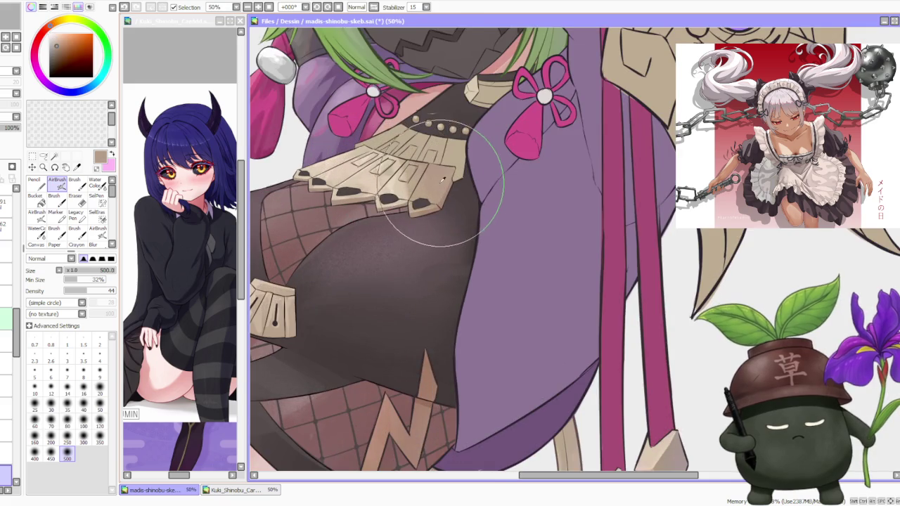
scroll(444, 180, "down", 1)
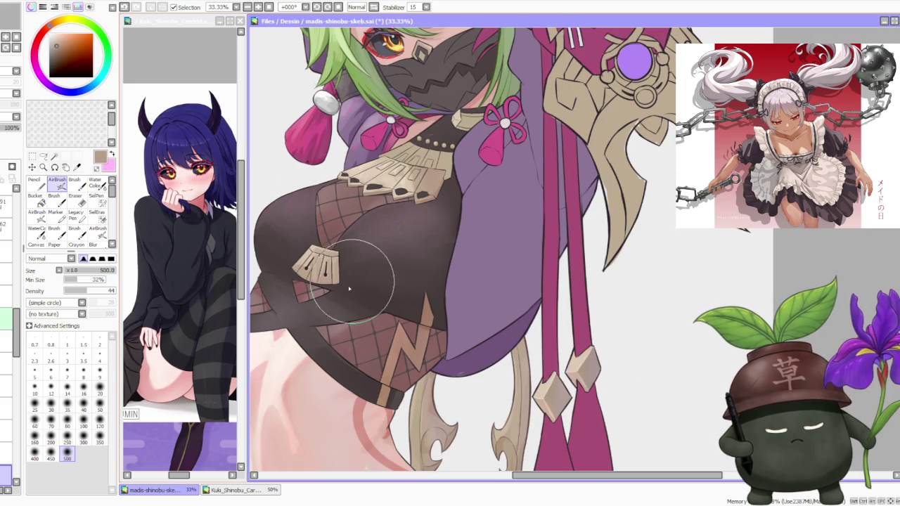
scroll(352, 189, "down", 3)
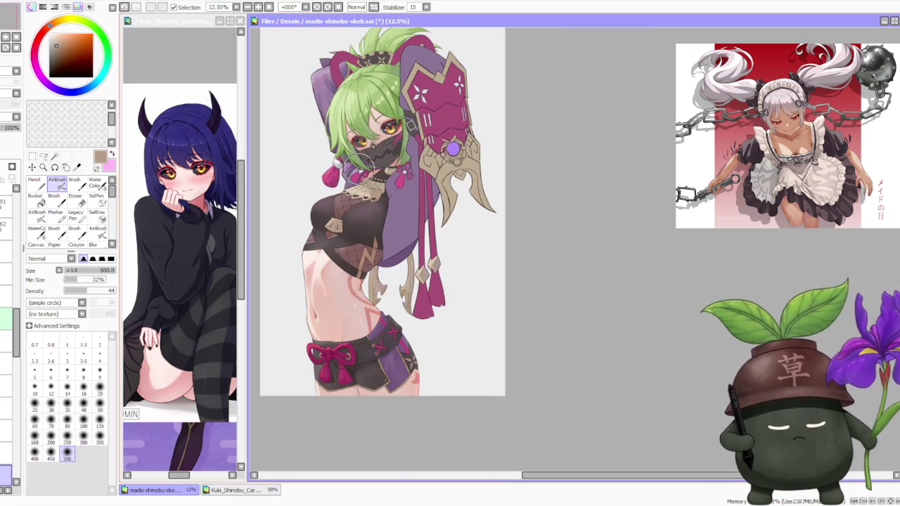
scroll(359, 167, "up", 3)
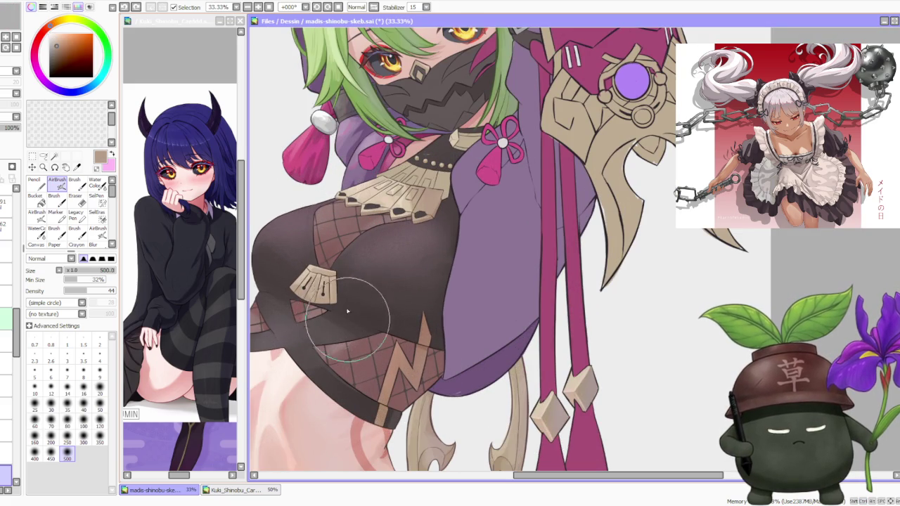
scroll(404, 194, "down", 2)
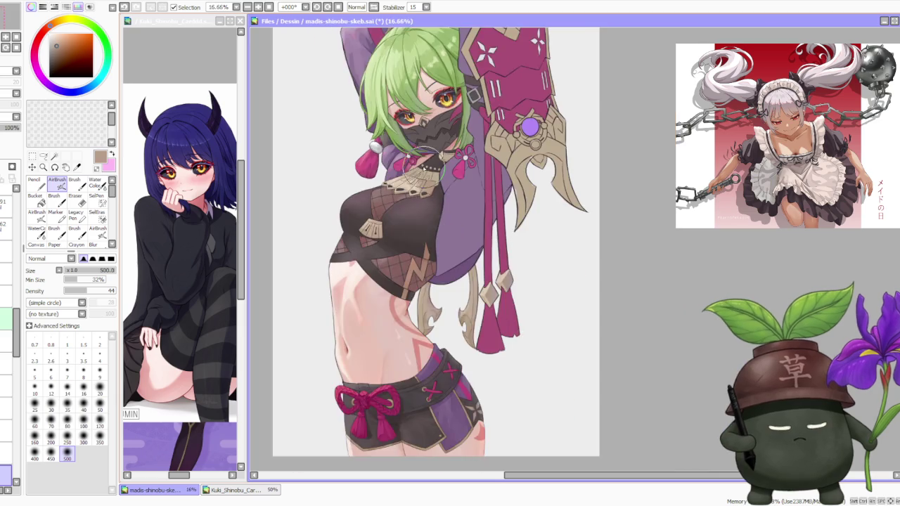
scroll(414, 168, "down", 1)
scroll(424, 139, "down", 1)
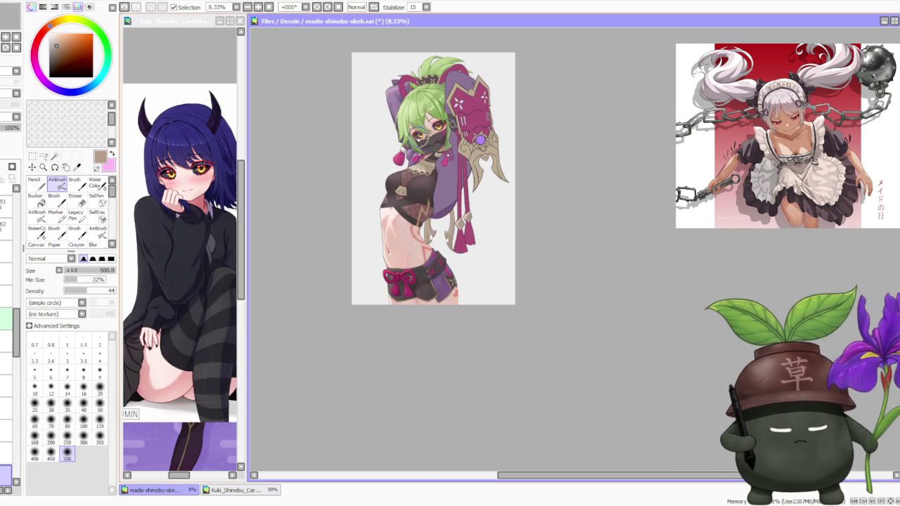
scroll(419, 139, "up", 3)
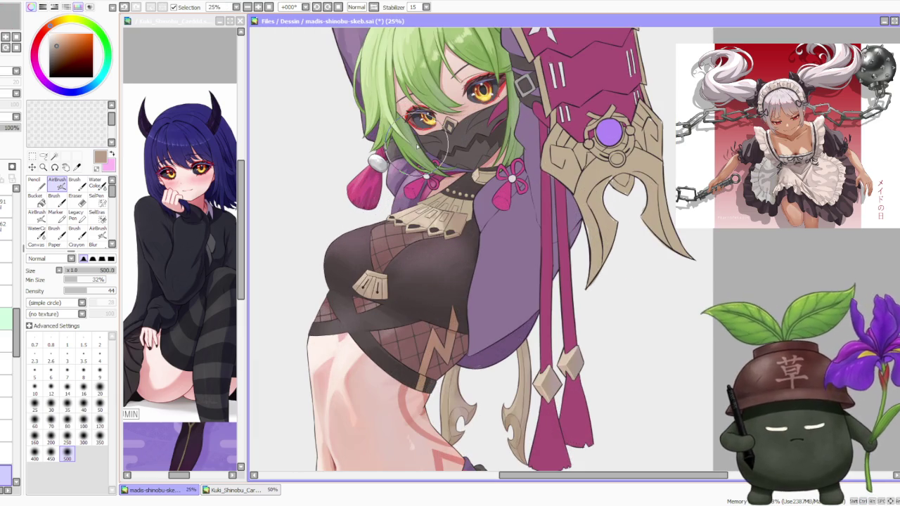
scroll(419, 144, "down", 3)
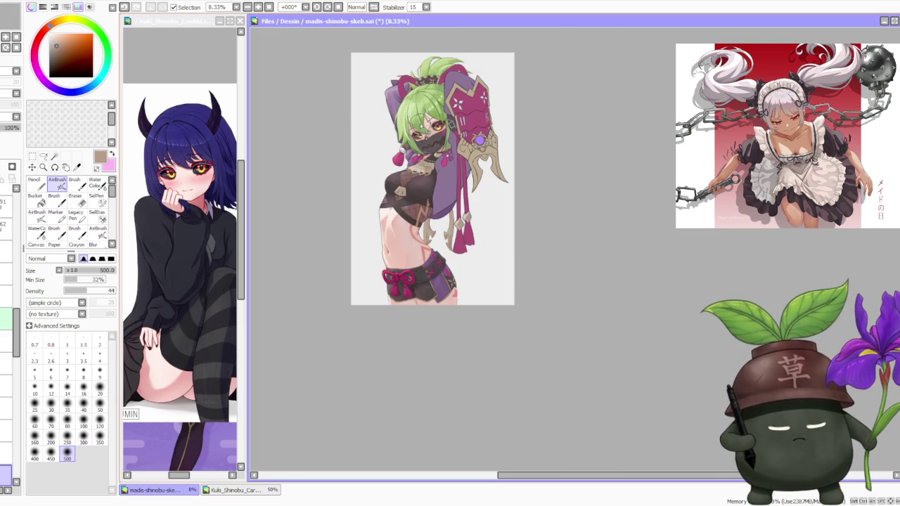
scroll(419, 130, "up", 1)
scroll(427, 139, "down", 2)
scroll(426, 137, "up", 2)
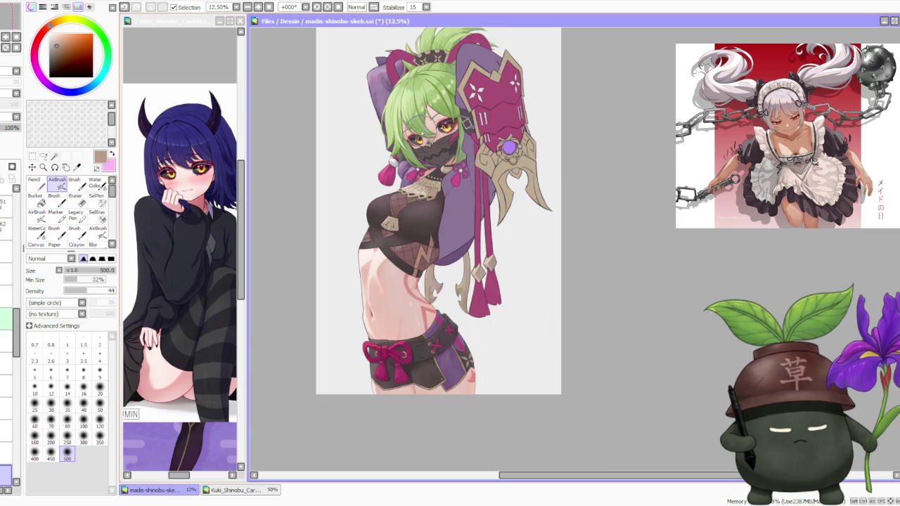
scroll(425, 131, "up", 1)
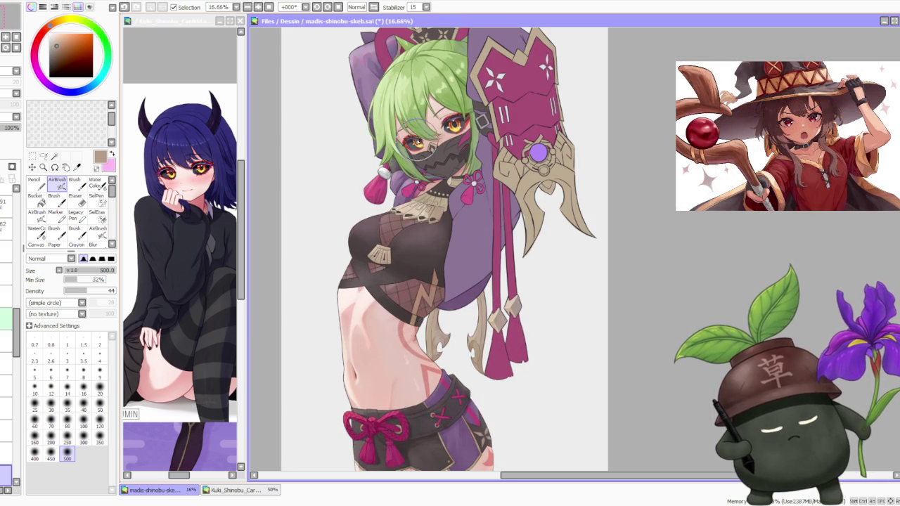
scroll(416, 134, "down", 1)
scroll(407, 126, "down", 2)
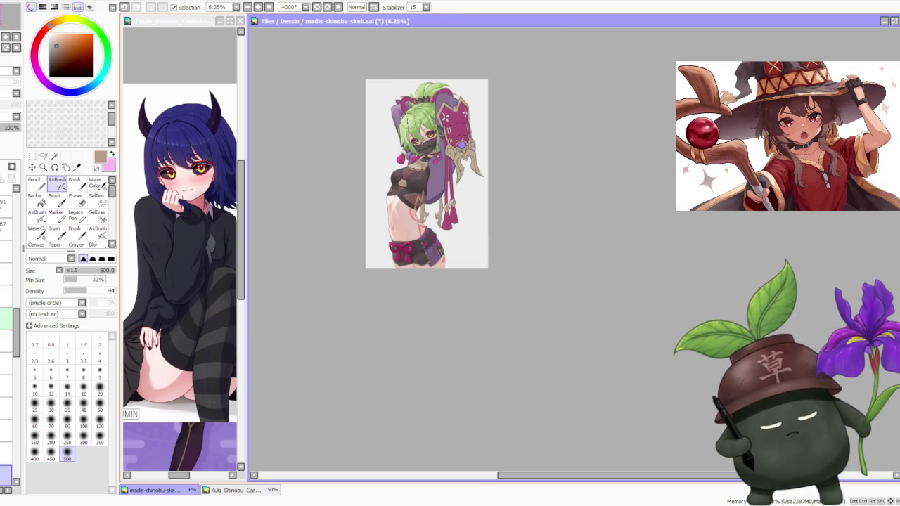
scroll(408, 126, "up", 3)
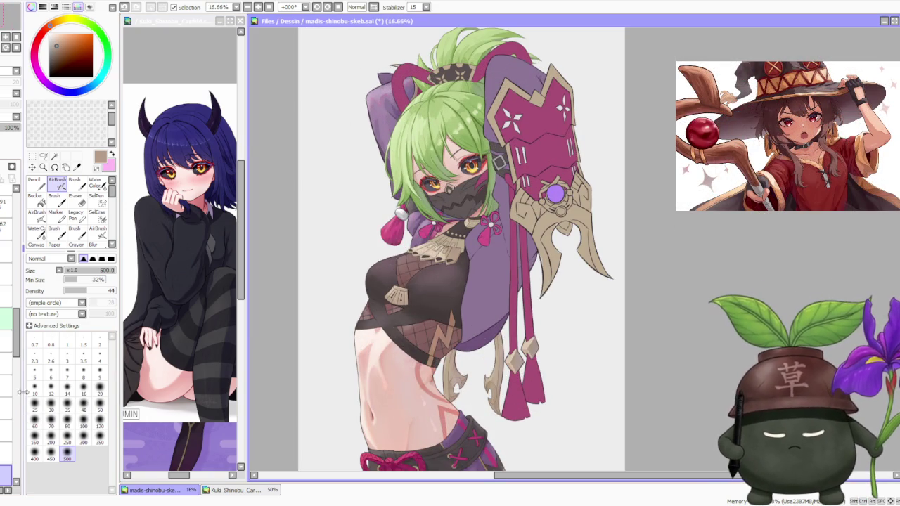
scroll(21, 379, "down", 2)
scroll(20, 362, "down", 2)
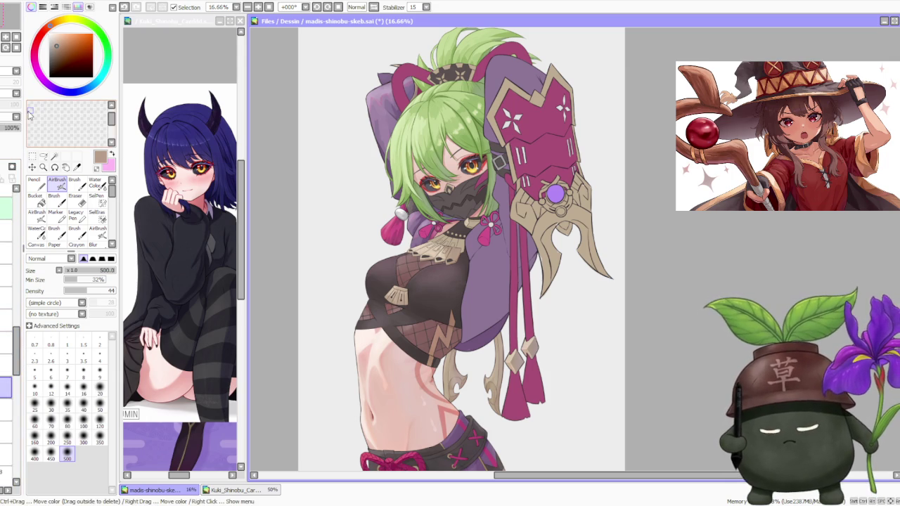
- Zoom in on the upper body and shade the collar plates tan-brown with the regular brush
key("ctrl+plus")
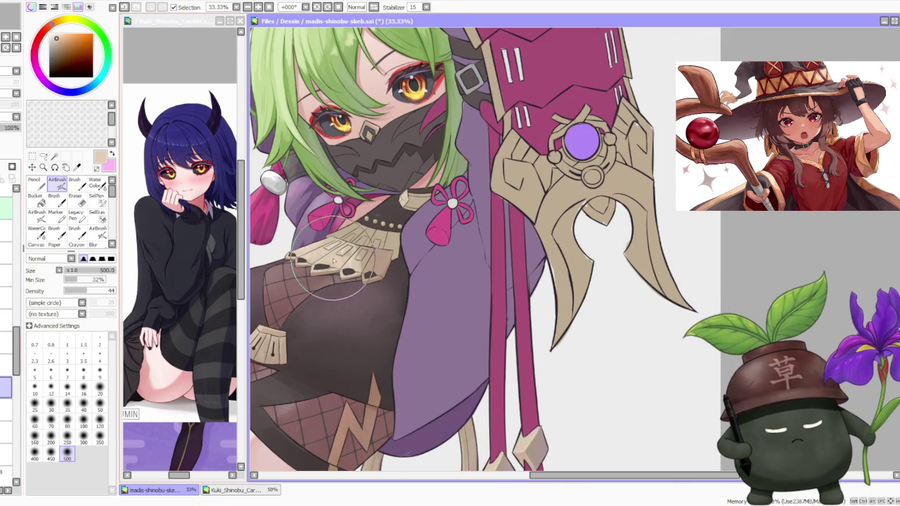
left_click(74, 182)
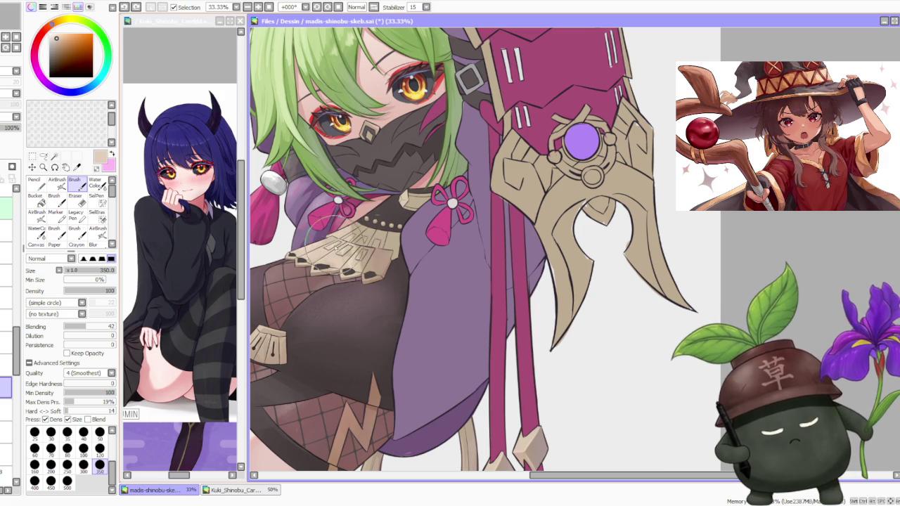
scroll(325, 220, "up", 1)
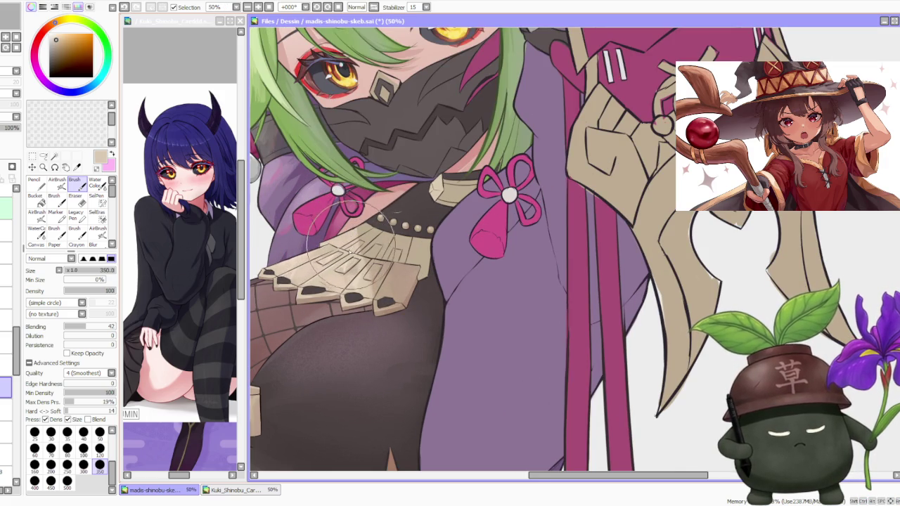
scroll(351, 239, "up", 1)
scroll(351, 238, "up", 1)
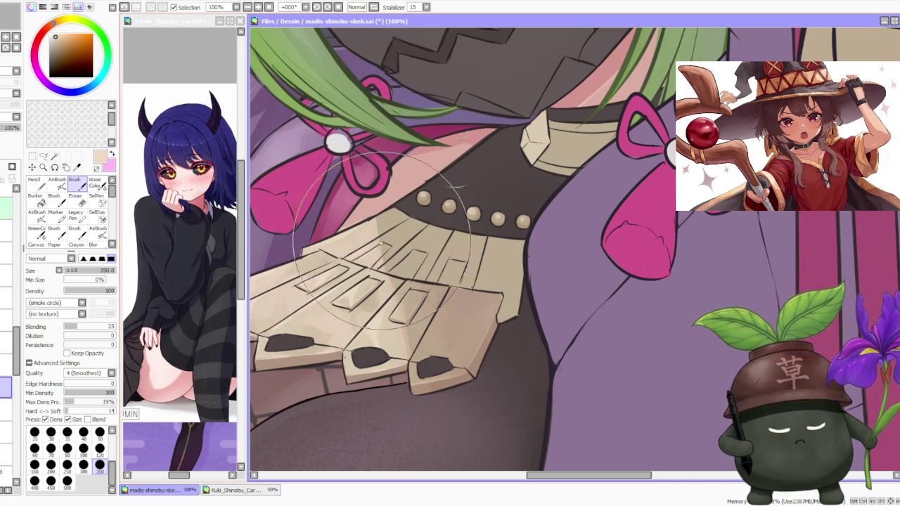
left_click(417, 349, "alt")
mouse_move(417, 349)
left_mouse_down()
mouse_move(380, 257)
mouse_move(393, 288)
mouse_move(374, 200)
left_mouse_up()
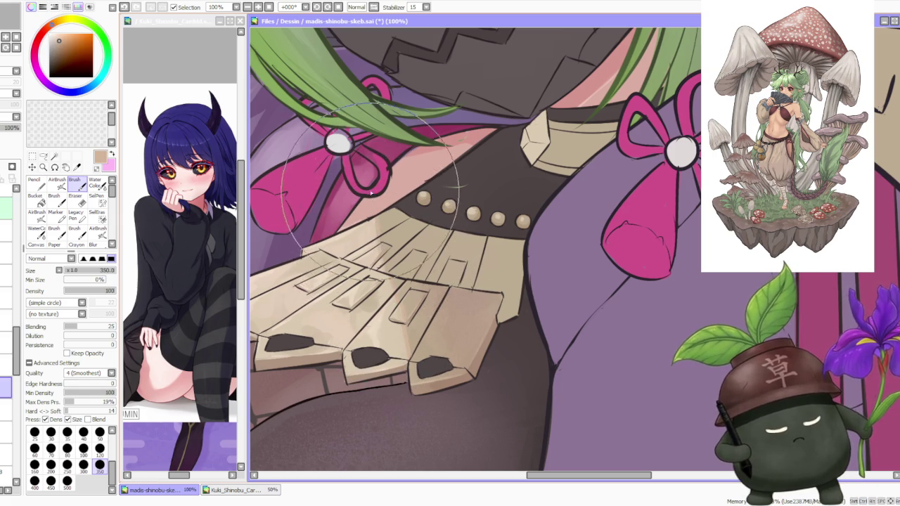
scroll(373, 201, "down", 2)
mouse_move(373, 201)
left_mouse_down()
mouse_move(437, 225)
mouse_move(410, 243)
mouse_move(404, 260)
mouse_move(414, 281)
mouse_move(432, 260)
mouse_move(446, 260)
mouse_move(431, 251)
mouse_move(438, 267)
mouse_move(448, 226)
mouse_move(445, 267)
mouse_move(462, 251)
mouse_move(412, 232)
mouse_move(417, 218)
left_mouse_up()
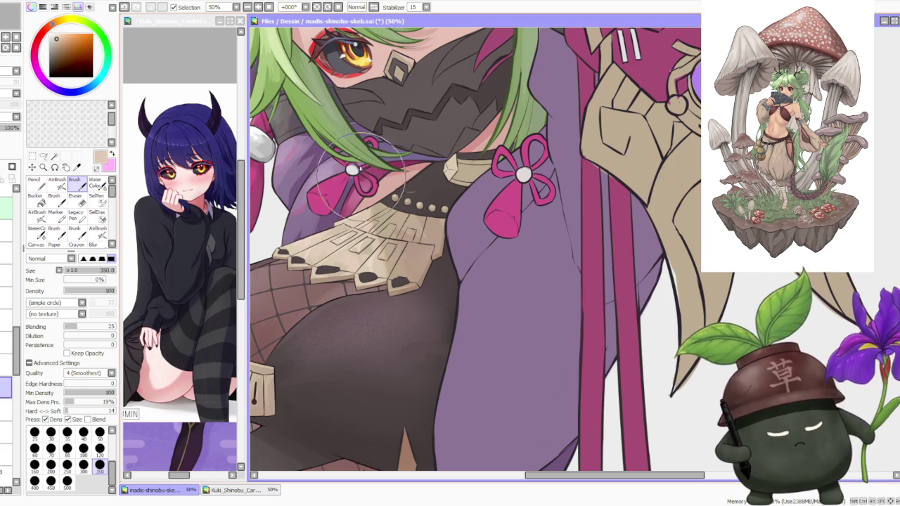
- Blend the collar shading with light beige, then deepen it with darker brown strokes
scroll(379, 213, "up", 2)
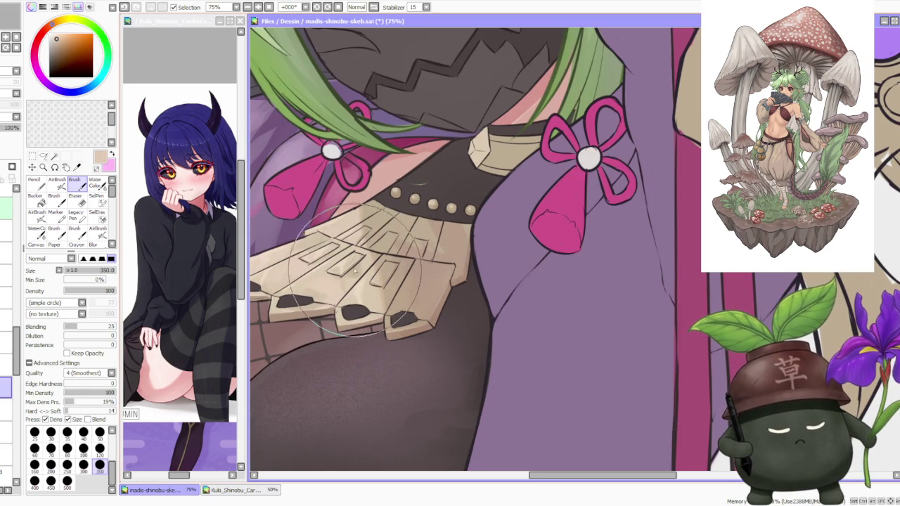
left_click(355, 313, "alt")
left_click(376, 281, "alt")
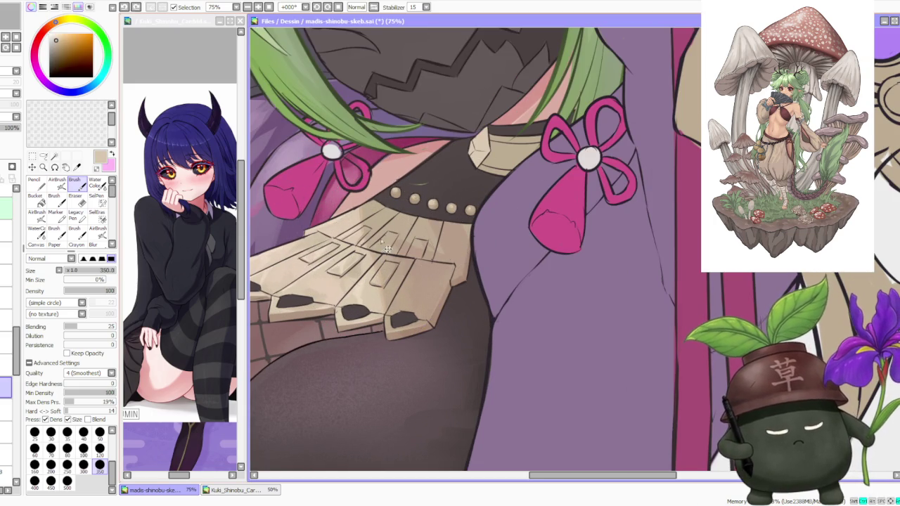
left_click_drag(392, 232, 408, 259)
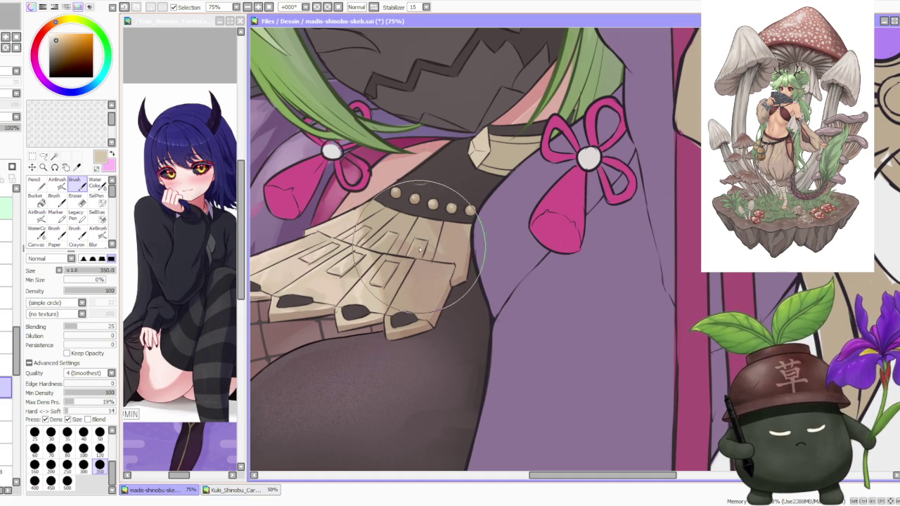
left_click_drag(408, 257, 422, 260)
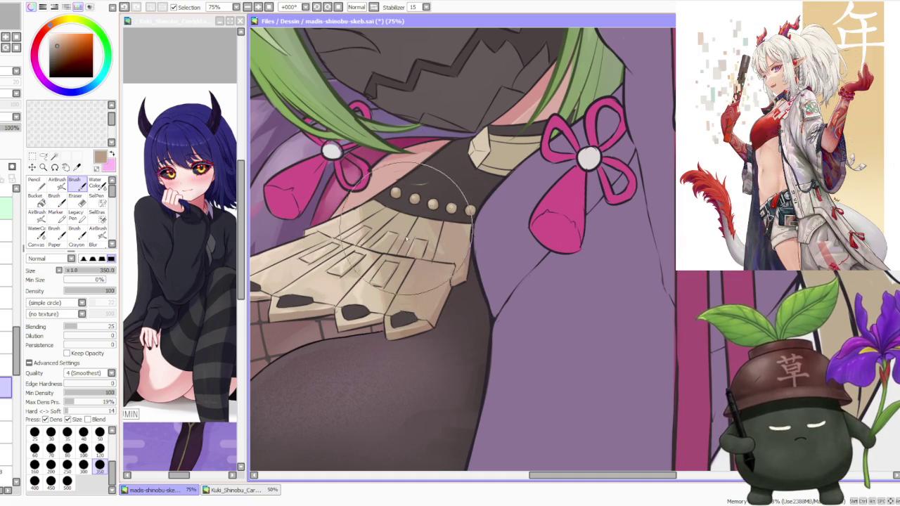
left_click_drag(431, 201, 462, 220)
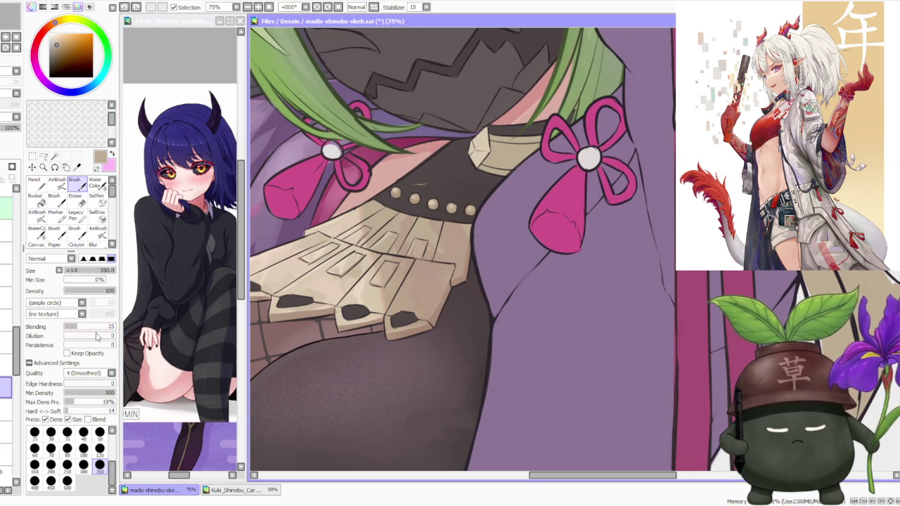
left_click_drag(305, 222, 435, 232)
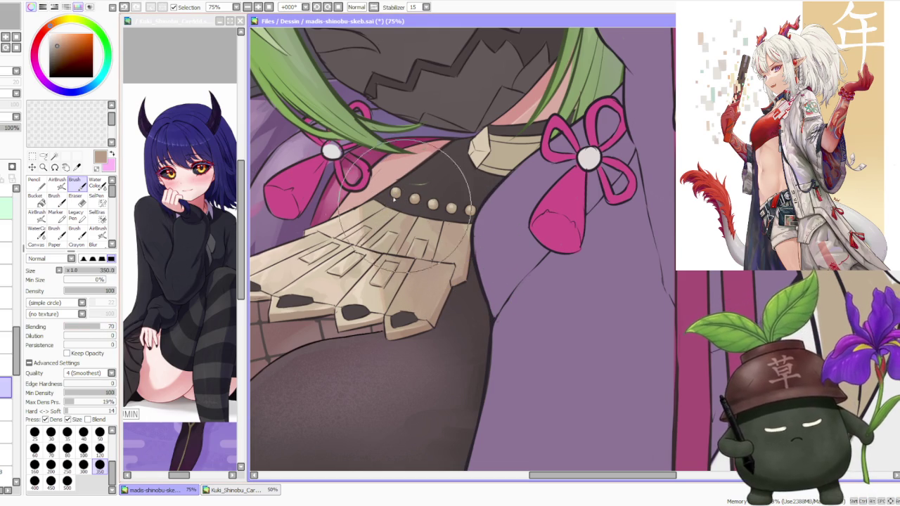
left_click_drag(436, 232, 385, 212)
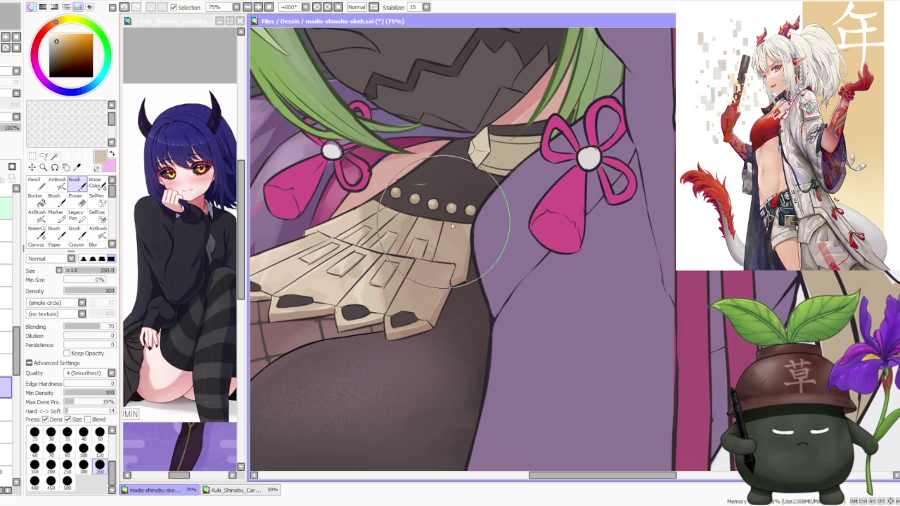
left_click(378, 204, "alt")
mouse_move(378, 204)
left_mouse_down()
mouse_move(482, 282)
mouse_move(462, 251)
mouse_move(425, 250)
left_mouse_up()
scroll(462, 239, "down", 3)
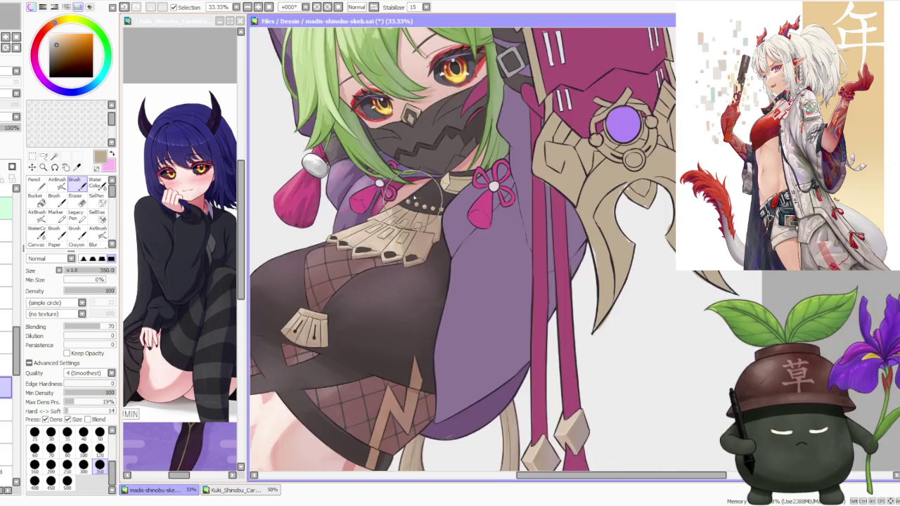
scroll(462, 239, "down", 3)
scroll(445, 147, "down", 1)
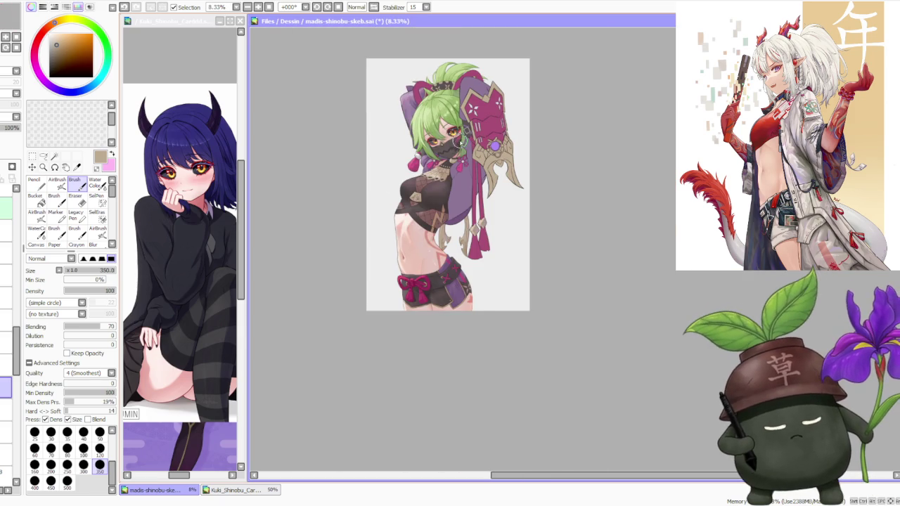
scroll(450, 151, "up", 3)
scroll(456, 156, "up", 1)
scroll(458, 159, "up", 1)
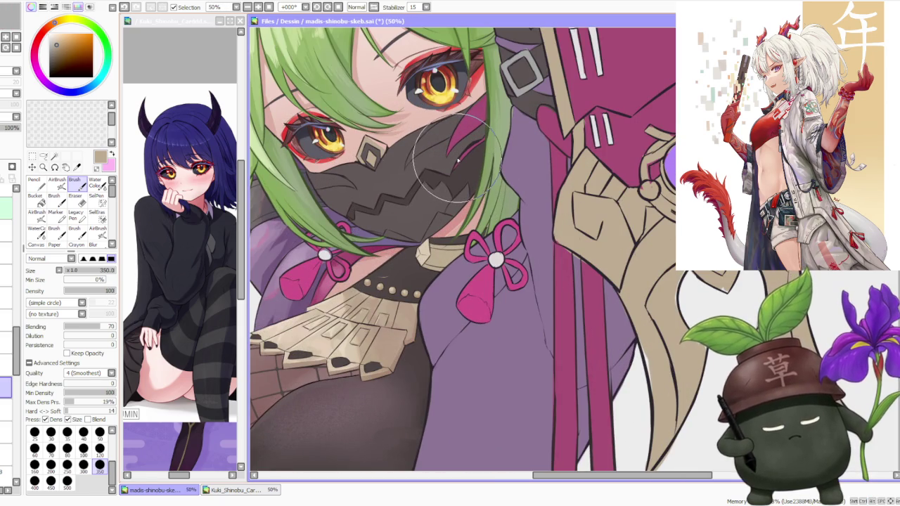
scroll(411, 306, "up", 1)
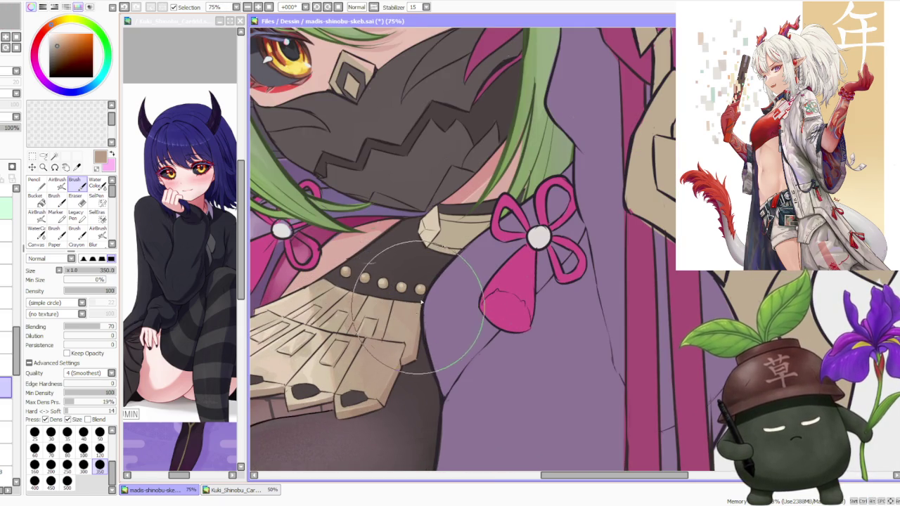
scroll(384, 257, "down", 2)
scroll(387, 261, "down", 1)
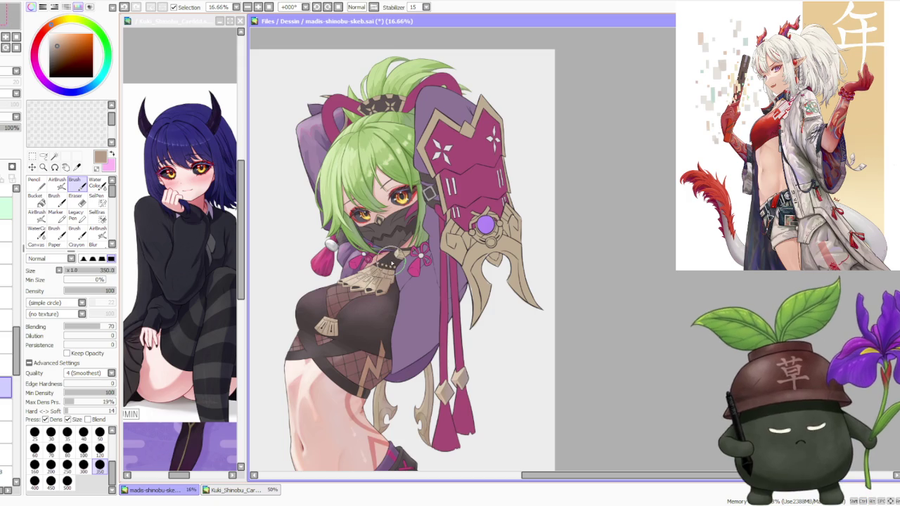
scroll(386, 264, "up", 1)
scroll(385, 267, "up", 1)
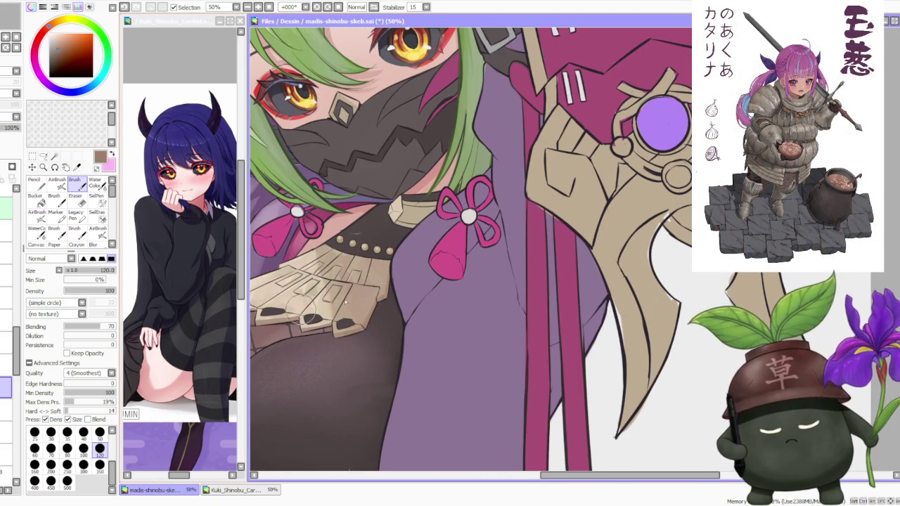
- Paint lighter beige over the collar armor plate, redraw its edge line, and zoom out to 12.5%
scroll(405, 299, "up", 2)
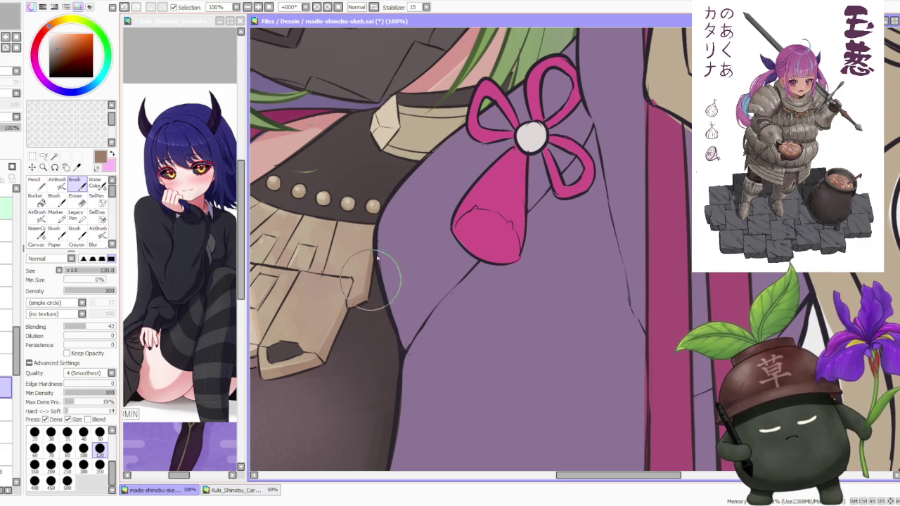
left_click_drag(350, 255, 323, 267)
left_click(316, 260, "alt")
left_click_drag(357, 295, 364, 278)
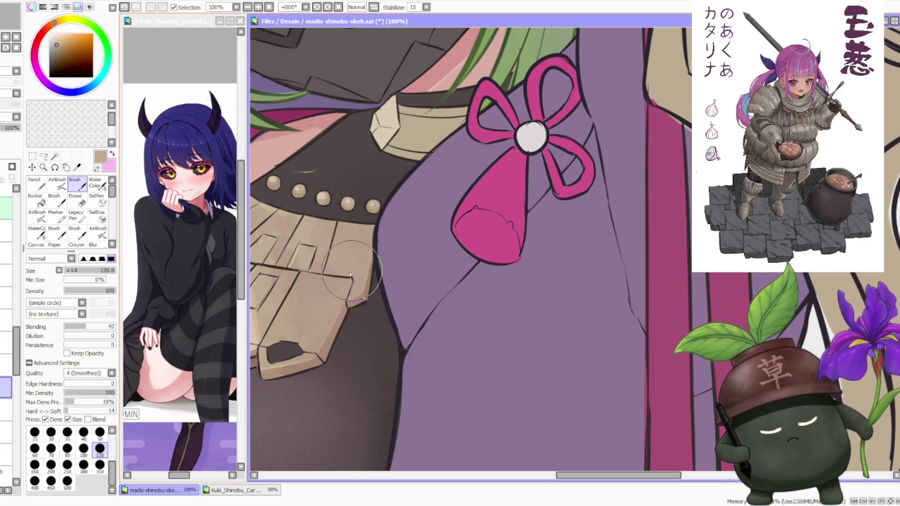
scroll(349, 295, "down", 2)
scroll(347, 284, "up", 2)
scroll(351, 299, "down", 3)
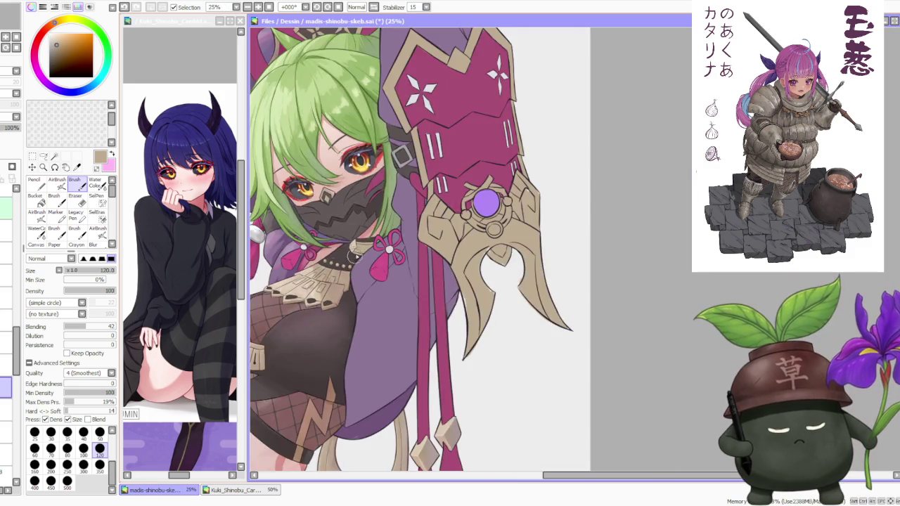
scroll(351, 296, "down", 2)
scroll(349, 292, "down", 1)
scroll(343, 234, "down", 2)
scroll(345, 234, "up", 3)
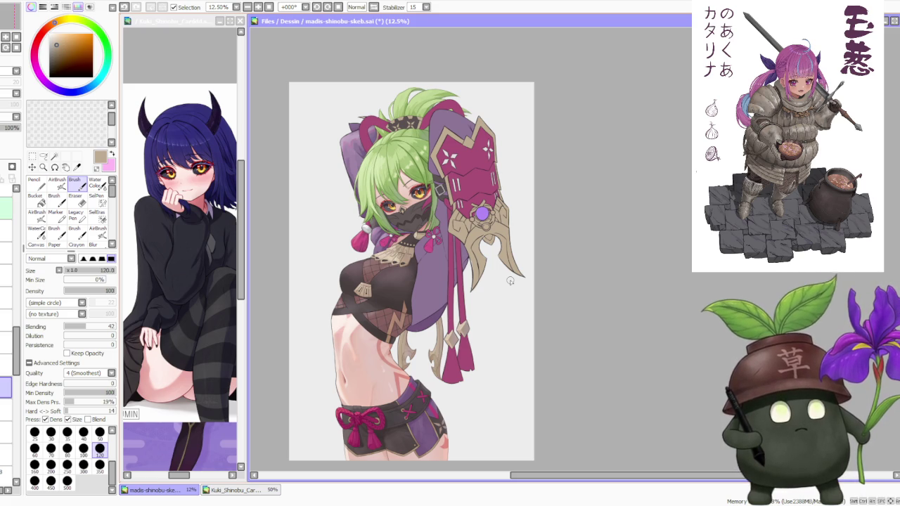
- Switch to the AirBrush with V at size 500 and zoom out to show the whole ninja
scroll(401, 316, "up", 2)
scroll(386, 236, "up", 1)
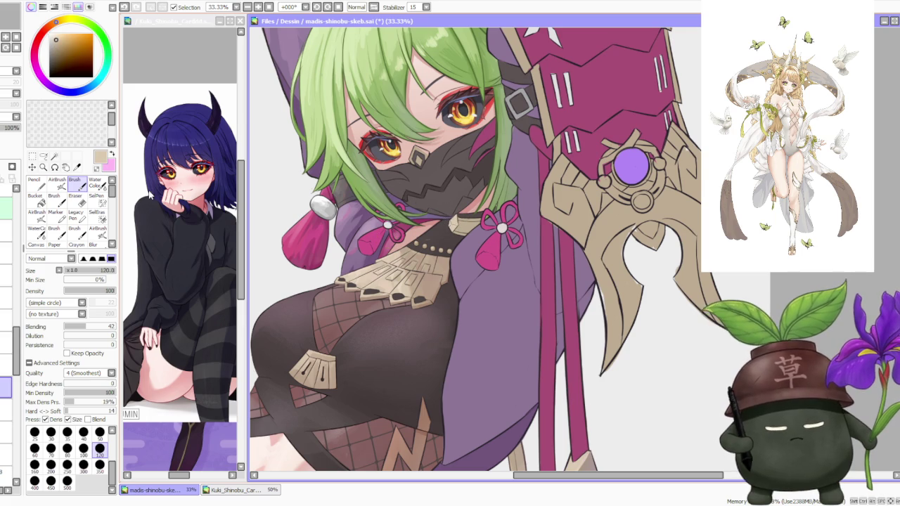
key("v")
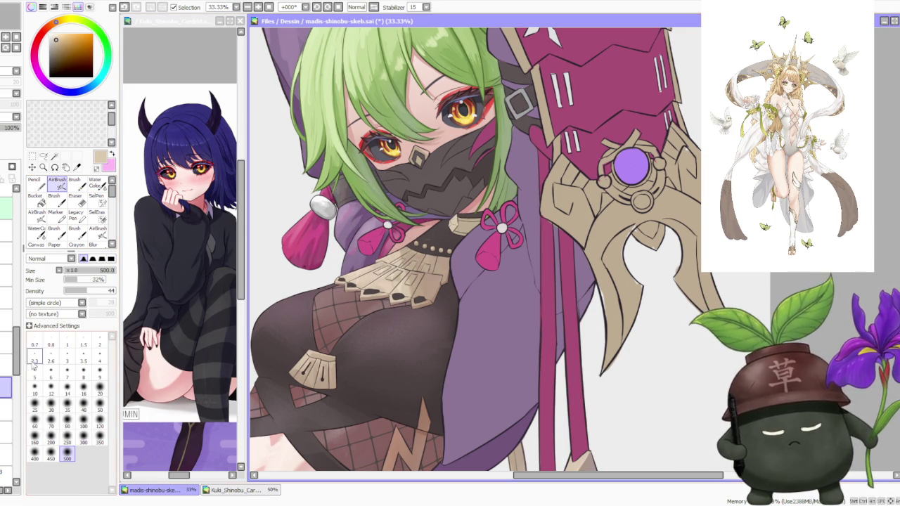
scroll(438, 208, "down", 2)
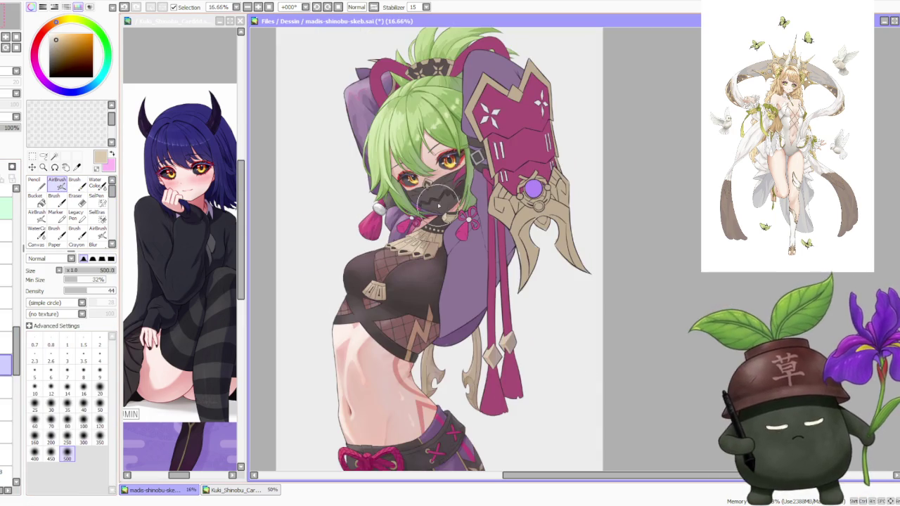
scroll(383, 281, "up", 1)
scroll(421, 232, "down", 3)
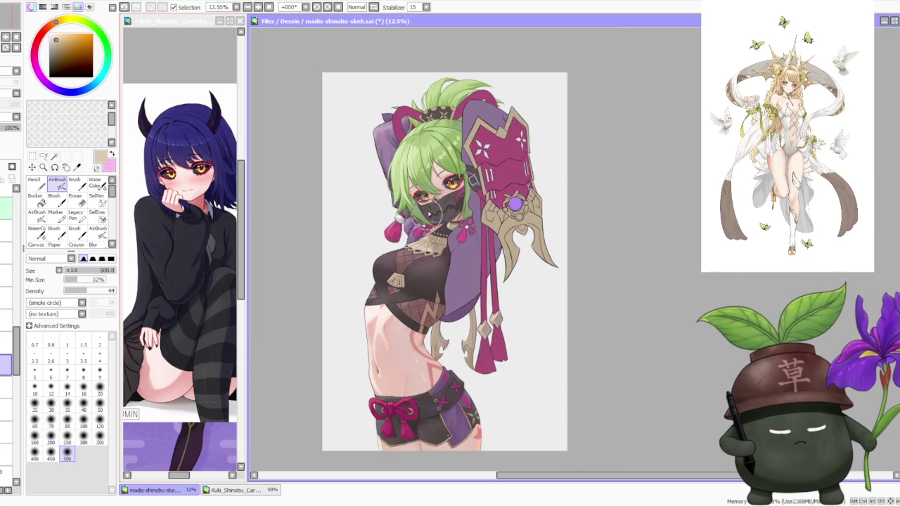
scroll(436, 211, "down", 2)
scroll(438, 134, "up", 2)
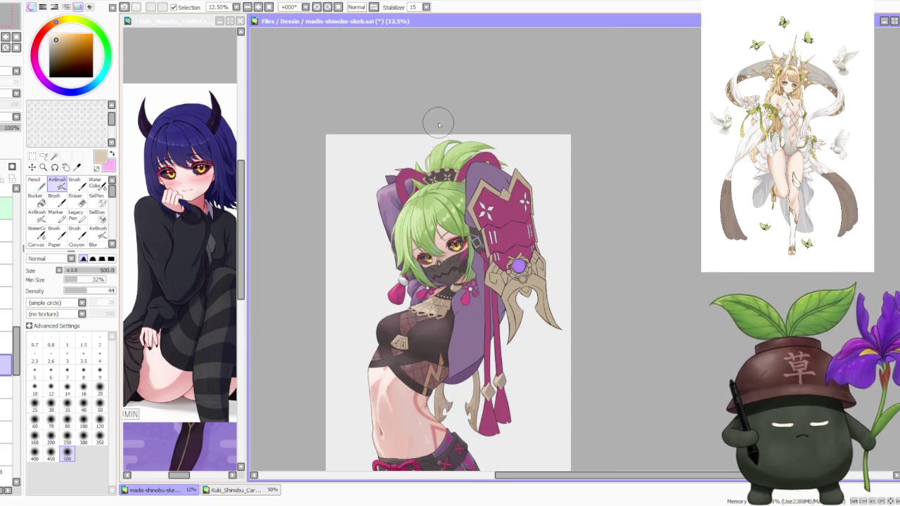
scroll(452, 182, "down", 1)
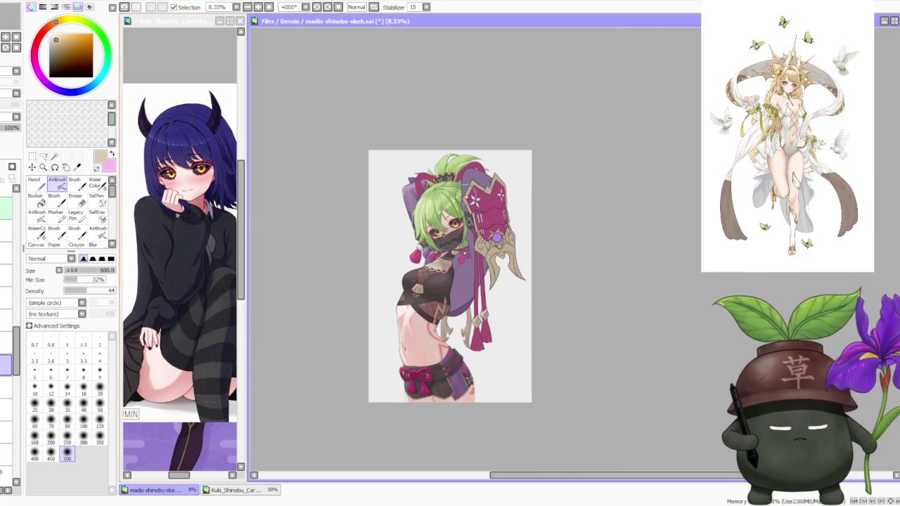